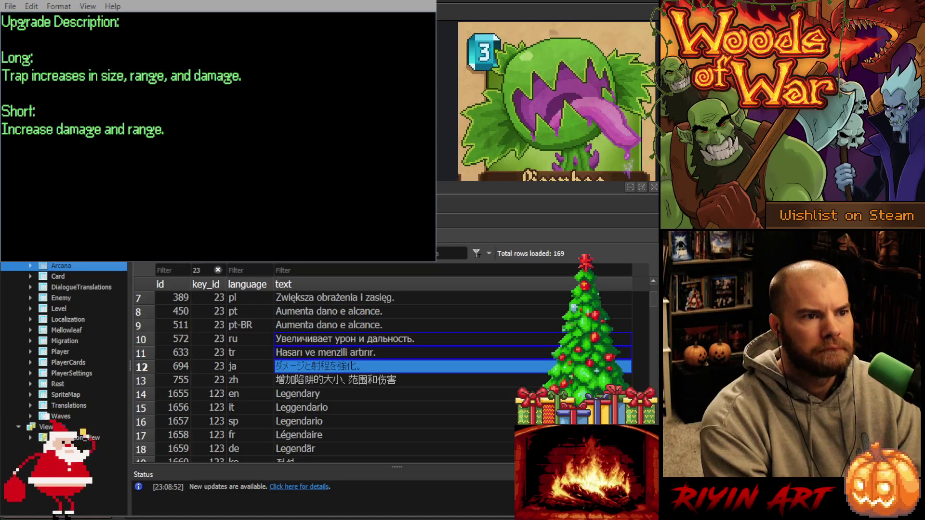
Paste the short Chinese translation into key 23's zh cell and commit the pending edits.
{"action": "left_click", "coordinate": [447, 379]}
{"action": "type", "text": "提升伤害和射程。"}
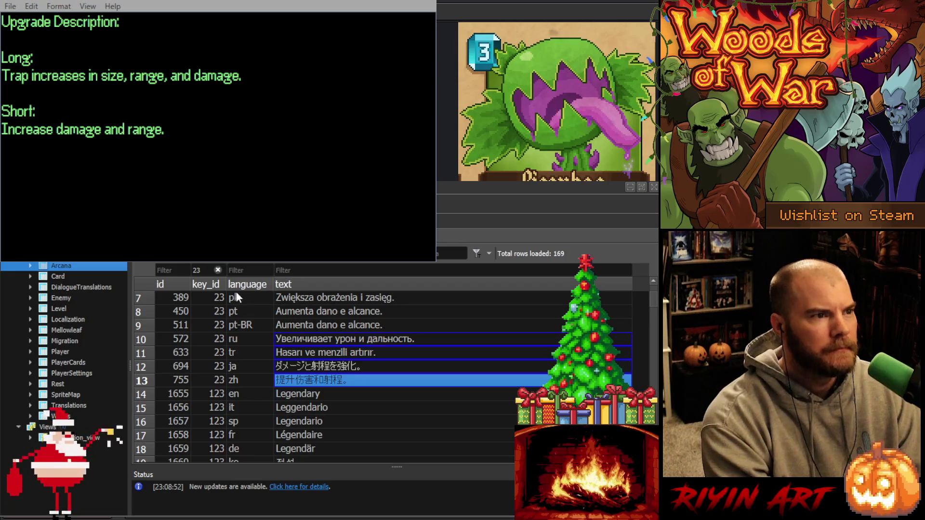
{"action": "key", "text": "ctrl+s"}
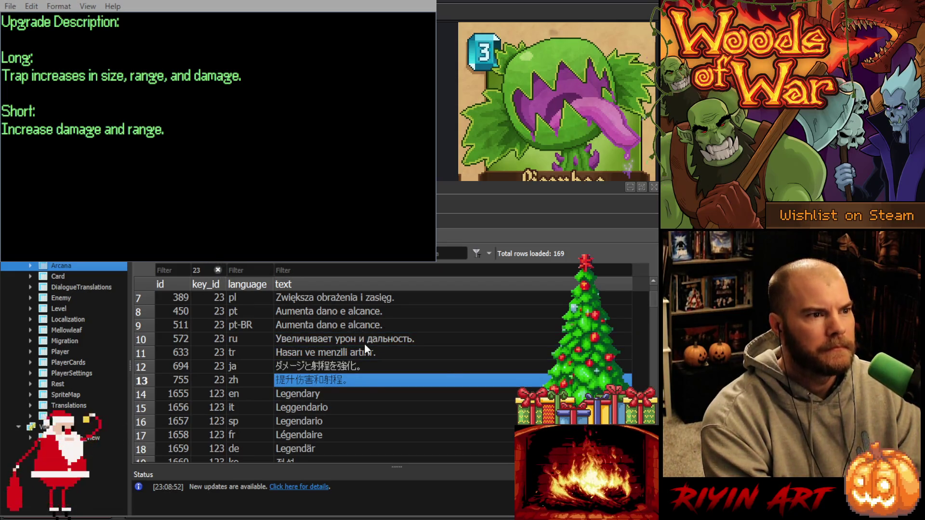
Select all thirteen of key 23's short translation texts, English through Chinese.
{"action": "scroll", "coordinate": [365, 348], "scroll_direction": "up", "scroll_amount": 2}
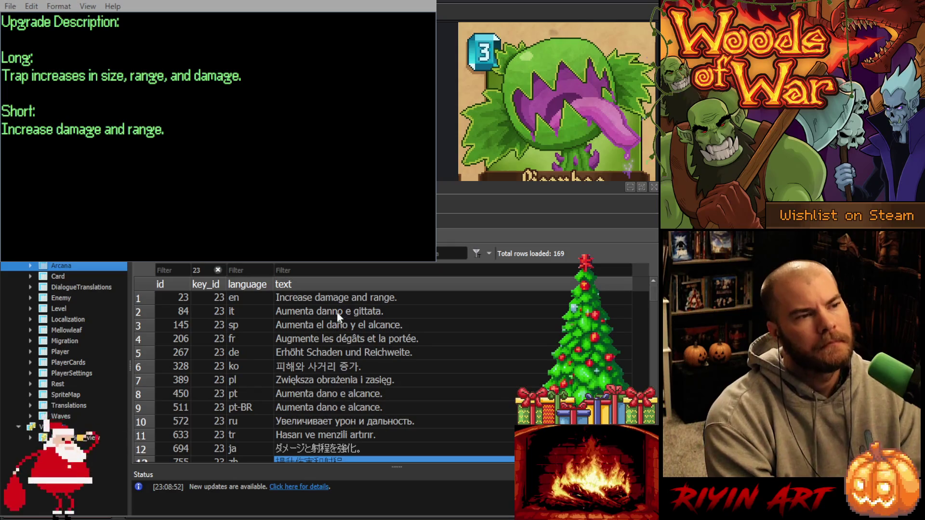
{"action": "left_click", "coordinate": [337, 299]}
{"action": "scroll", "coordinate": [347, 313], "scroll_direction": "down", "scroll_amount": 2}
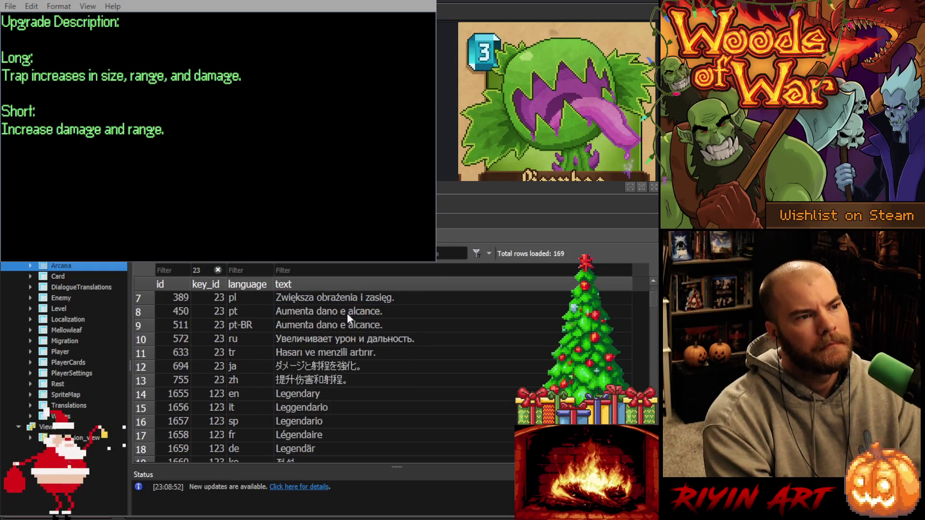
{"action": "left_click", "coordinate": [328, 380], "text": "shift"}
{"action": "scroll", "coordinate": [328, 380], "scroll_direction": "up", "scroll_amount": 2}
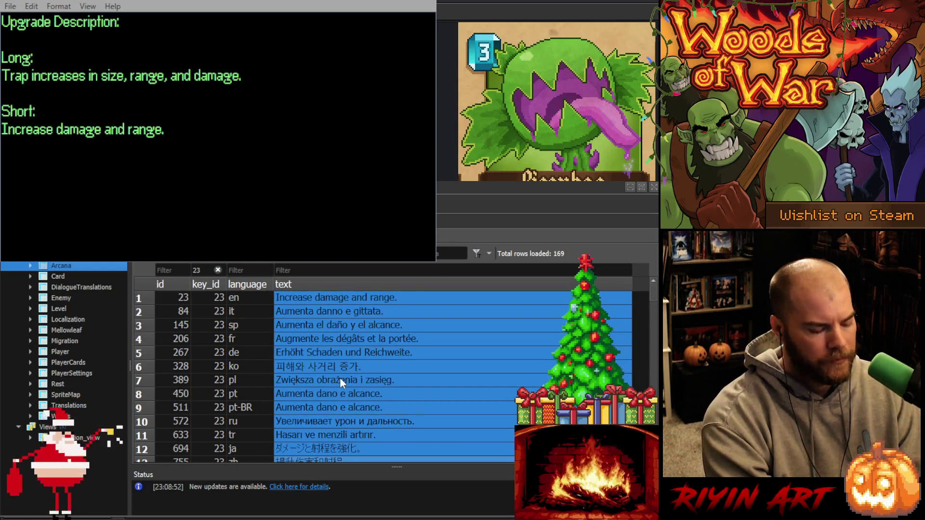
{"action": "left_click", "coordinate": [344, 302]}
Switch the key_id filter to 24 and paste the short translations over its texts.
{"action": "left_click", "coordinate": [207, 272]}
{"action": "type", "text": "24"}
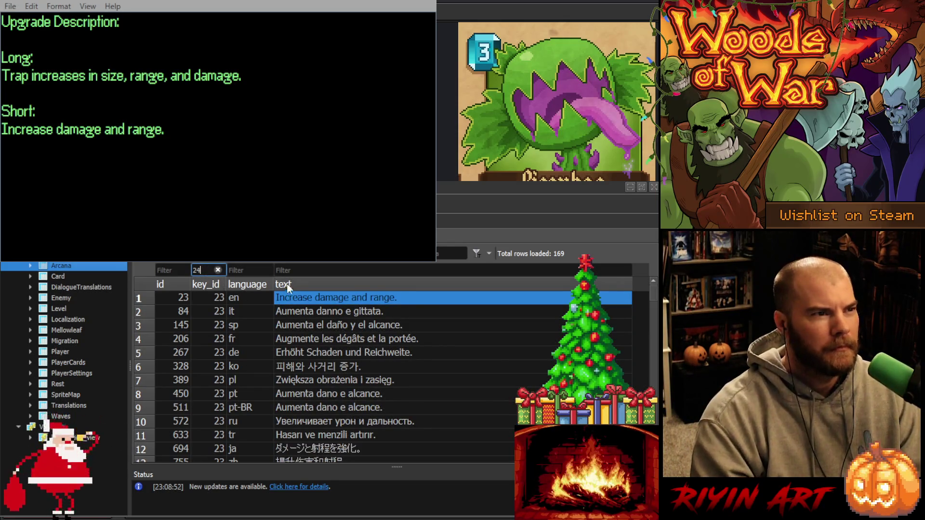
{"action": "left_click", "coordinate": [369, 299]}
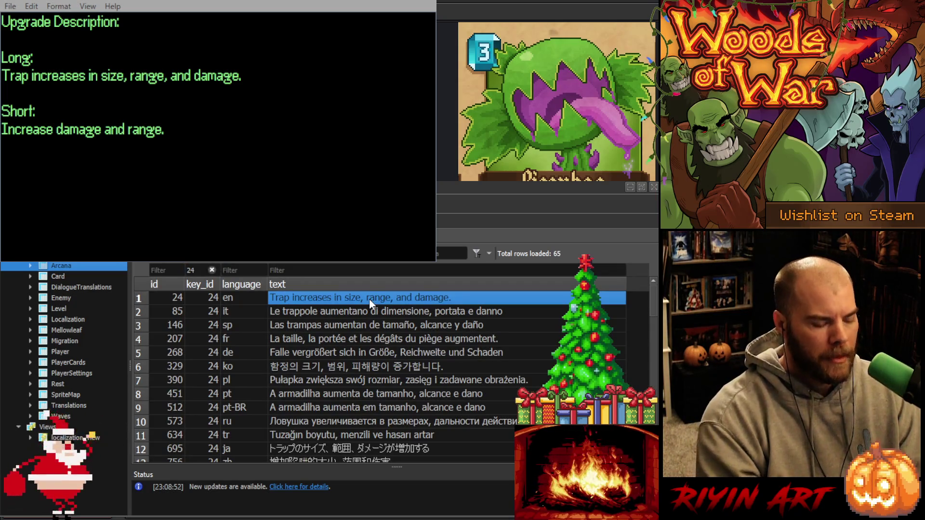
{"action": "type", "text": "Increase damage and range. Aumenta danno e gittata. Aumenta el daño y el alcance. Augmente les dégâts et la portée. Erhöht Schaden und Reichweite. 피해와 사거리 증가. Zwiększa obrażenia i zasięg. Aumenta dano e alcance. Aumenta dano e alcance. Увеличивает урон и дальность. Hasarı ve menzili artırır. ダメージと射程を強化。 提升伤害和射程。"}
{"action": "scroll", "coordinate": [369, 299], "scroll_direction": "down", "scroll_amount": 2}
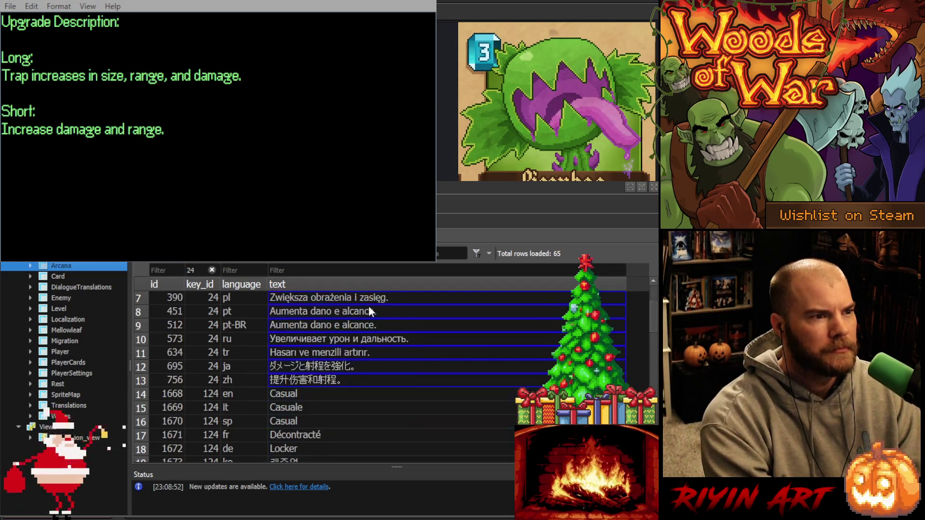
{"action": "scroll", "coordinate": [369, 307], "scroll_direction": "up", "scroll_amount": 2}
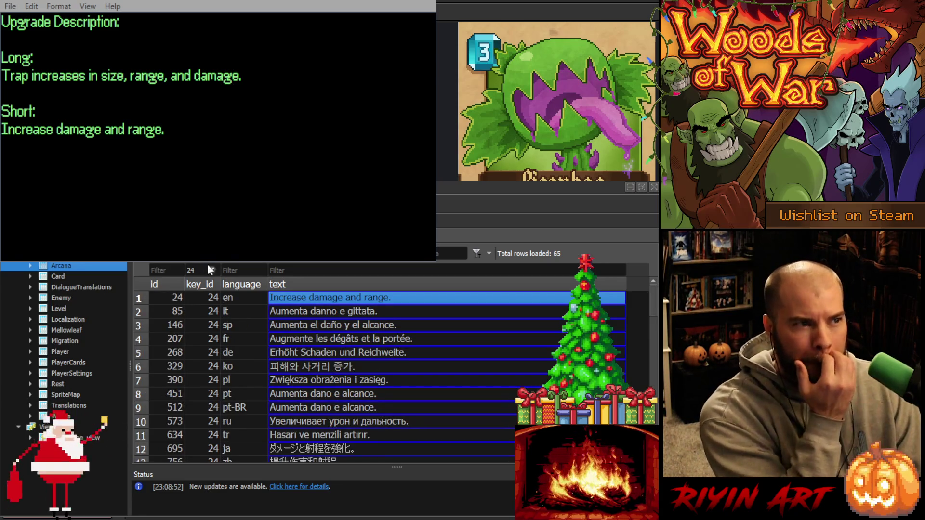
{"action": "double_click", "coordinate": [191, 270]}
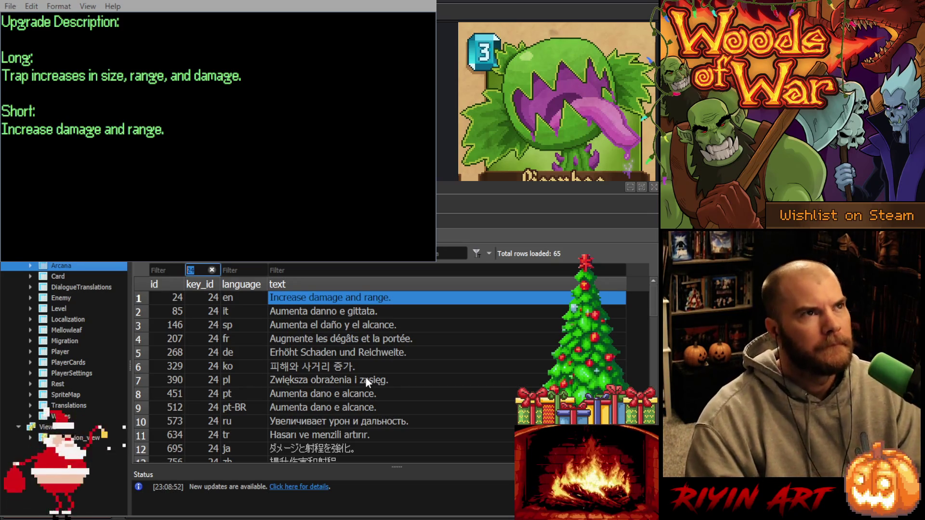
Try the key_id filter values 10, 51 and 2 in turn.
{"action": "type", "text": "10"}
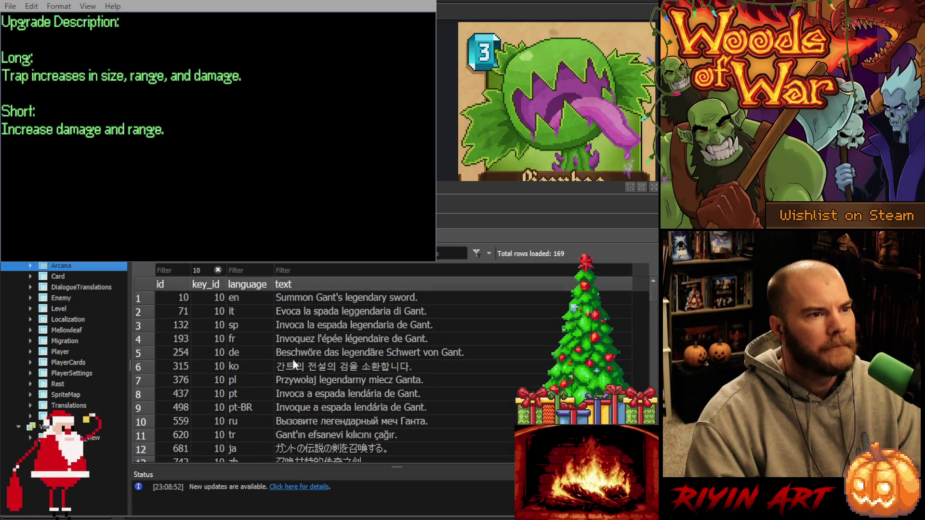
{"action": "double_click", "coordinate": [203, 272]}
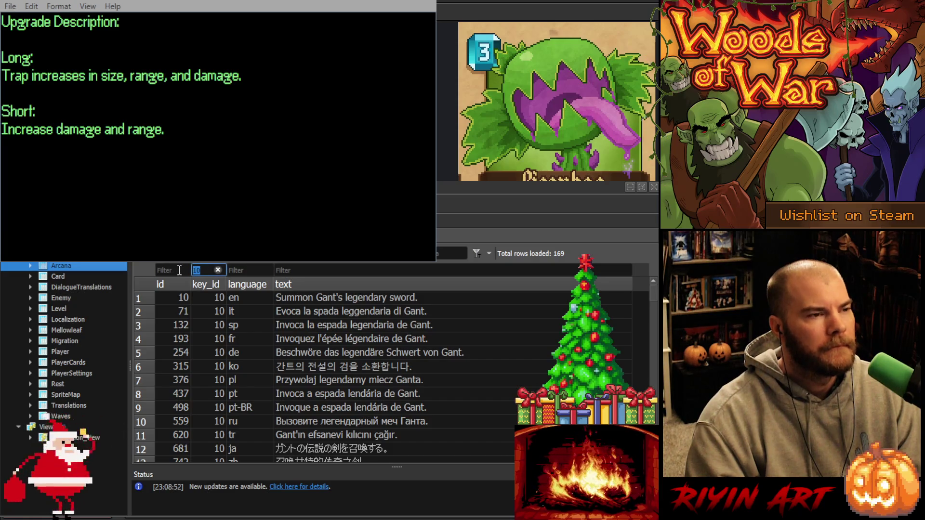
{"action": "type", "text": "5"}
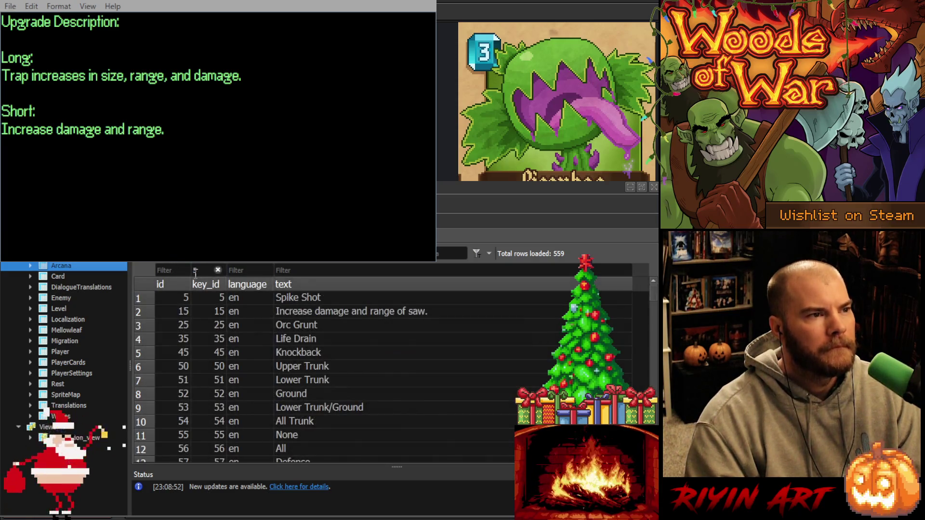
{"action": "type", "text": "1"}
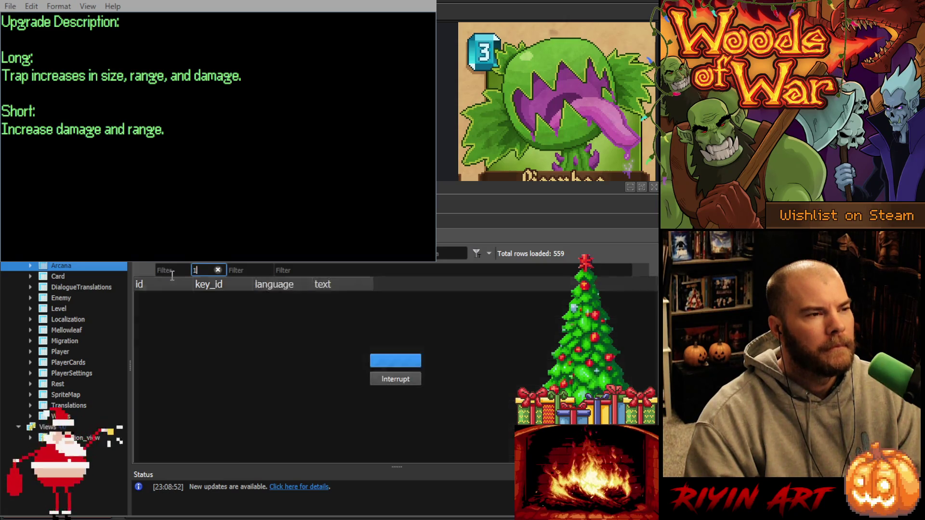
{"action": "double_click", "coordinate": [207, 268]}
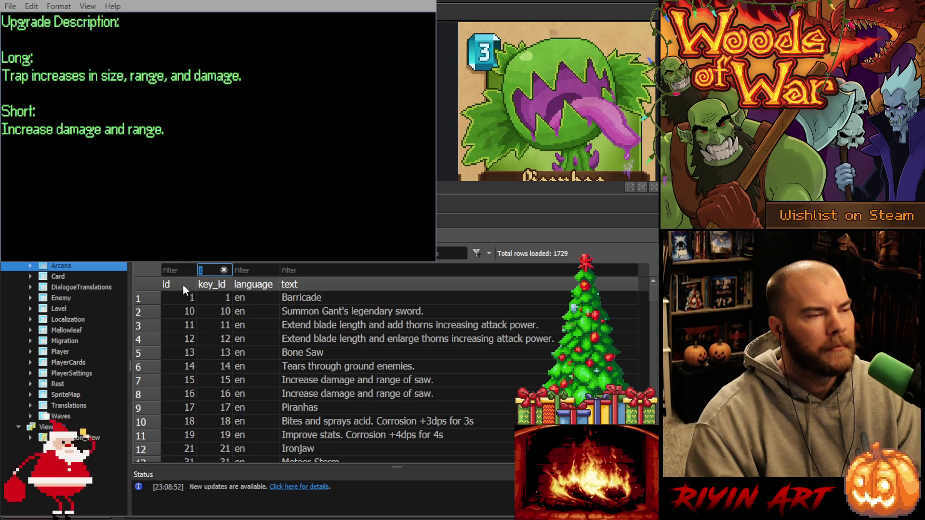
{"action": "type", "text": "2"}
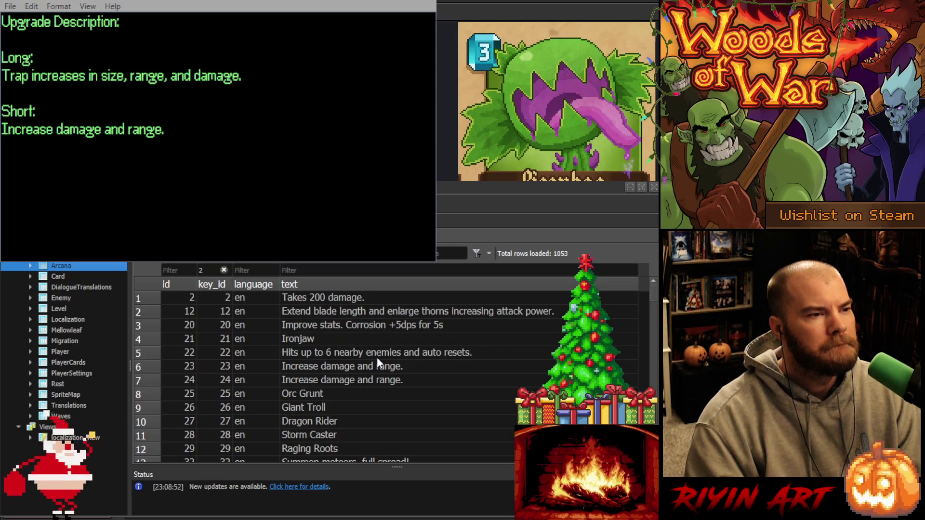
{"action": "scroll", "coordinate": [377, 359], "scroll_direction": "down", "scroll_amount": 3}
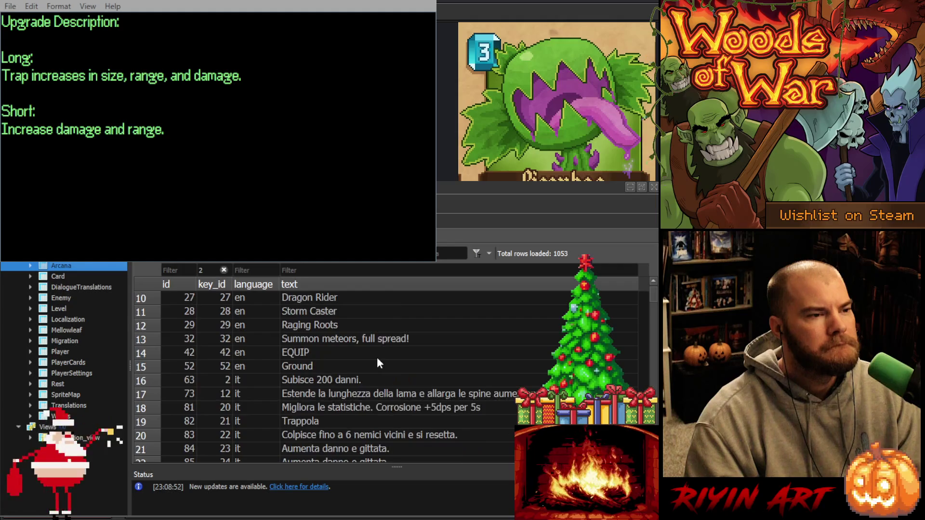
{"action": "scroll", "coordinate": [377, 359], "scroll_direction": "up", "scroll_amount": 3}
Add a text filter of 200 to the listed localization rows.
{"action": "left_click", "coordinate": [309, 270]}
{"action": "type", "text": "200"}
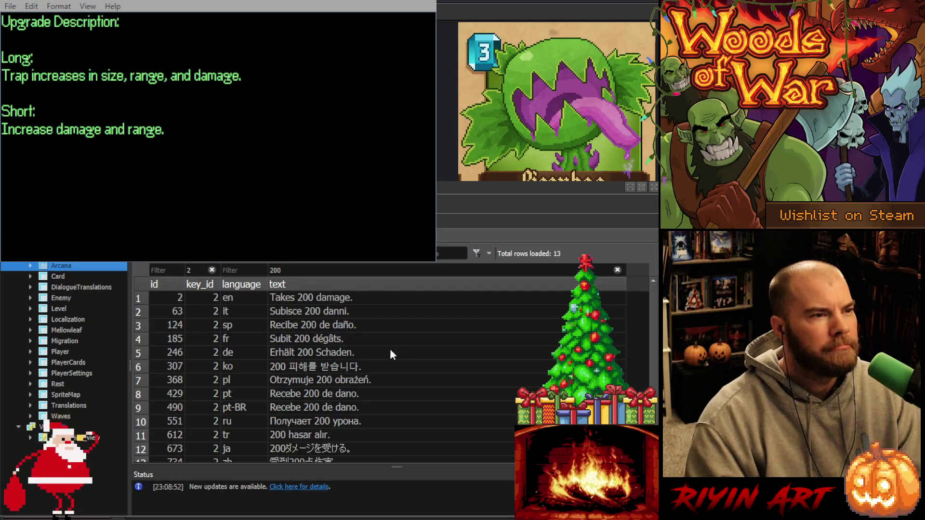
{"action": "scroll", "coordinate": [406, 360], "scroll_direction": "down", "scroll_amount": 1}
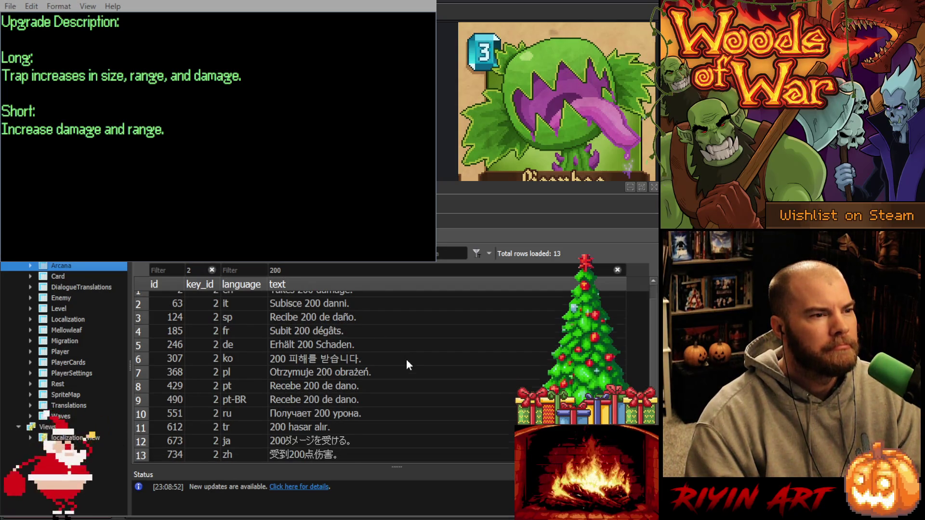
{"action": "scroll", "coordinate": [406, 360], "scroll_direction": "up", "scroll_amount": 1}
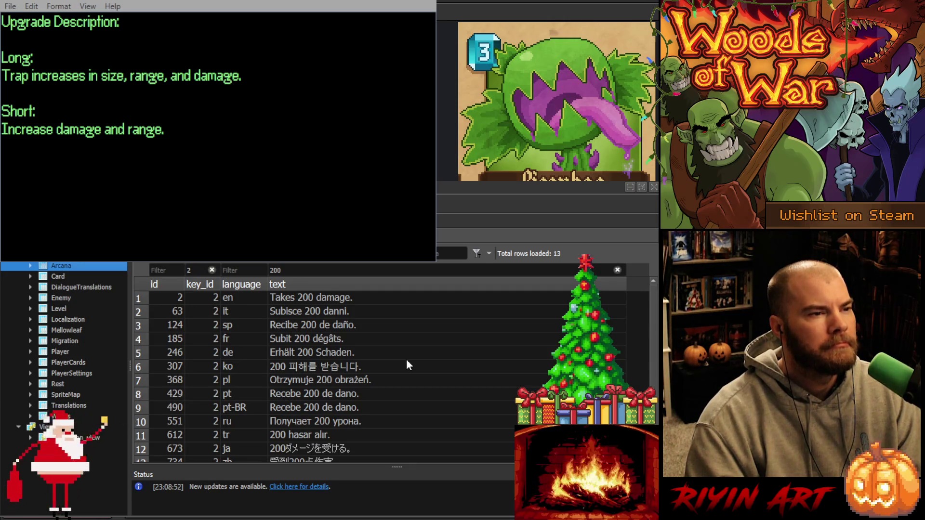
Set the key_id filter to 3 and remove the 200 text filter.
{"action": "double_click", "coordinate": [193, 273]}
{"action": "type", "text": "3"}
{"action": "double_click", "coordinate": [281, 273]}
{"action": "key", "text": "BackSpace"}
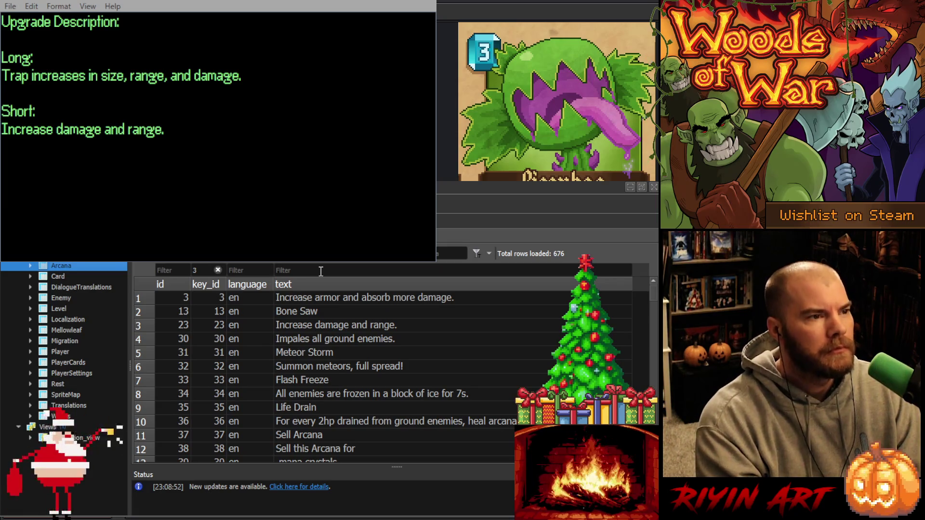
{"action": "left_click", "coordinate": [206, 271]}
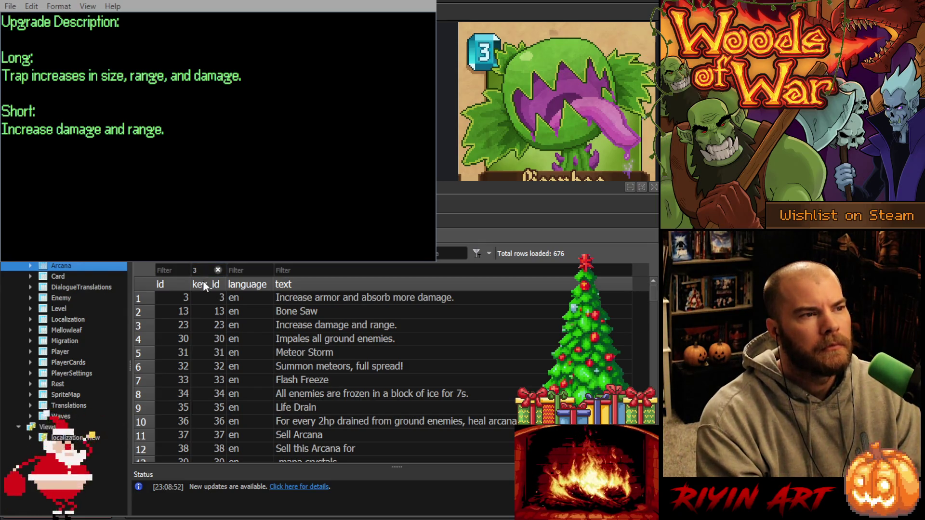
{"action": "key", "text": "Return"}
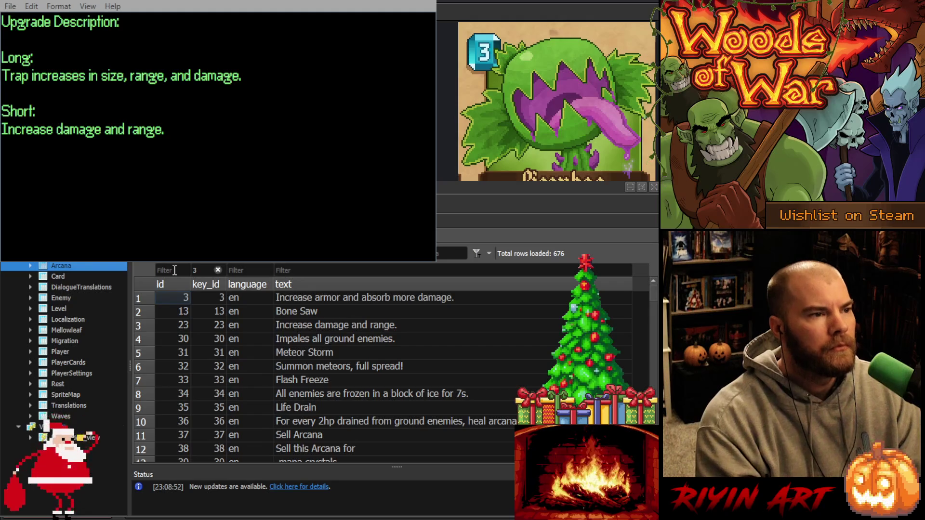
{"action": "left_click", "coordinate": [300, 270]}
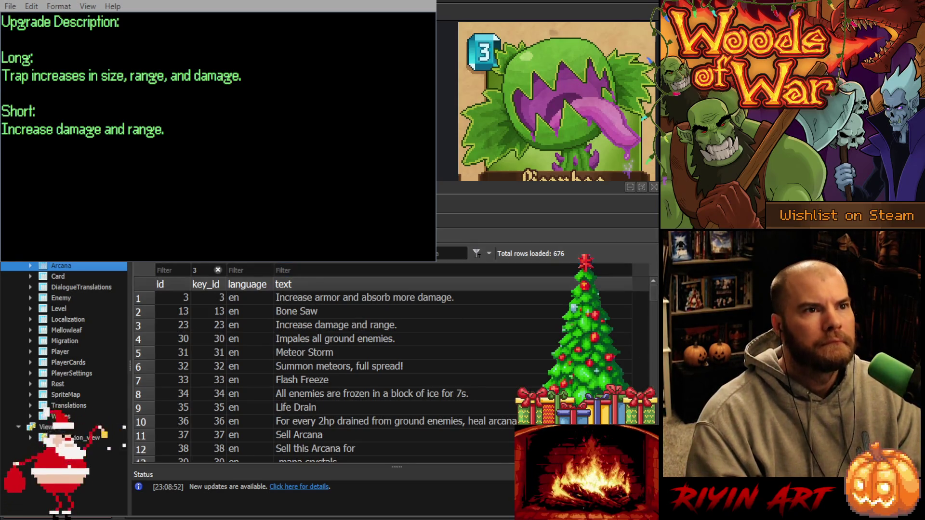
{"action": "left_click", "coordinate": [304, 297]}
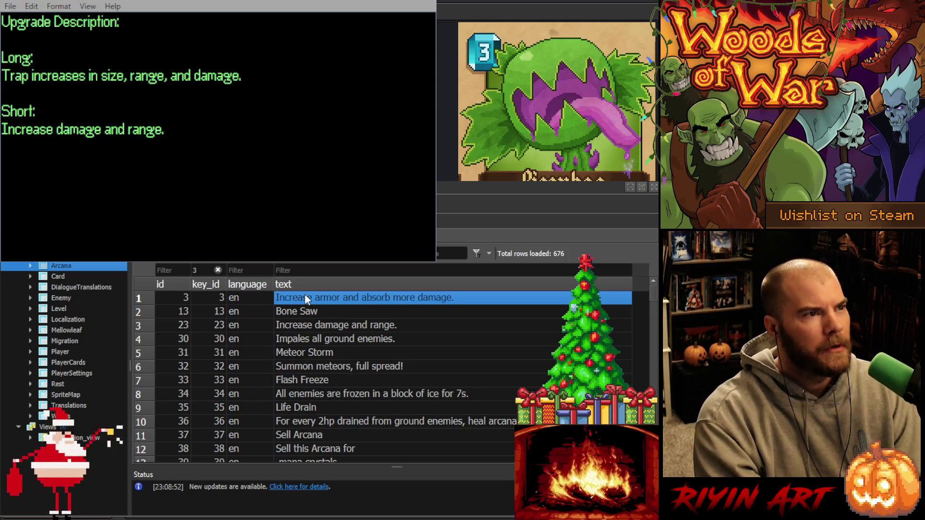
{"action": "key", "text": "Delete"}
Enter 'Increase durability and armor.' as key 3's English text, then select the key_id column.
{"action": "type", "text": "Incre"}
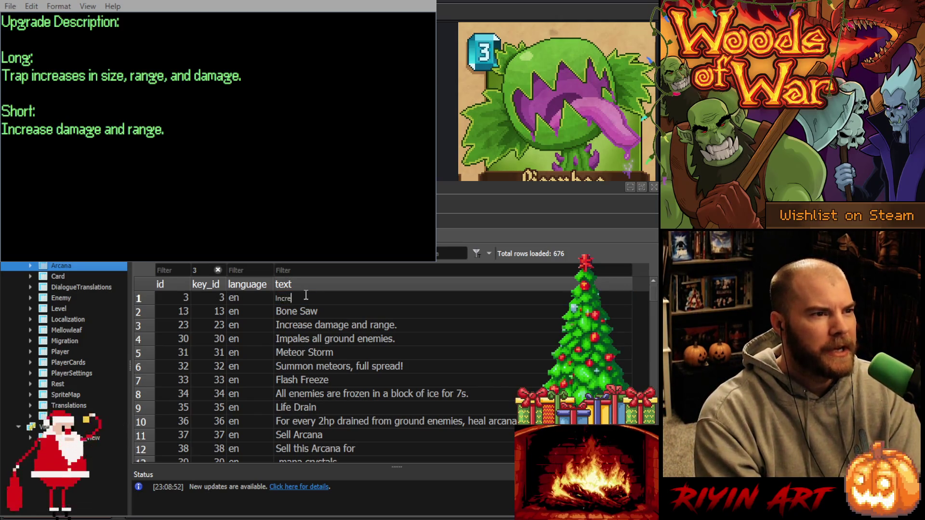
{"action": "type", "text": "ase durabil"}
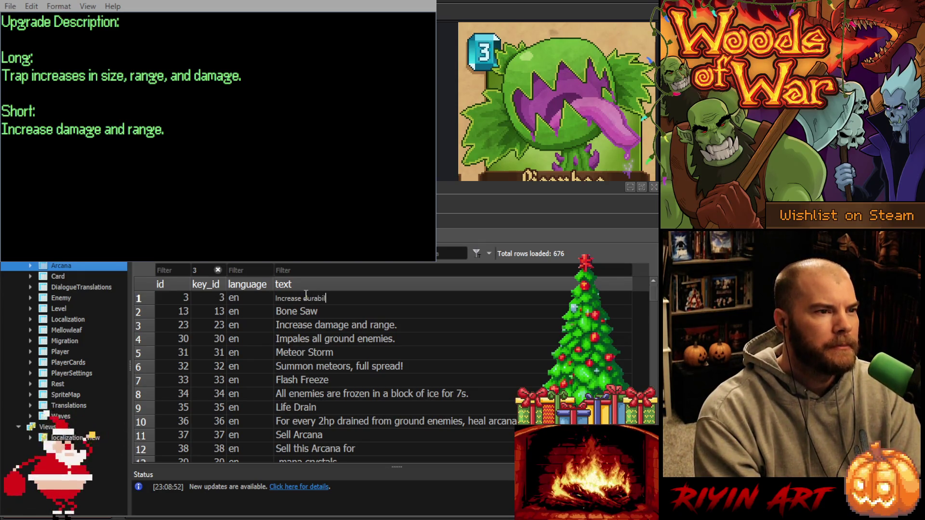
{"action": "type", "text": "ity and a"}
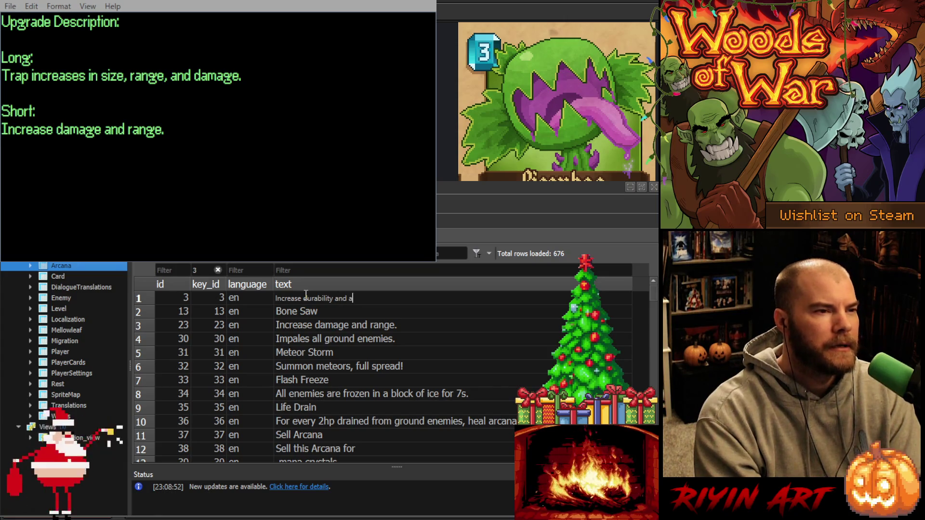
{"action": "type", "text": "rmor."}
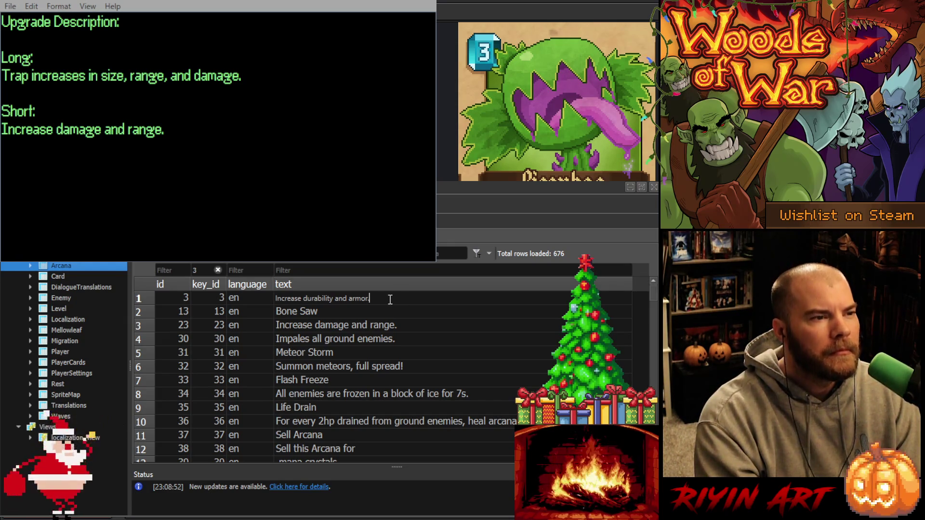
{"action": "left_click_drag", "start_coordinate": [390, 300], "coordinate": [266, 295]}
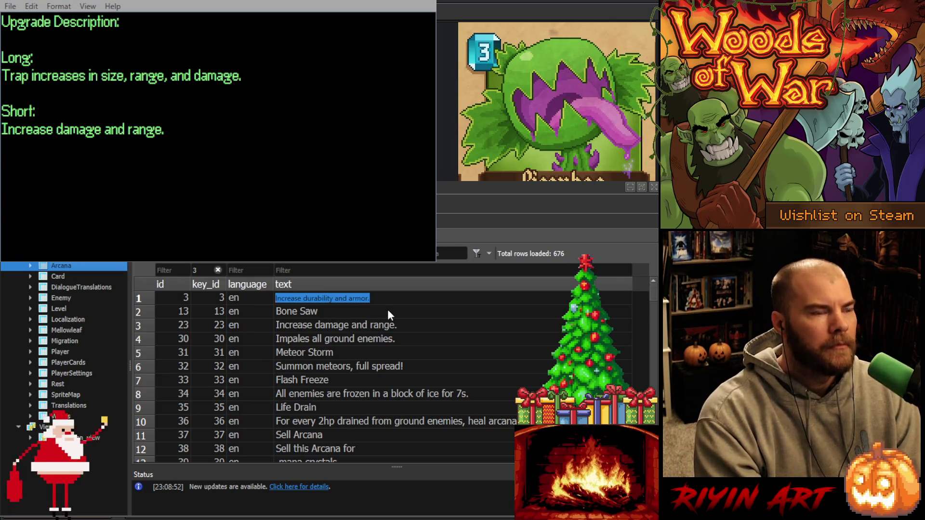
{"action": "key", "text": "Escape"}
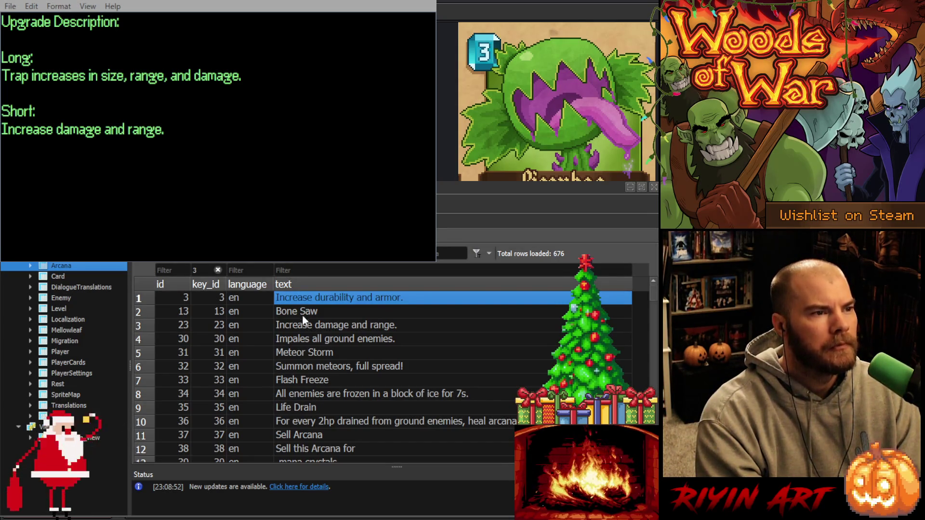
{"action": "left_click", "coordinate": [209, 285]}
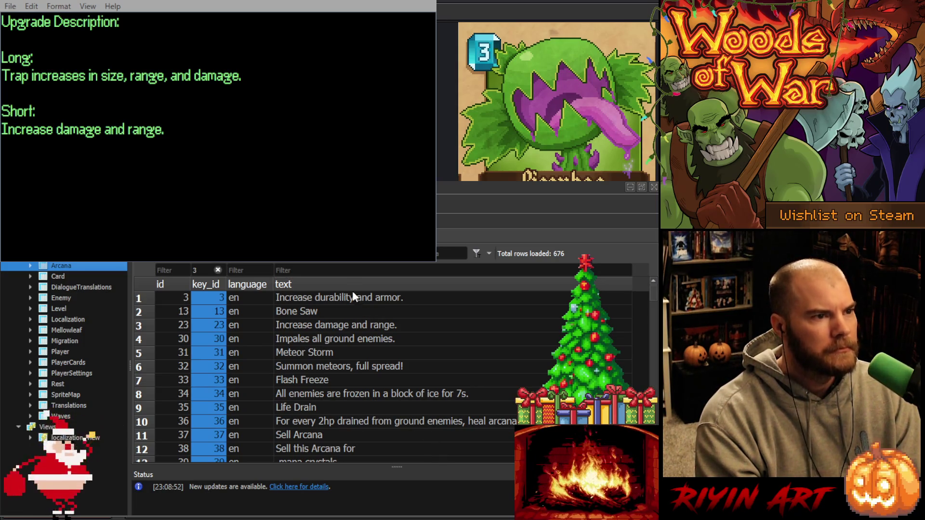
{"action": "scroll", "coordinate": [429, 435], "scroll_direction": "down", "scroll_amount": 2}
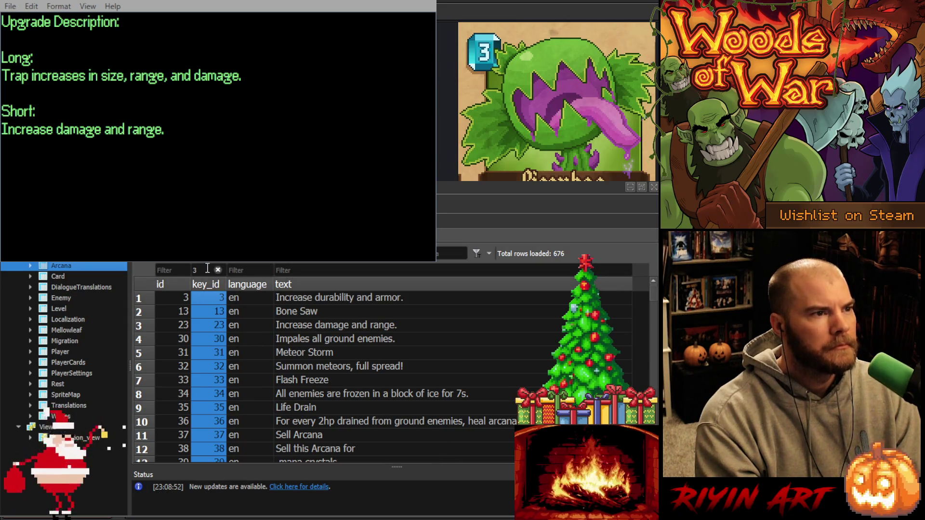
{"action": "scroll", "coordinate": [222, 331], "scroll_direction": "down", "scroll_amount": 3}
Paste the new durability-and-armor text into key 3's Italian, Spanish and French rows.
{"action": "scroll", "coordinate": [227, 334], "scroll_direction": "up", "scroll_amount": 2}
{"action": "left_click", "coordinate": [295, 380]}
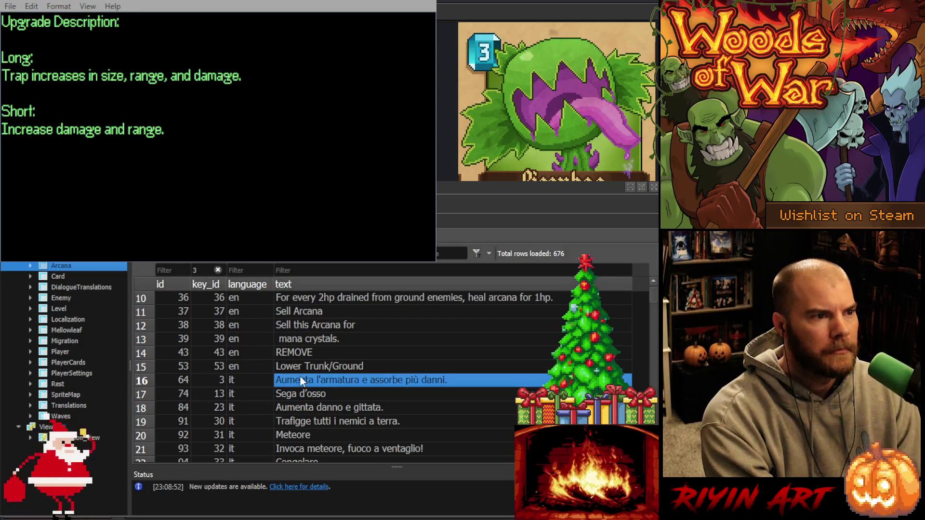
{"action": "type", "text": "Aumenta durabilità e armatura."}
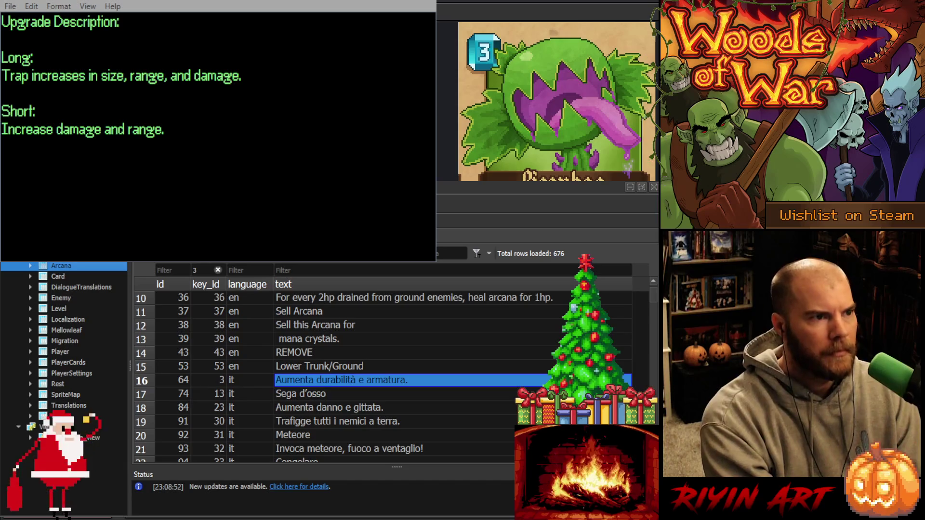
{"action": "scroll", "coordinate": [327, 360], "scroll_direction": "down", "scroll_amount": 6}
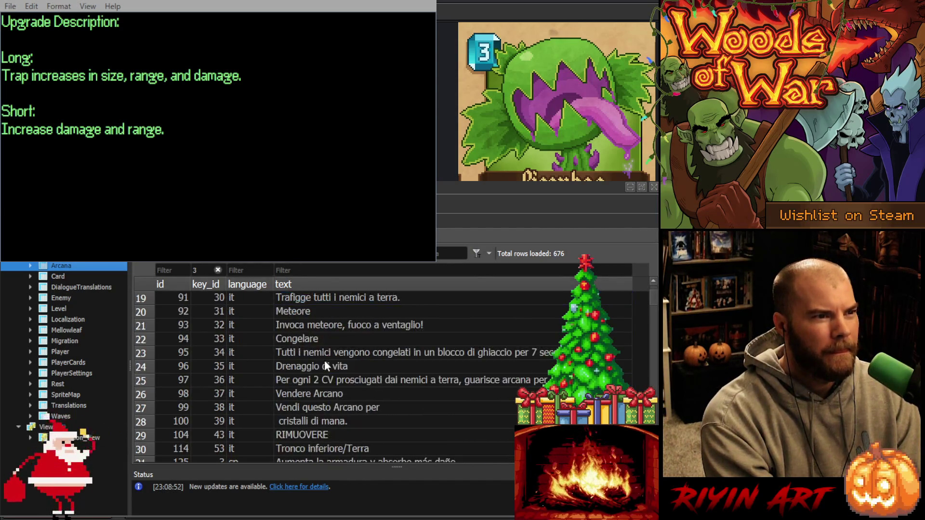
{"action": "left_click", "coordinate": [296, 340]}
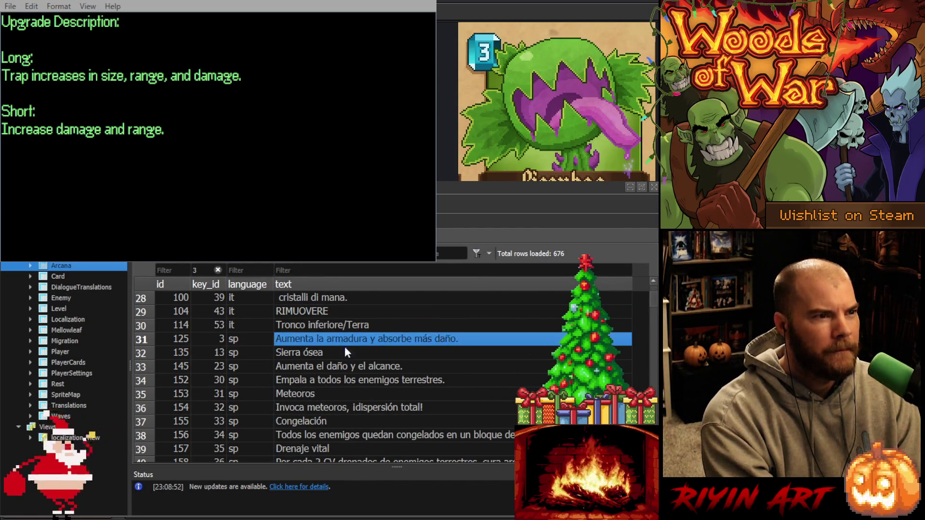
{"action": "type", "text": "Aumenta durabilidad y armadura."}
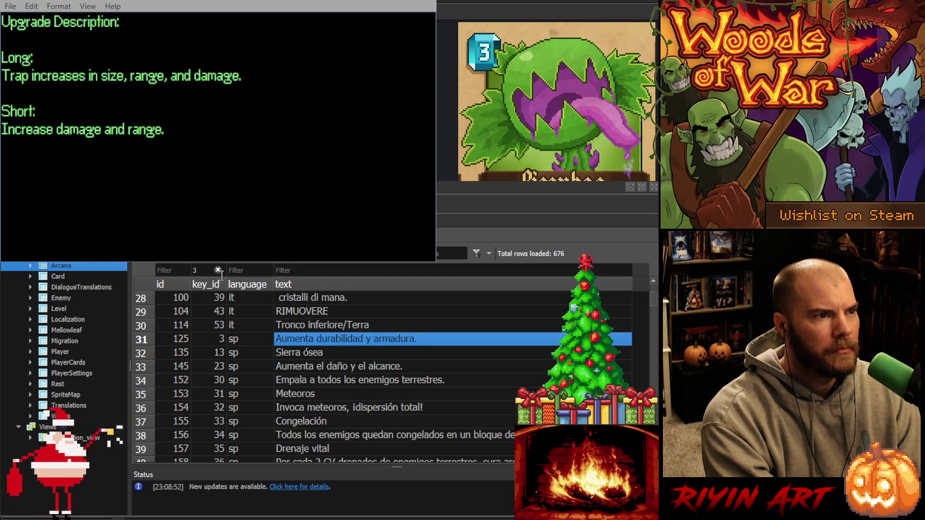
{"action": "scroll", "coordinate": [314, 366], "scroll_direction": "down", "scroll_amount": 3}
{"action": "scroll", "coordinate": [309, 366], "scroll_direction": "down", "scroll_amount": 2}
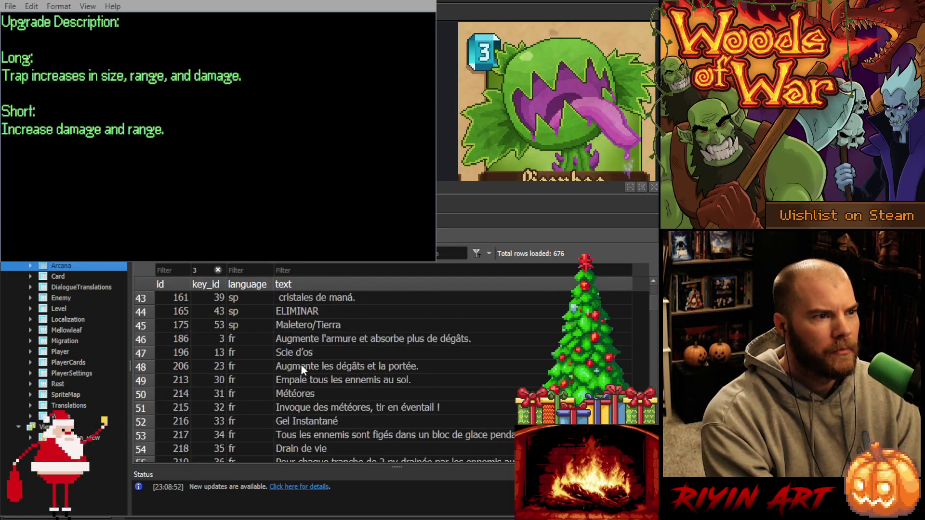
{"action": "left_click", "coordinate": [295, 341]}
{"action": "type", "text": "Augmente la durabilité et l’armure."}
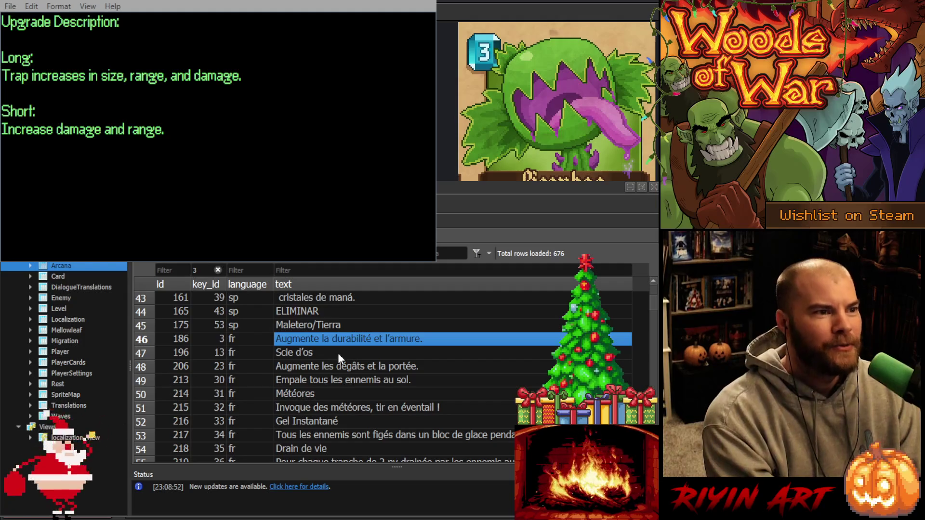
Paste the new durability-and-armor text into key 3's German, Korean and Polish rows.
{"action": "scroll", "coordinate": [337, 353], "scroll_direction": "down", "scroll_amount": 4}
{"action": "left_click", "coordinate": [316, 381]}
{"action": "type", "text": "Erhöht Haltbarkeit und Rüstung."}
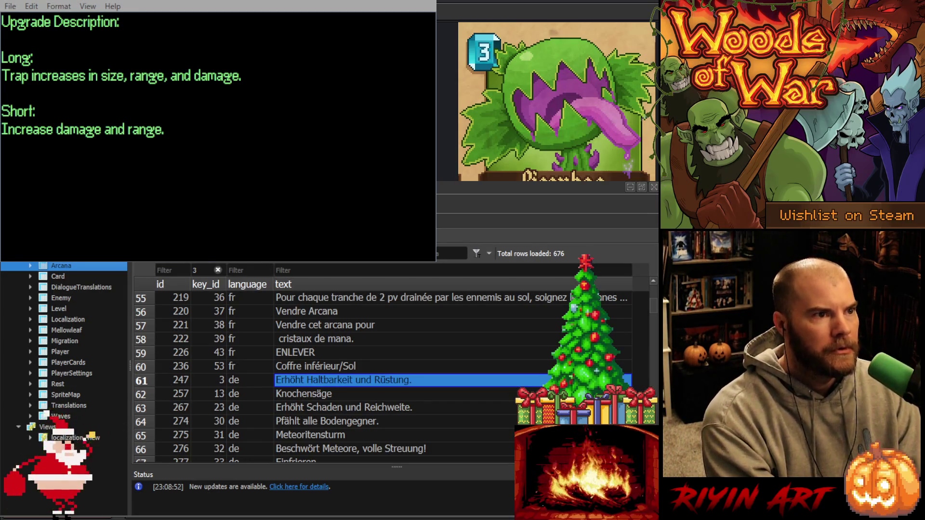
{"action": "scroll", "coordinate": [328, 375], "scroll_direction": "down", "scroll_amount": 2}
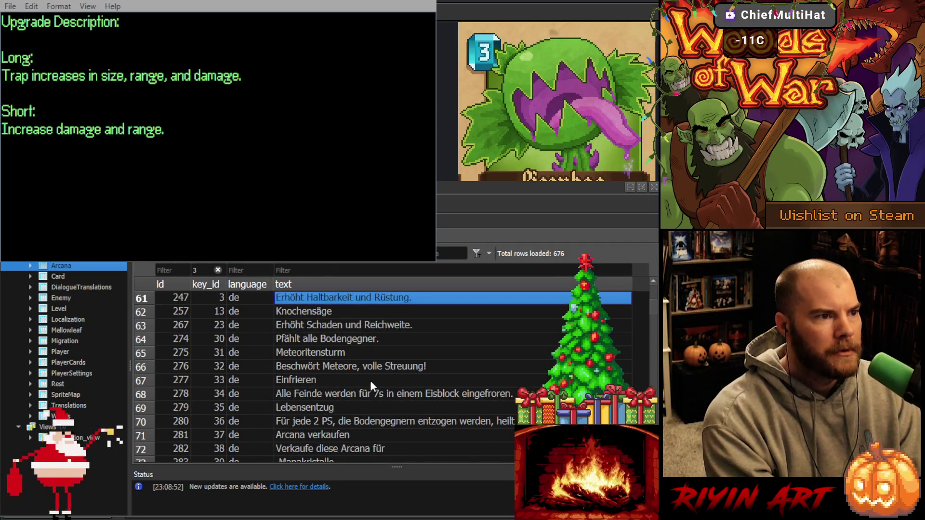
{"action": "scroll", "coordinate": [366, 381], "scroll_direction": "down", "scroll_amount": 2}
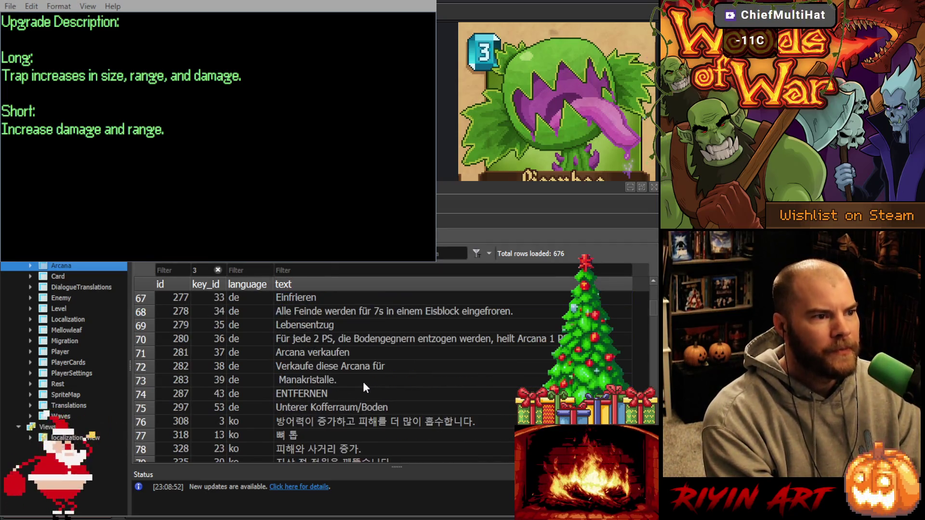
{"action": "left_click", "coordinate": [308, 421]}
{"action": "type", "text": "내구도와 방어력 증가."}
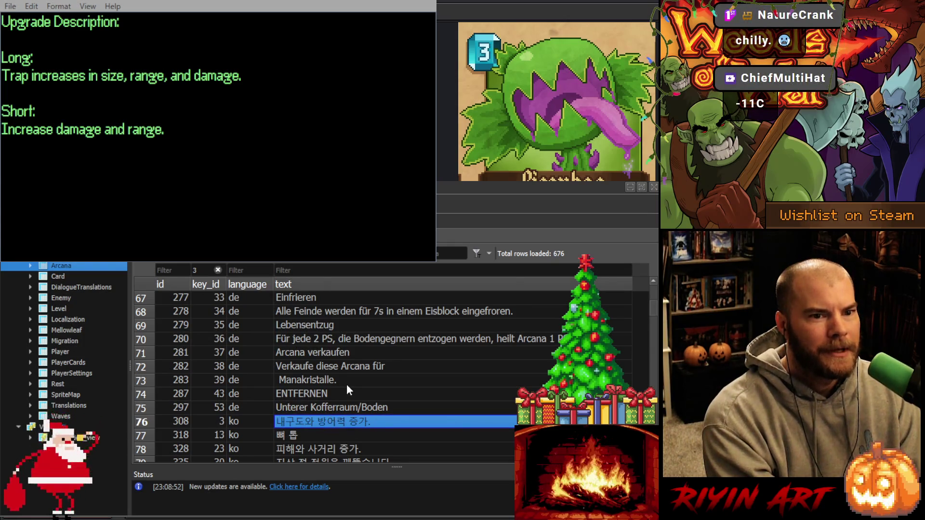
{"action": "scroll", "coordinate": [346, 383], "scroll_direction": "down", "scroll_amount": 1}
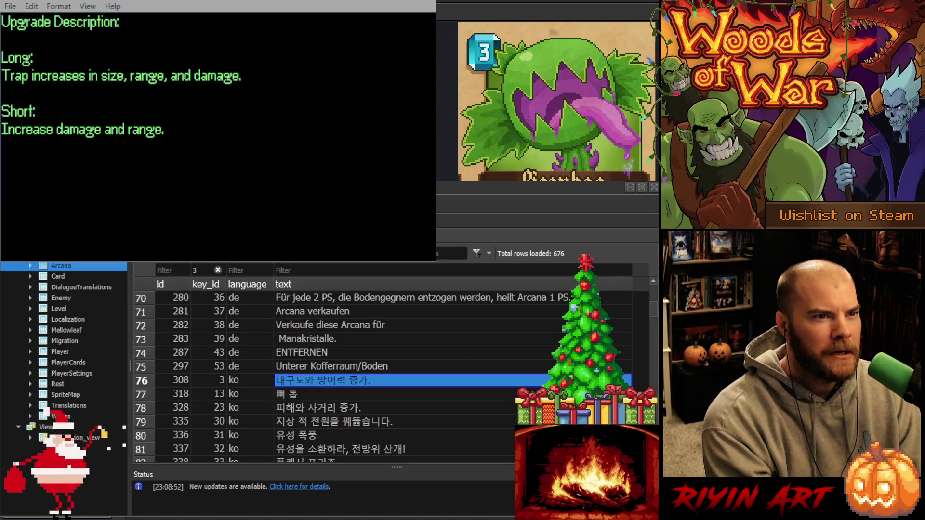
{"action": "scroll", "coordinate": [331, 418], "scroll_direction": "down", "scroll_amount": 6}
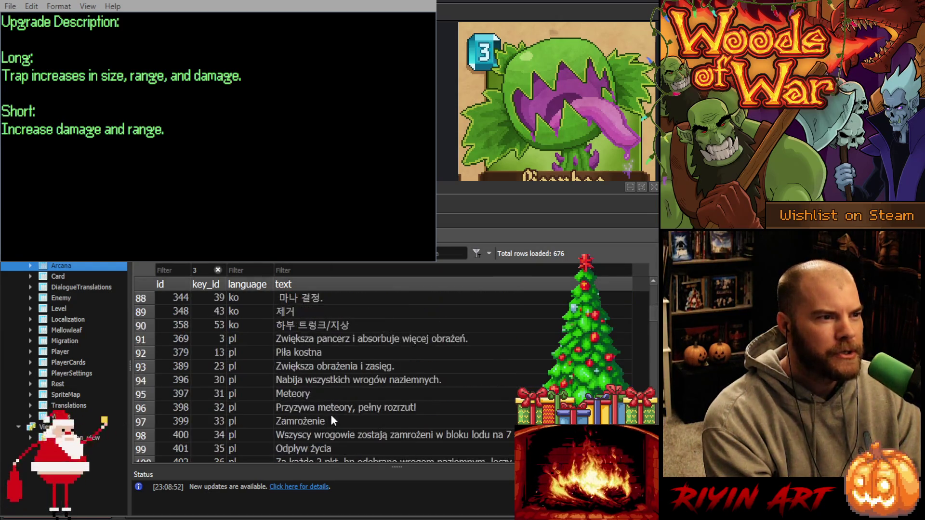
{"action": "left_click", "coordinate": [300, 339]}
{"action": "type", "text": "Zwiększa wytrzymałość i pancerz."}
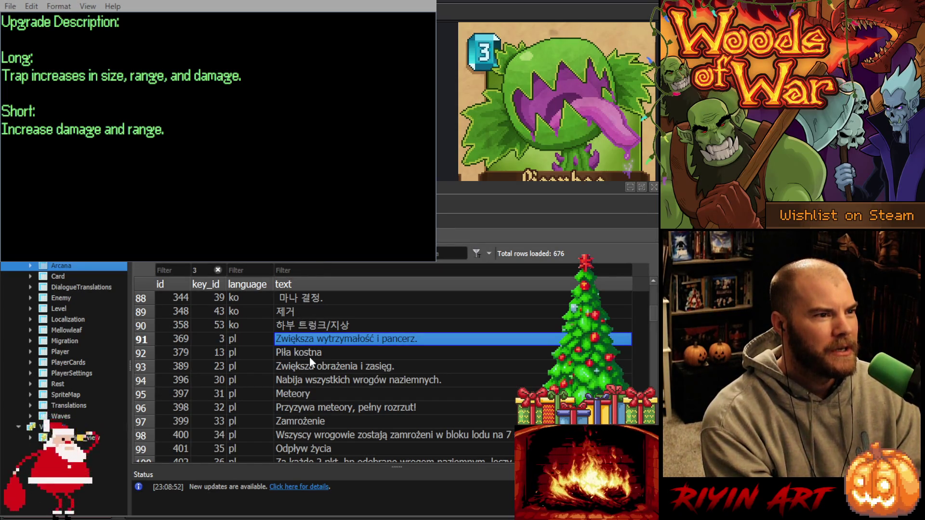
Paste the new wording into key 3's Portuguese, pt-BR and Russian rows and commit.
{"action": "scroll", "coordinate": [310, 356], "scroll_direction": "down", "scroll_amount": 6}
{"action": "scroll", "coordinate": [305, 355], "scroll_direction": "up", "scroll_amount": 1}
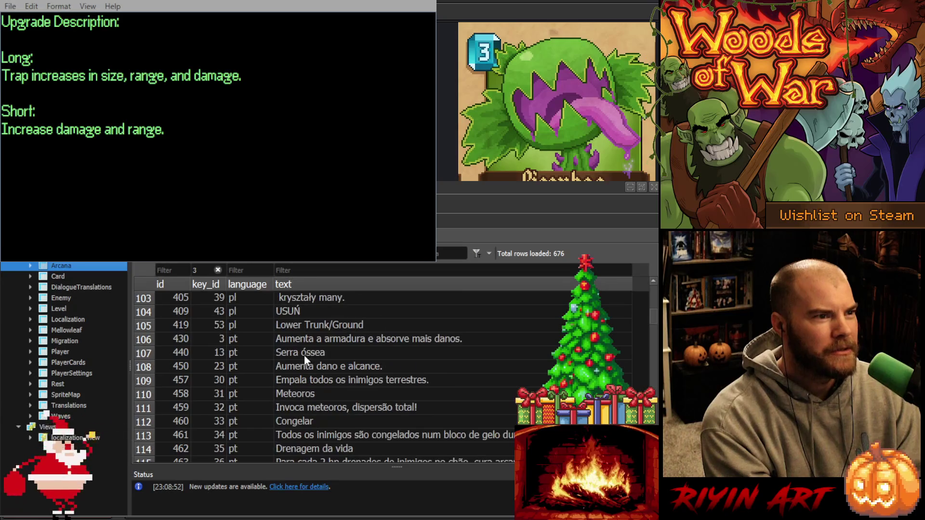
{"action": "left_click", "coordinate": [304, 339]}
{"action": "type", "text": "Aumenta durabilidade e armadura."}
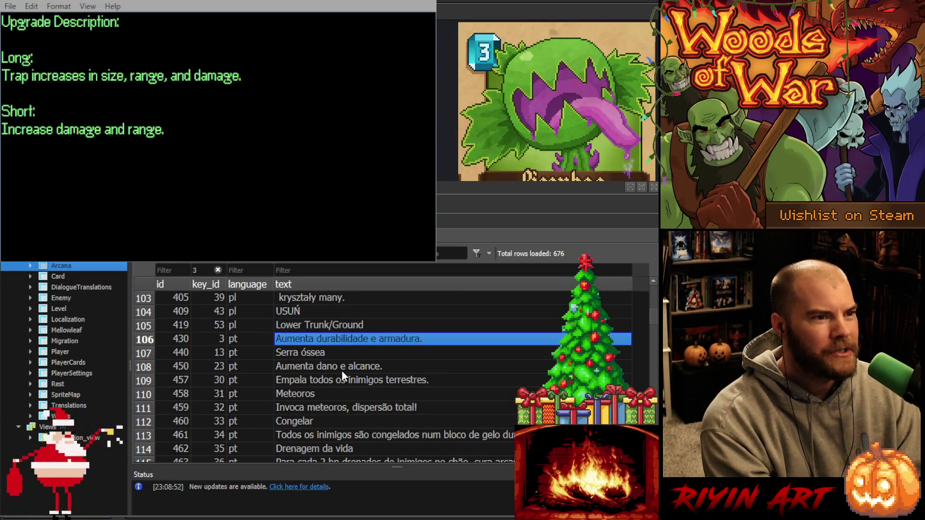
{"action": "scroll", "coordinate": [333, 380], "scroll_direction": "down", "scroll_amount": 4}
{"action": "left_click", "coordinate": [314, 382]}
{"action": "type", "text": "Aumenta durabilidade e armadura."}
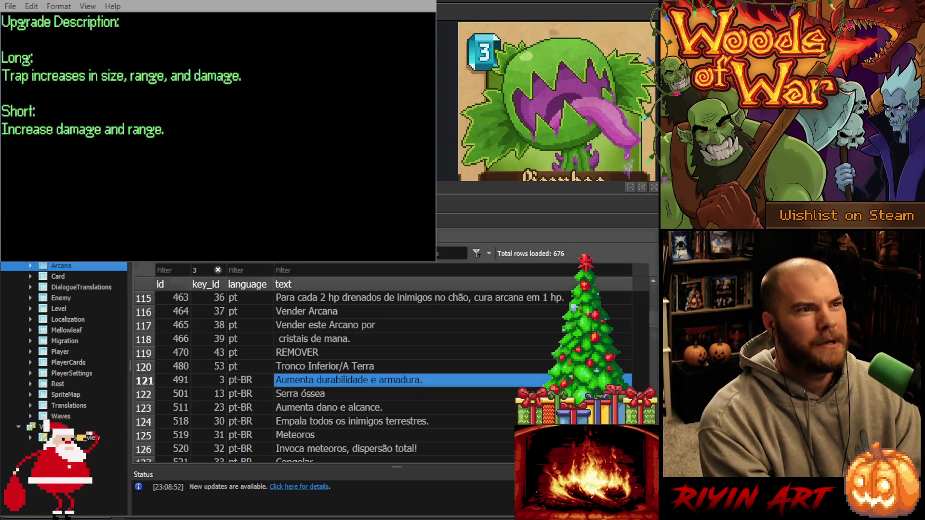
{"action": "scroll", "coordinate": [330, 376], "scroll_direction": "down", "scroll_amount": 5}
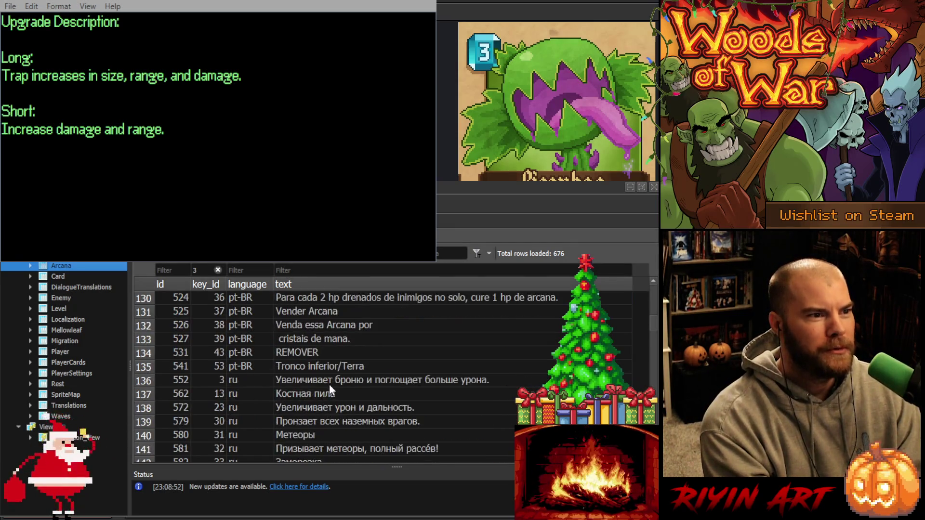
{"action": "left_click", "coordinate": [322, 385]}
{"action": "type", "text": "Увеличивает прочность и броню."}
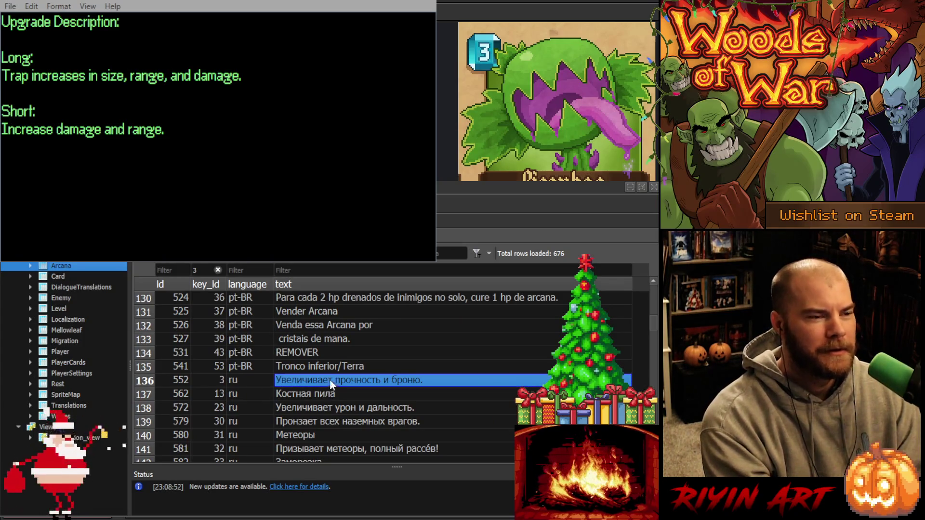
{"action": "key", "text": "Return"}
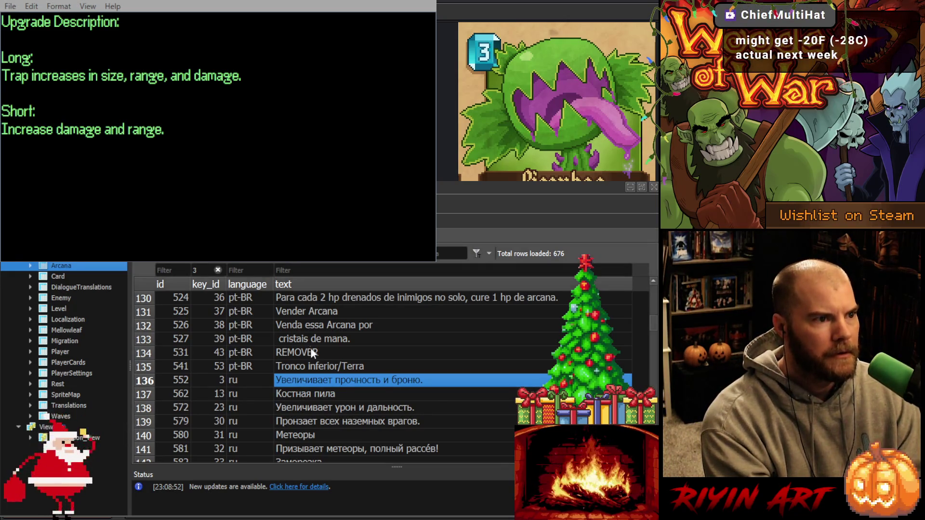
Set key 3's Turkish text, Japanese to '耐久と防御力を強化。' and Chinese to '提升耐久和护甲。'.
{"action": "scroll", "coordinate": [310, 350], "scroll_direction": "down", "scroll_amount": 4}
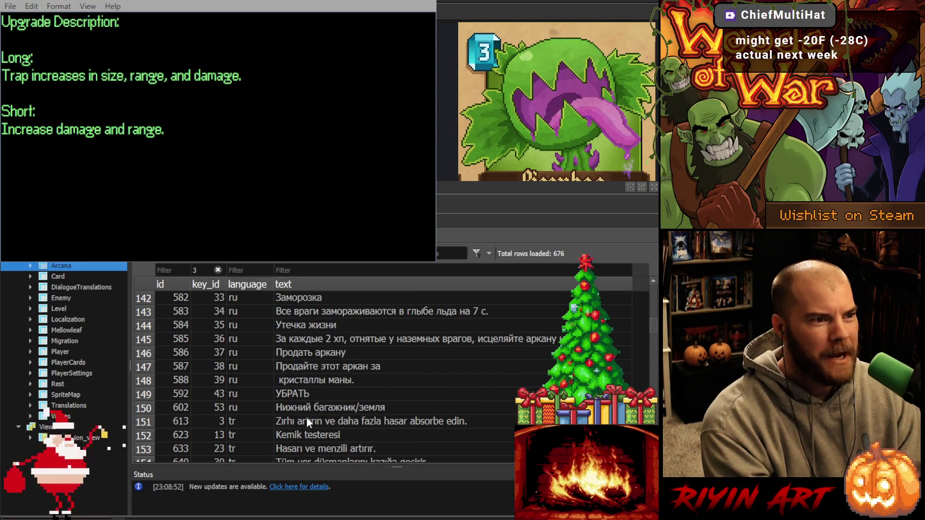
{"action": "left_click", "coordinate": [307, 418]}
{"action": "type", "text": "Dayanıklılık ve zırhı artırır."}
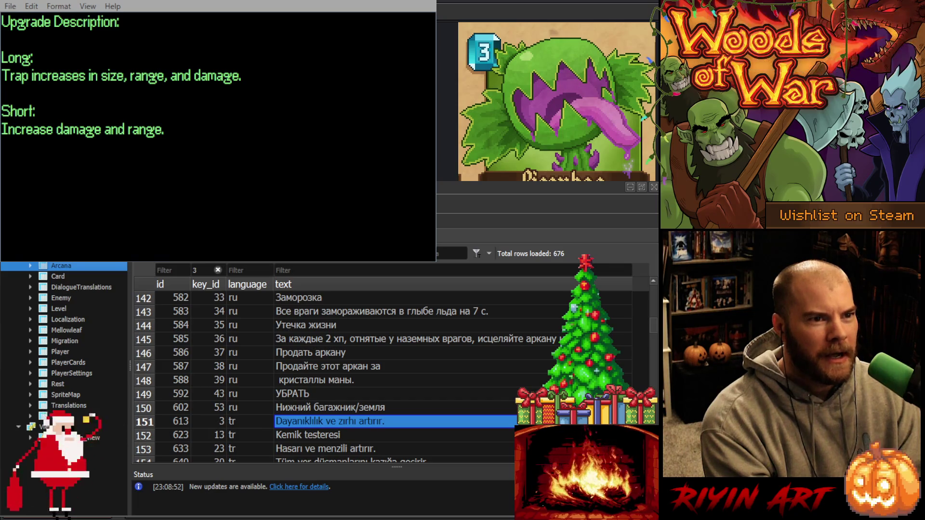
{"action": "scroll", "coordinate": [321, 388], "scroll_direction": "down", "scroll_amount": 6}
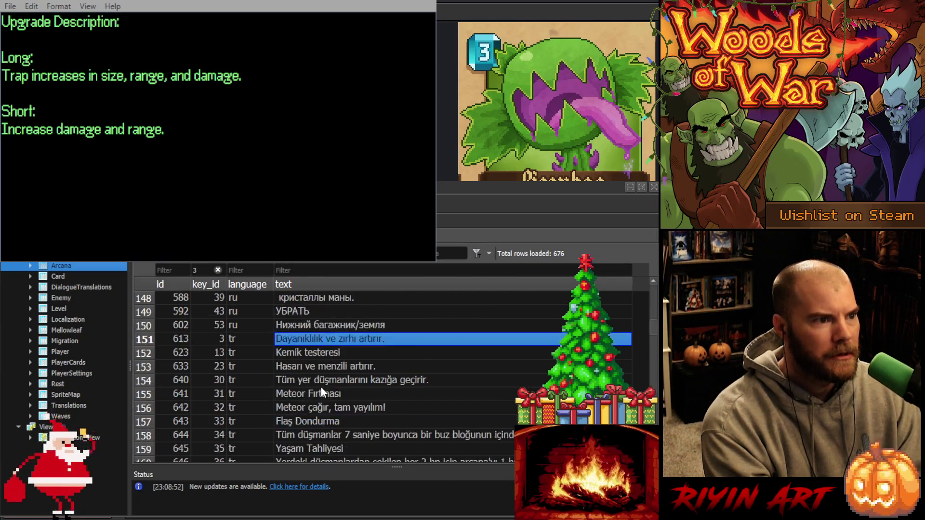
{"action": "double_click", "coordinate": [315, 380]}
{"action": "type", "text": "耐久と防御力を強化。"}
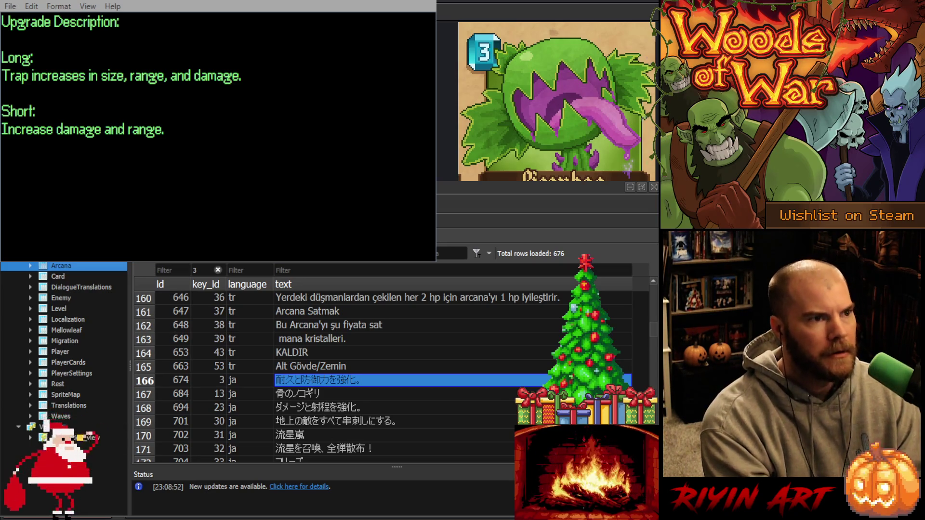
{"action": "scroll", "coordinate": [333, 394], "scroll_direction": "down", "scroll_amount": 3}
{"action": "scroll", "coordinate": [333, 394], "scroll_direction": "down", "scroll_amount": 2}
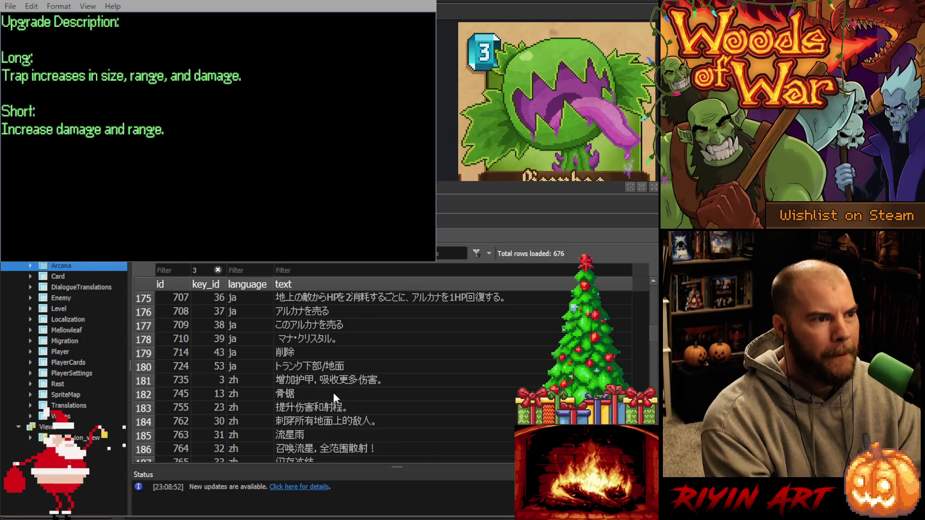
{"action": "double_click", "coordinate": [310, 380]}
{"action": "type", "text": "提升耐久和护甲。"}
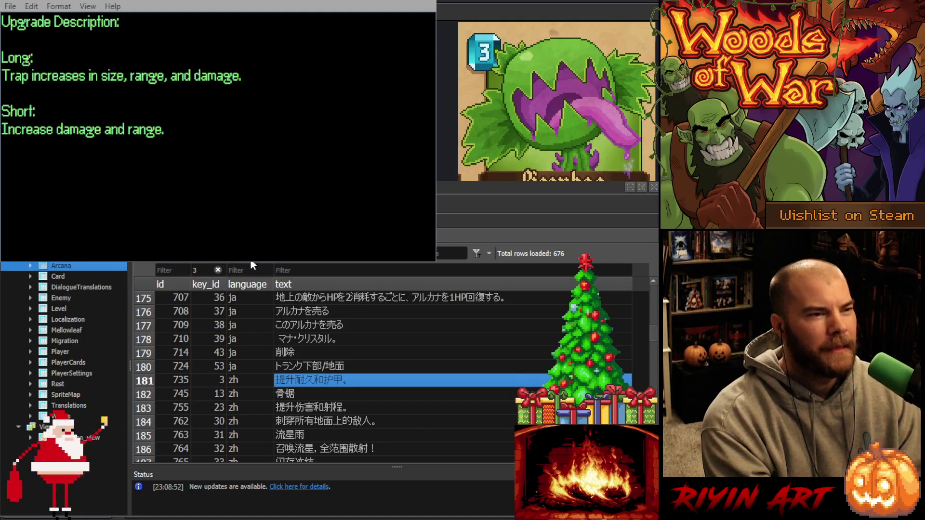
{"action": "left_click", "coordinate": [208, 272]}
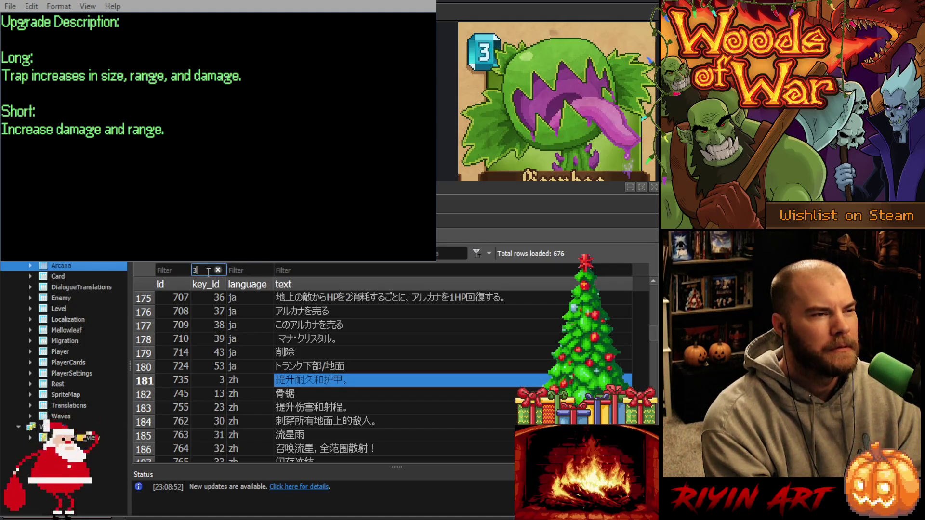
Filter to key_id 4 and replace its English text with 'Increase durability and armor.'.
{"action": "type", "text": "4"}
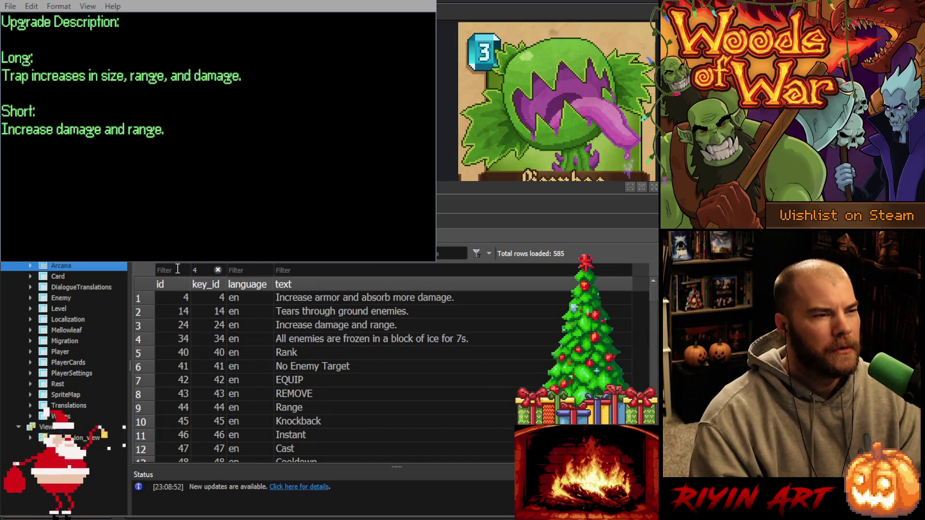
{"action": "double_click", "coordinate": [202, 270]}
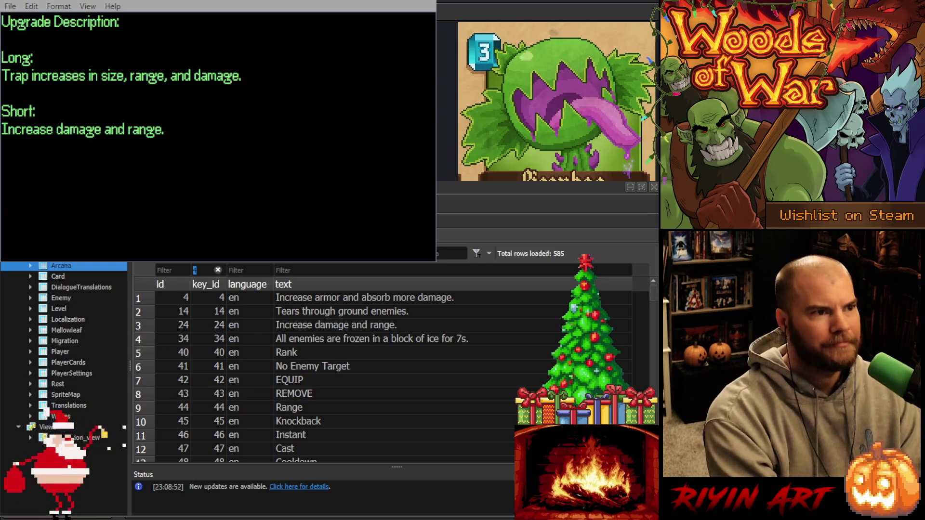
{"action": "left_click", "coordinate": [319, 296]}
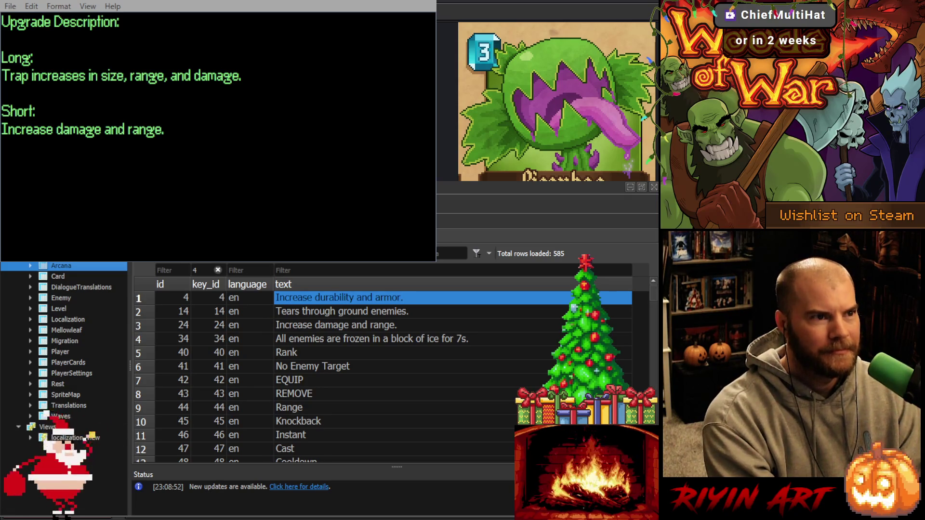
{"action": "scroll", "coordinate": [297, 350], "scroll_direction": "down", "scroll_amount": 4}
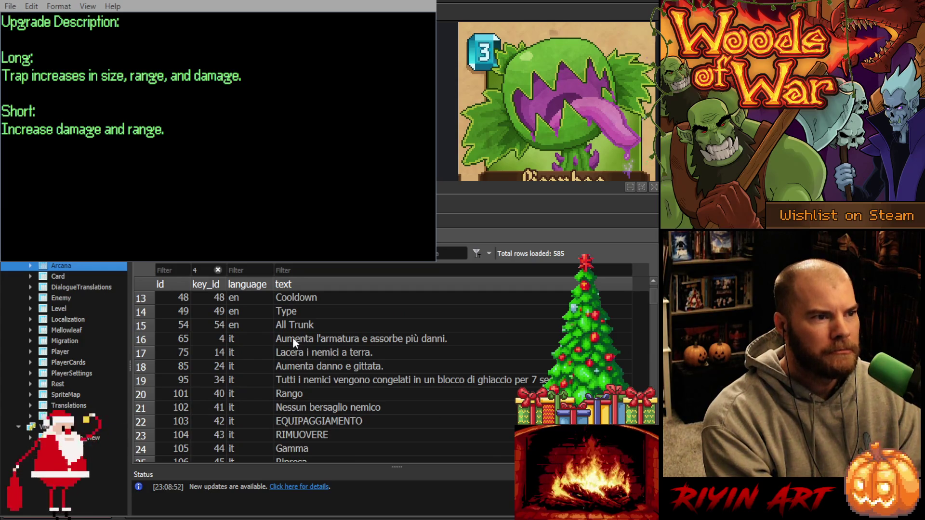
{"action": "left_click", "coordinate": [293, 337]}
{"action": "scroll", "coordinate": [321, 327], "scroll_direction": "up", "scroll_amount": 4}
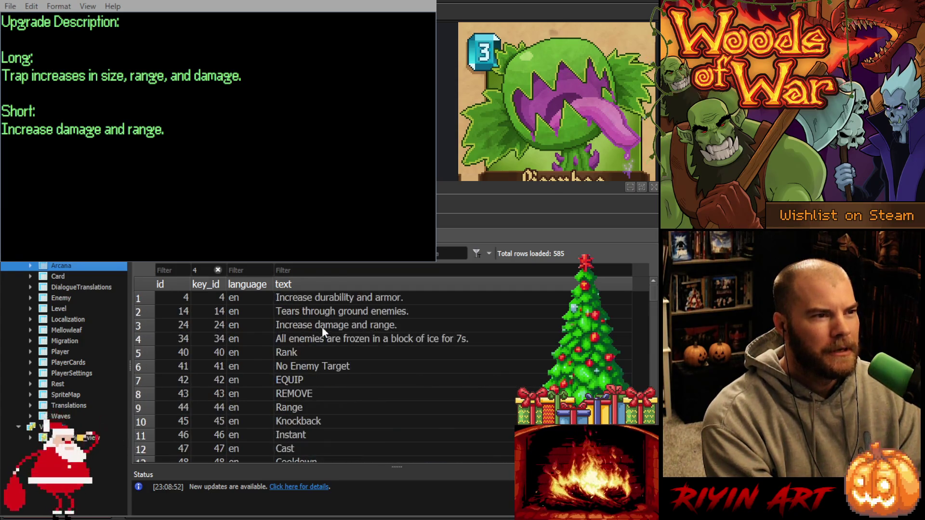
{"action": "left_click", "coordinate": [242, 271]}
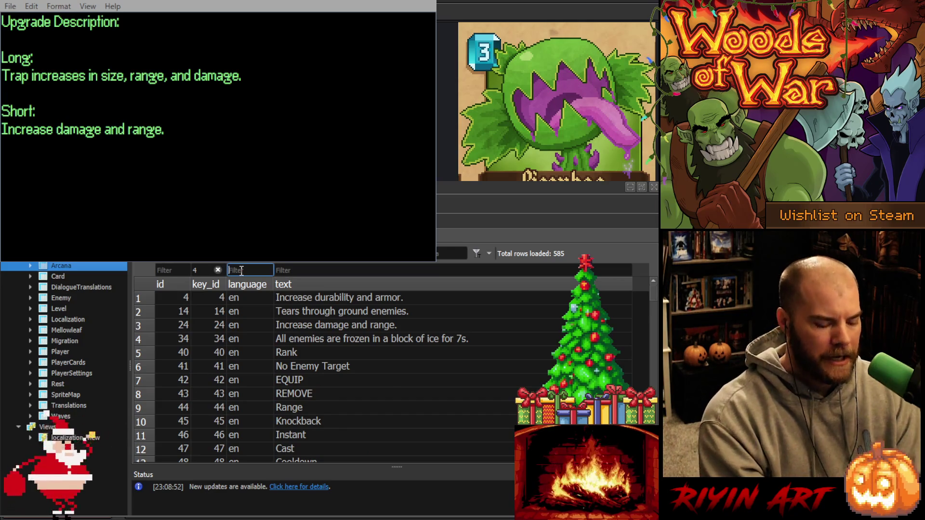
Filter by language it, then sp, pasting the new durability-and-armor wording into key 4's texts.
{"action": "type", "text": "it"}
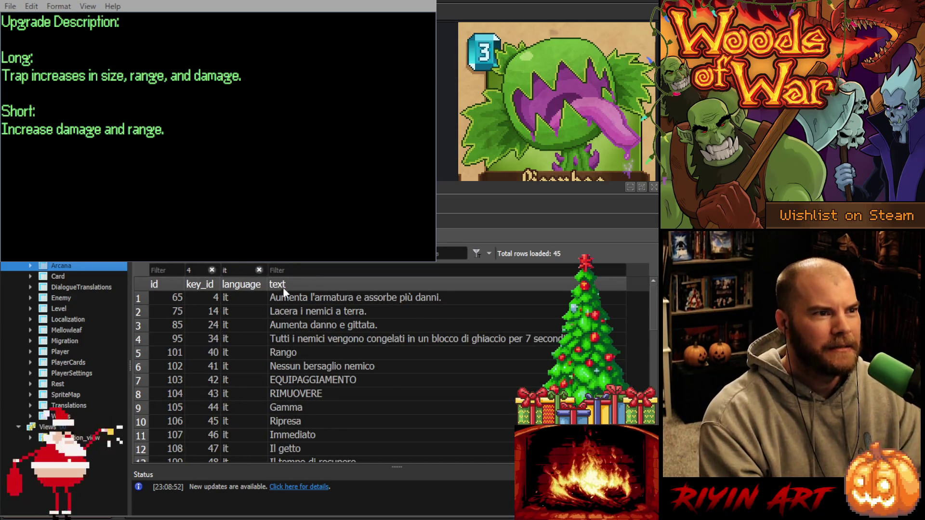
{"action": "left_click", "coordinate": [296, 297]}
{"action": "type", "text": "Aumenta durabilità e armatura."}
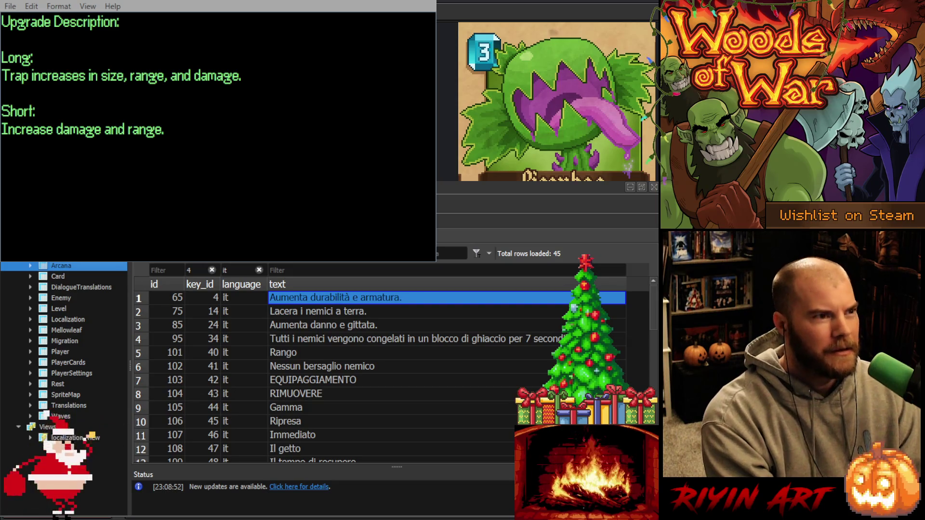
{"action": "double_click", "coordinate": [224, 270]}
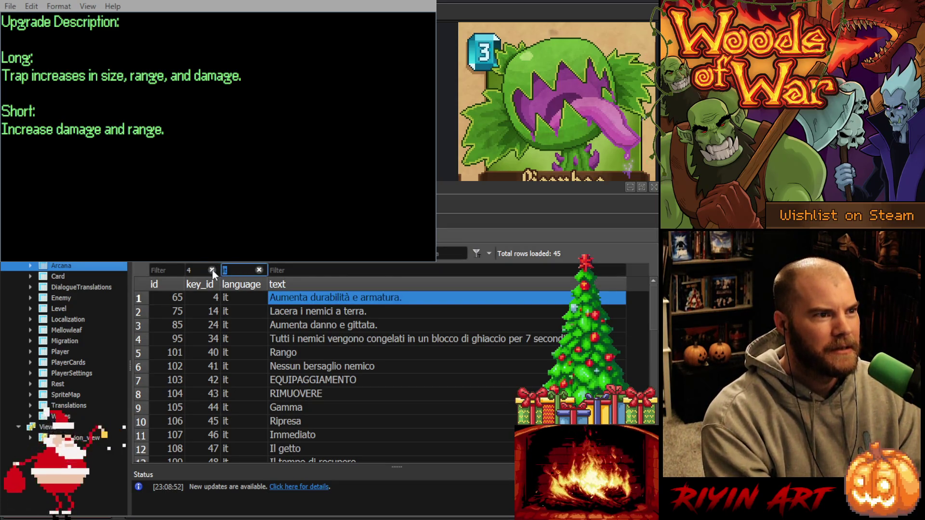
{"action": "type", "text": "sp"}
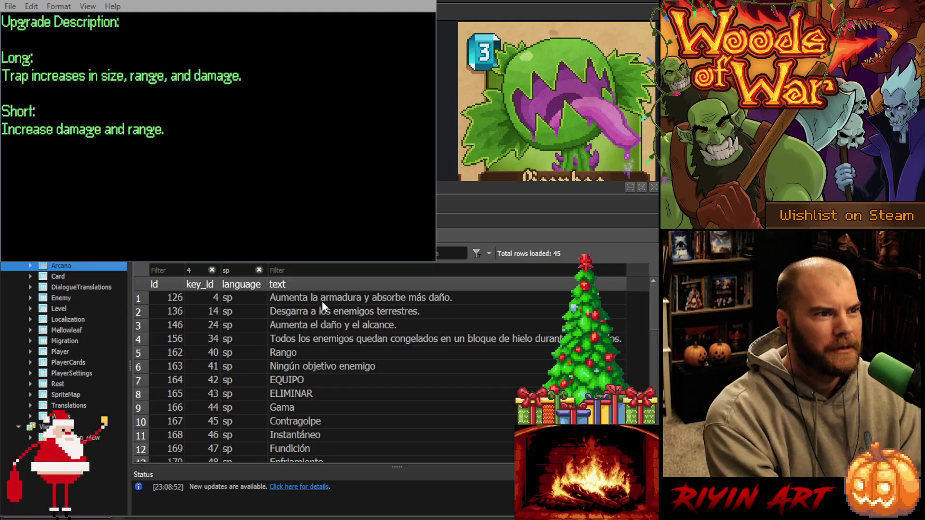
{"action": "left_click", "coordinate": [322, 300]}
{"action": "type", "text": "Aumenta durabilidad y armadura."}
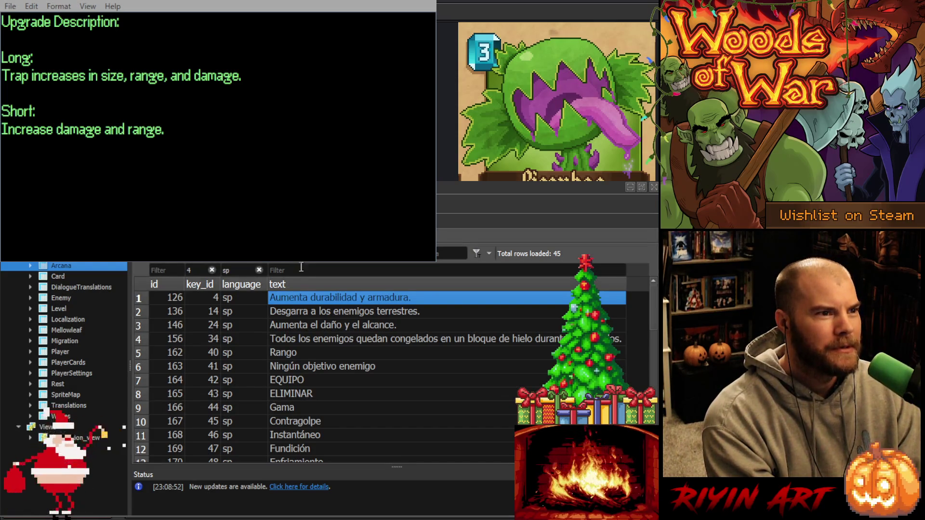
Change the language filter to fr and select key 4's French text.
{"action": "double_click", "coordinate": [238, 270]}
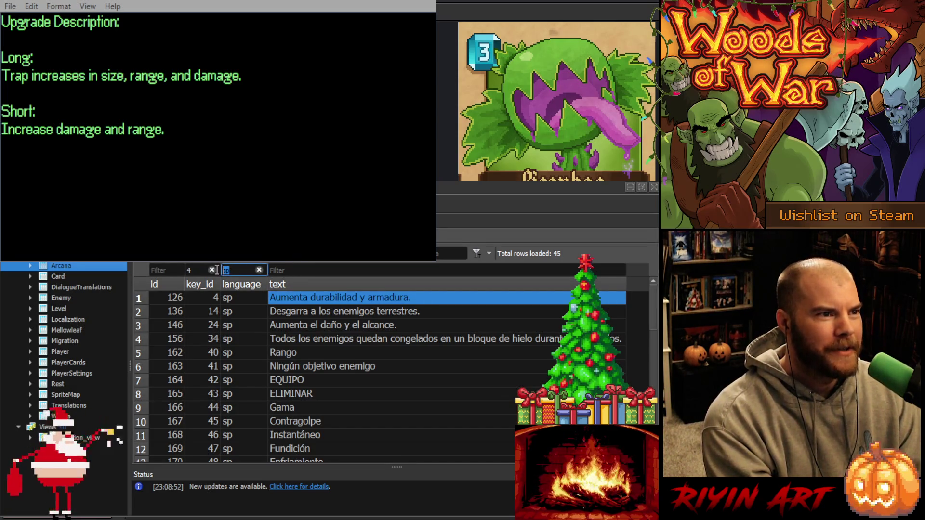
{"action": "type", "text": "fr"}
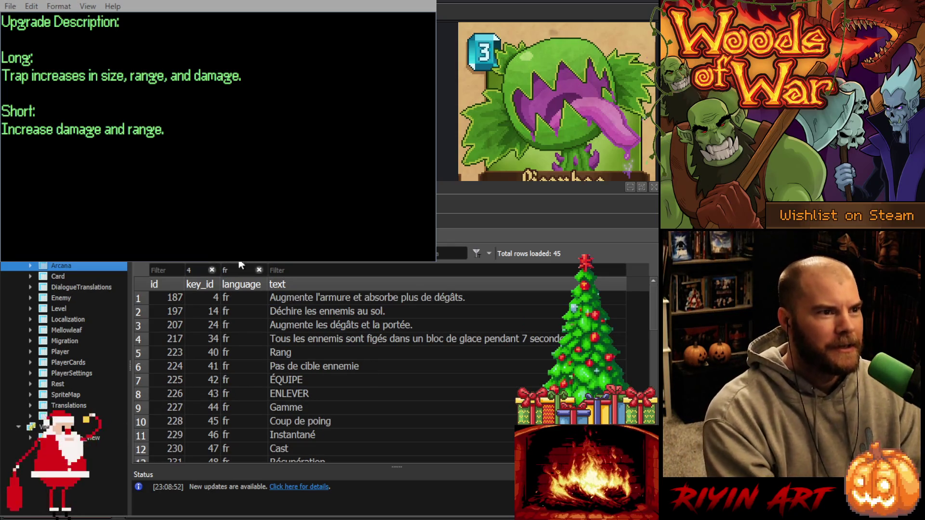
{"action": "left_click", "coordinate": [308, 300]}
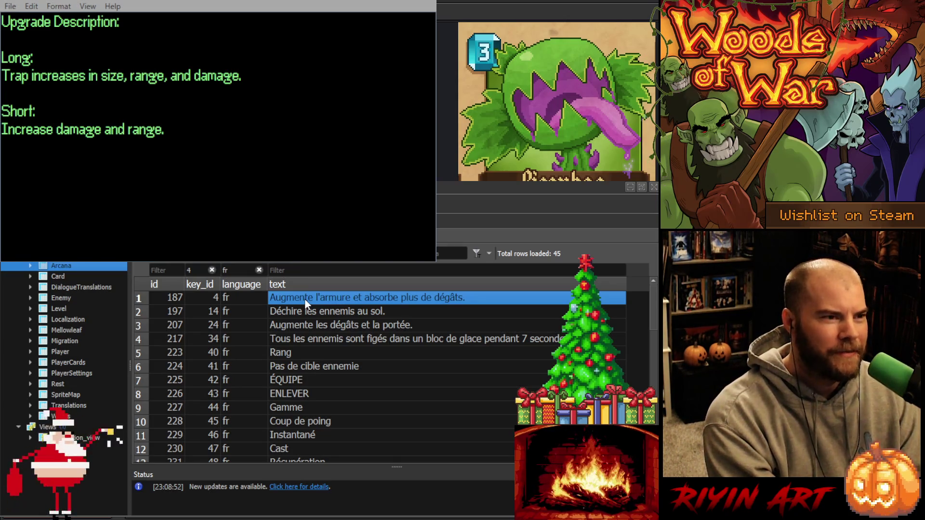
Paste 'Augmente la durabilité et l'armure.' as key 4's French text and commit it.
{"action": "type", "text": "Augmente la durabilité et l'armure."}
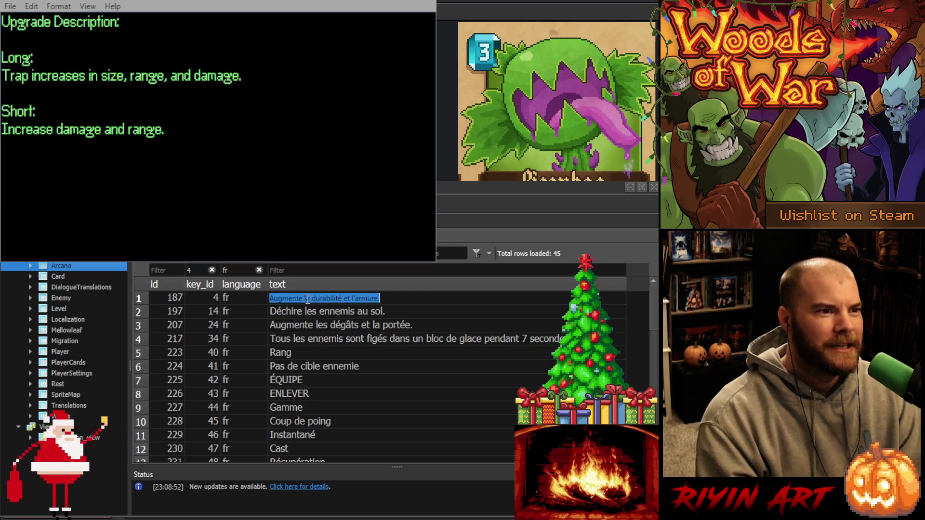
{"action": "left_click", "coordinate": [344, 312]}
{"action": "left_click", "coordinate": [336, 298]}
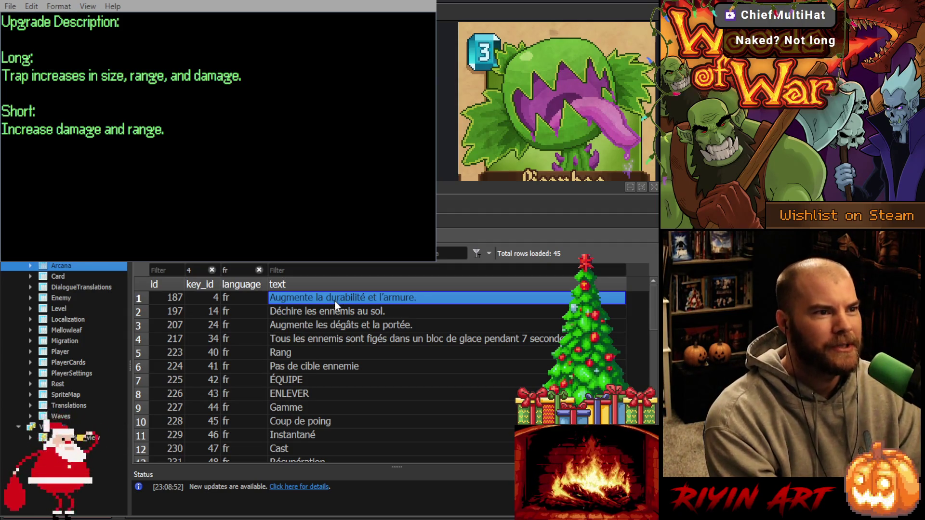
{"action": "left_click", "coordinate": [316, 311]}
{"action": "left_click", "coordinate": [317, 297]}
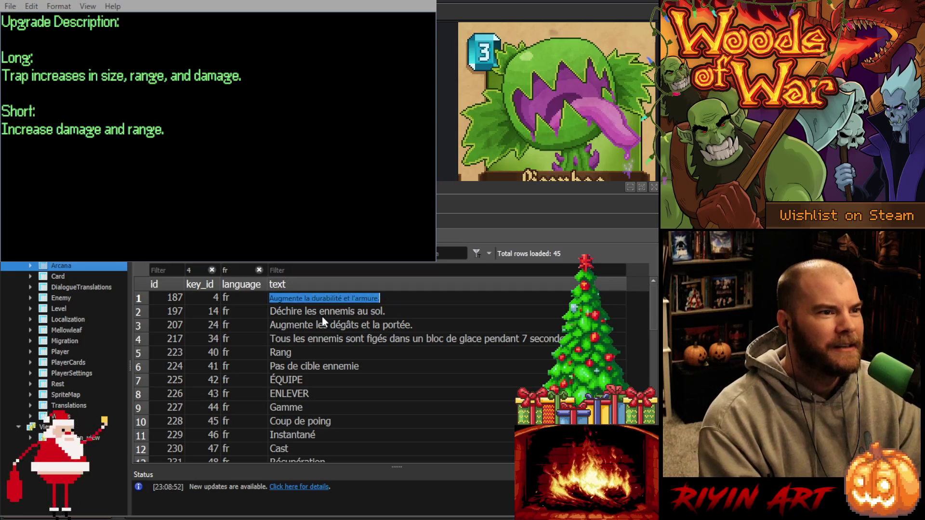
{"action": "left_click", "coordinate": [333, 312]}
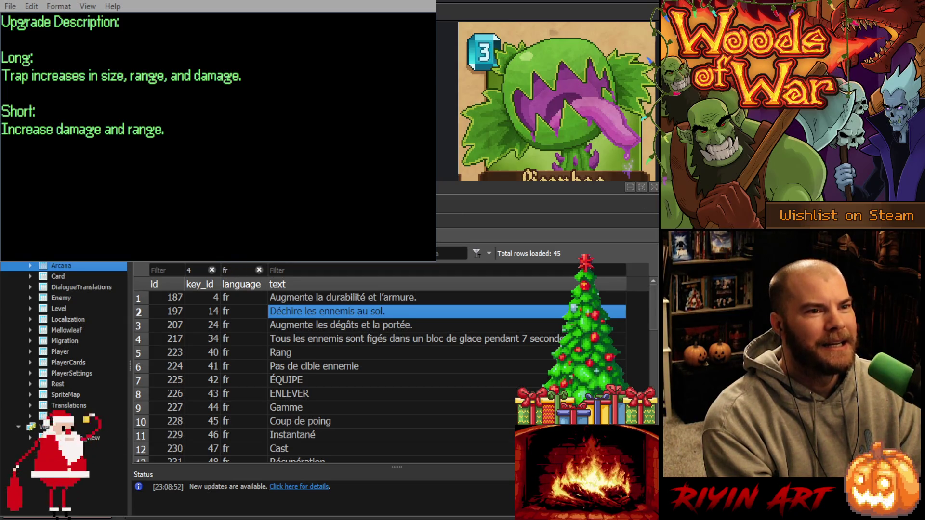
{"action": "left_click_drag", "start_coordinate": [658, 206], "coordinate": [617, 214]}
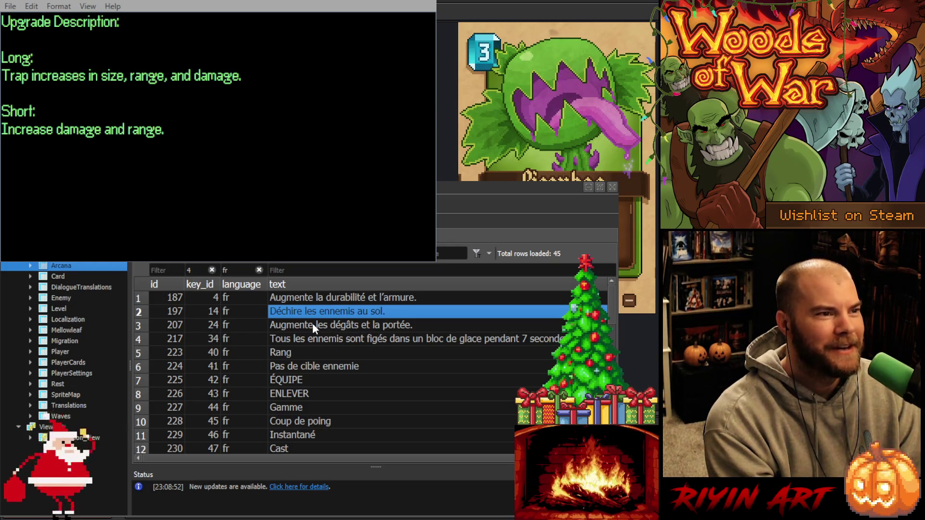
Filter language to de and paste the short durability-and-armour text into key 4's German row.
{"action": "left_click", "coordinate": [304, 296]}
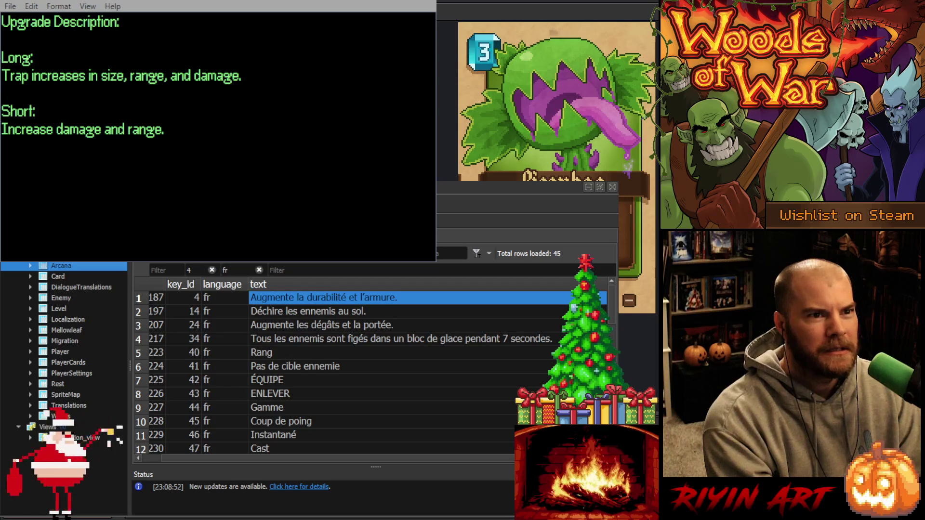
{"action": "double_click", "coordinate": [226, 270]}
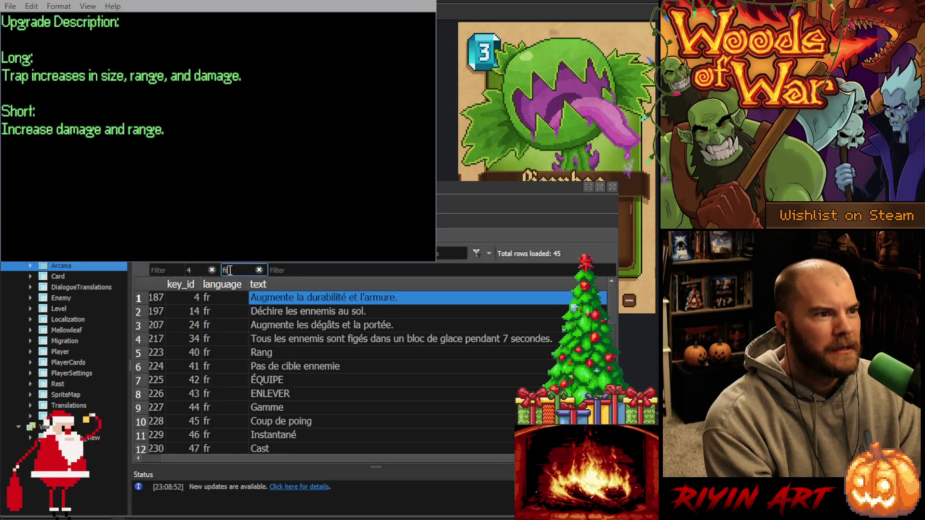
{"action": "type", "text": "de"}
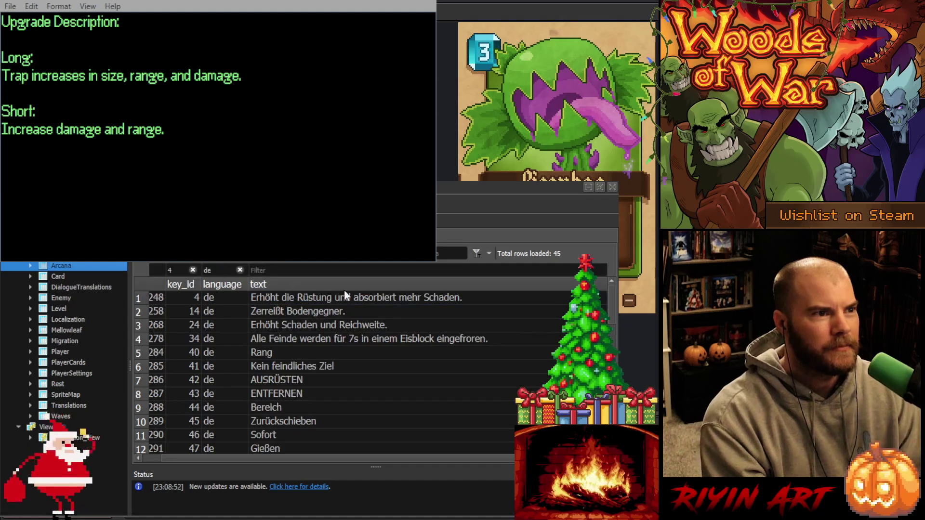
{"action": "left_click", "coordinate": [328, 295]}
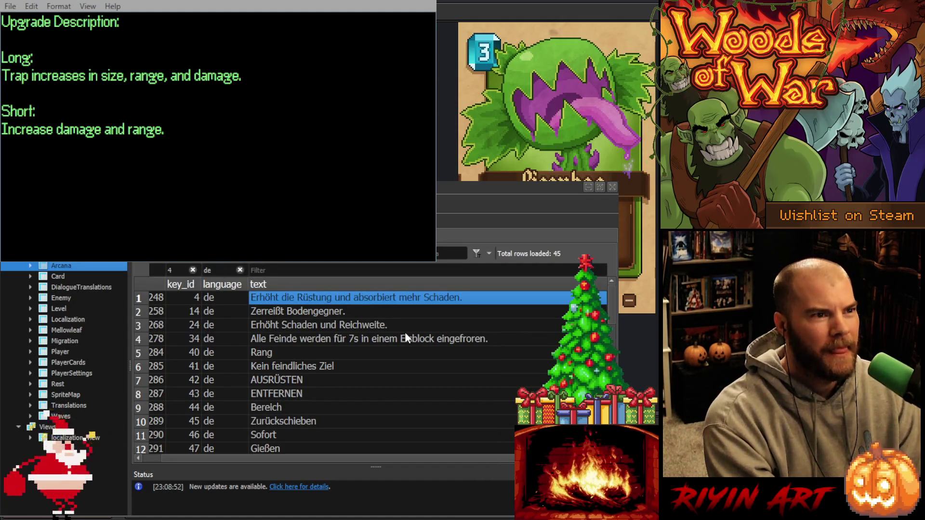
{"action": "type", "text": "Erhöht Haltbarkeit und Rüstung."}
{"action": "key", "text": "Return"}
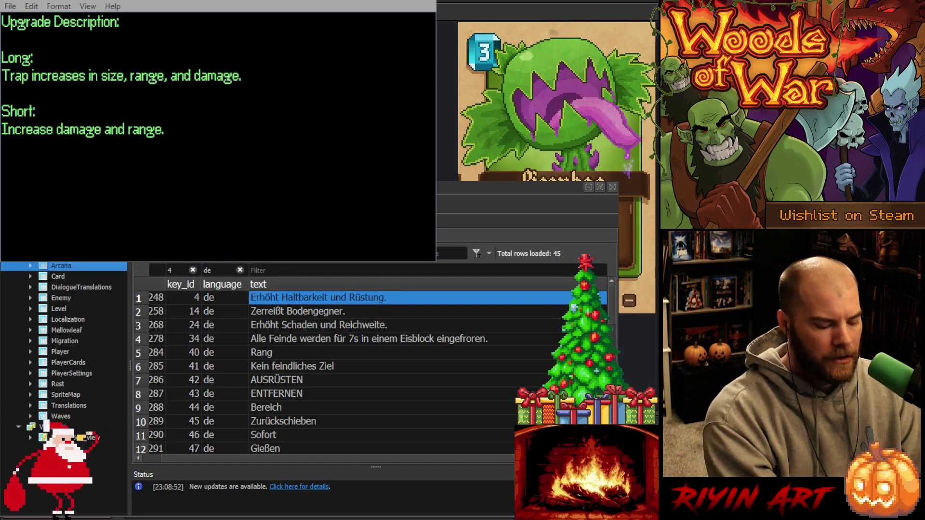
Apply the Korean language filter and commit the shortened Korean description for key 4.
{"action": "double_click", "coordinate": [208, 270]}
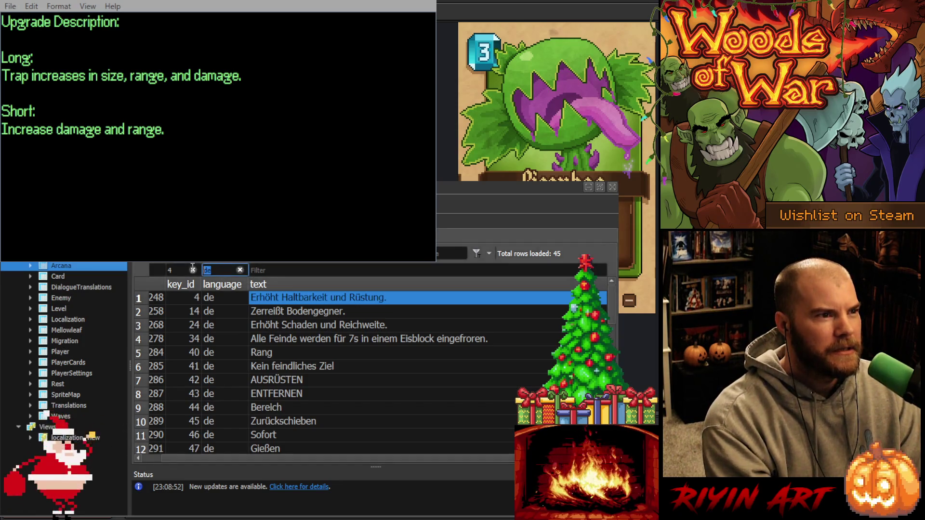
{"action": "type", "text": "ko"}
{"action": "key", "text": "Return"}
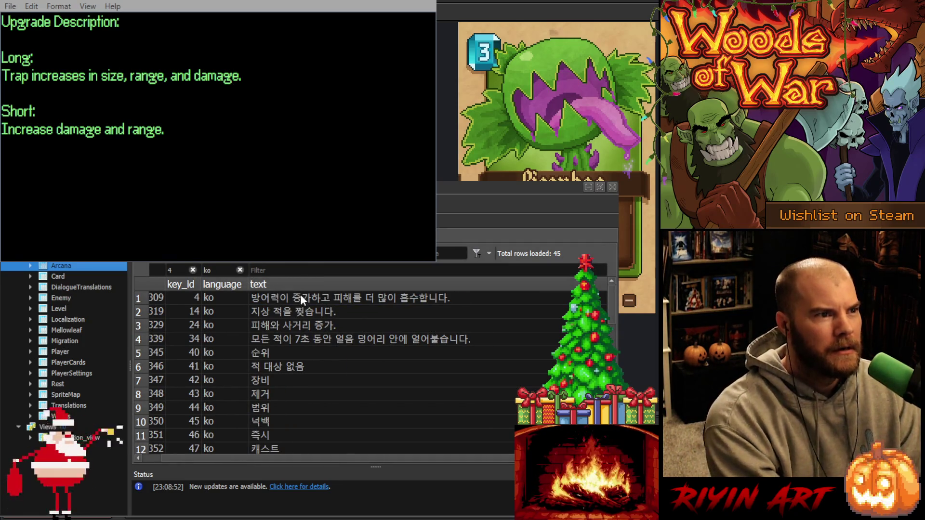
{"action": "left_click", "coordinate": [300, 294]}
{"action": "type", "text": "내구도와 방어력 증가."}
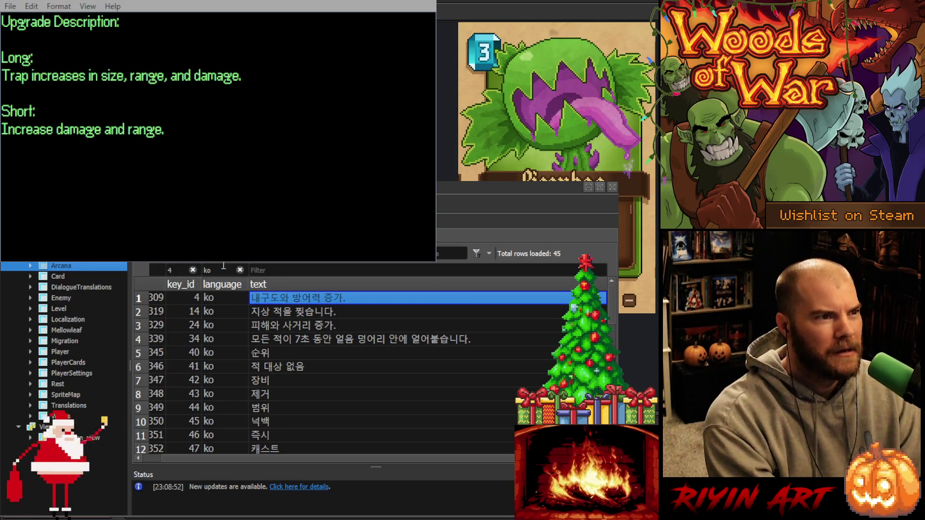
{"action": "key", "text": "Return"}
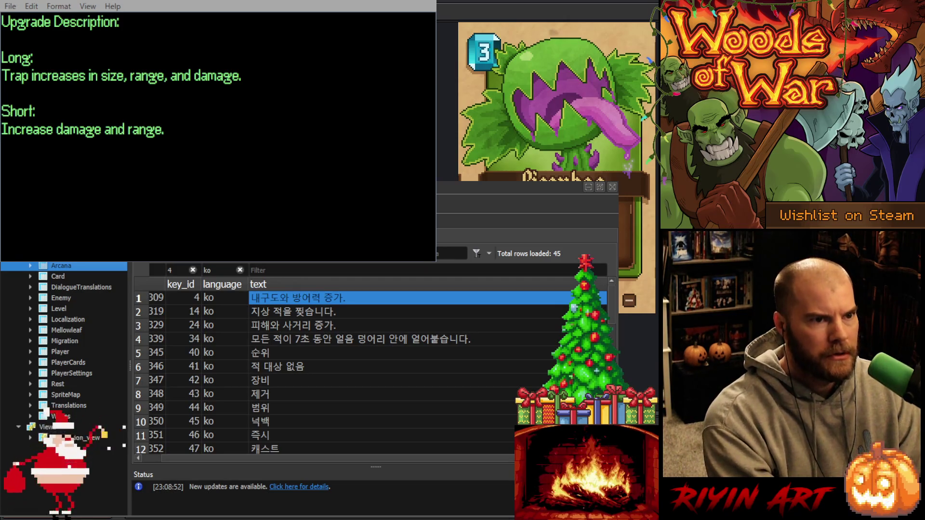
Switch the language filter to pl and paste the shortened Polish description.
{"action": "left_click", "coordinate": [221, 271]}
{"action": "double_click", "coordinate": [221, 271]}
{"action": "type", "text": "pl"}
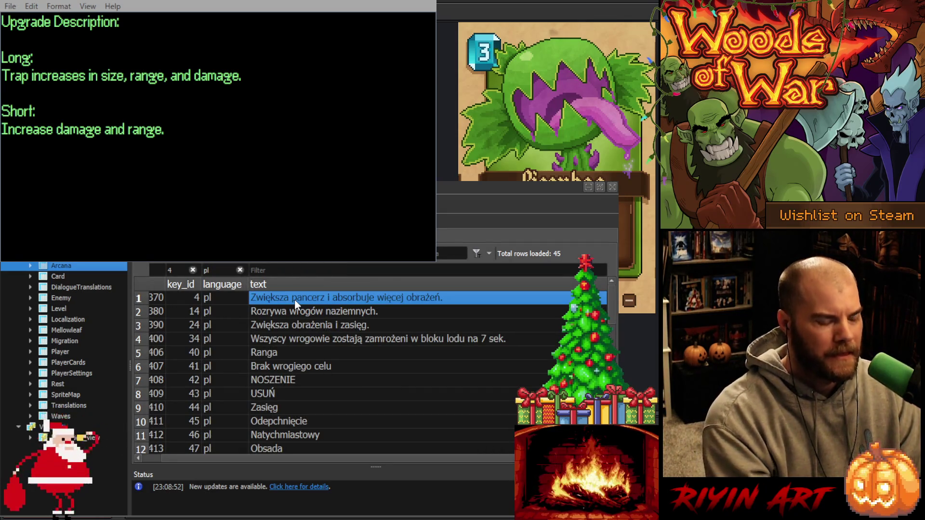
{"action": "type", "text": "Zwiększa wytrzymałość i pancerz."}
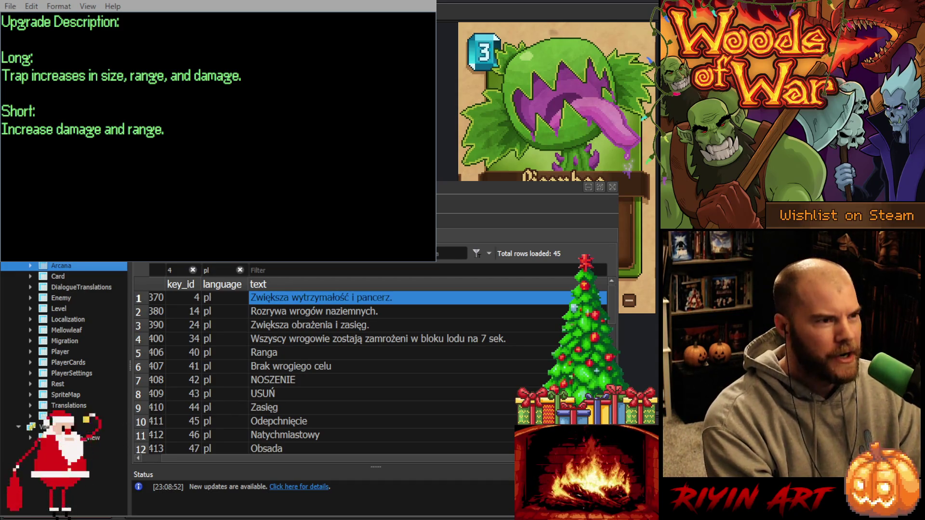
Filter to pt and set key 4's Portuguese text to 'Aumenta durabilidade e armadura.'.
{"action": "left_click", "coordinate": [222, 272]}
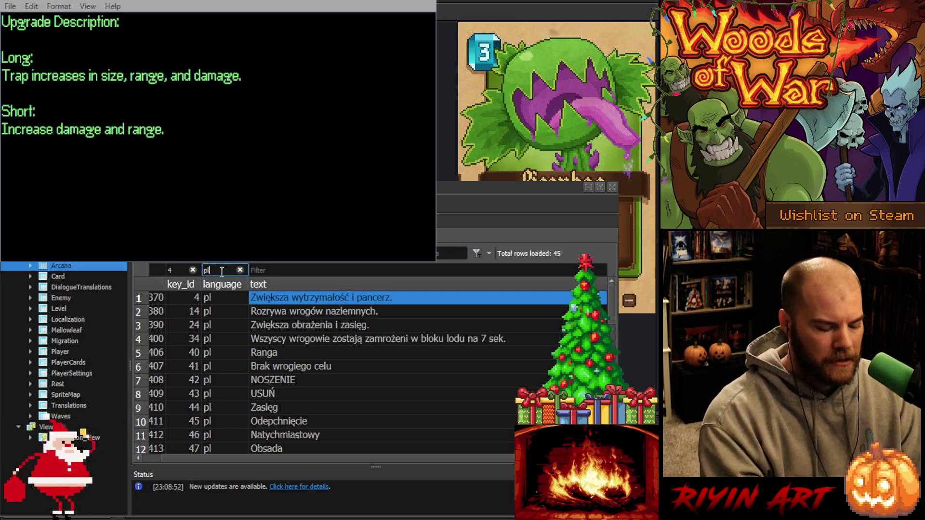
{"action": "key", "text": "BackSpace"}
{"action": "type", "text": "t"}
{"action": "left_click", "coordinate": [291, 297]}
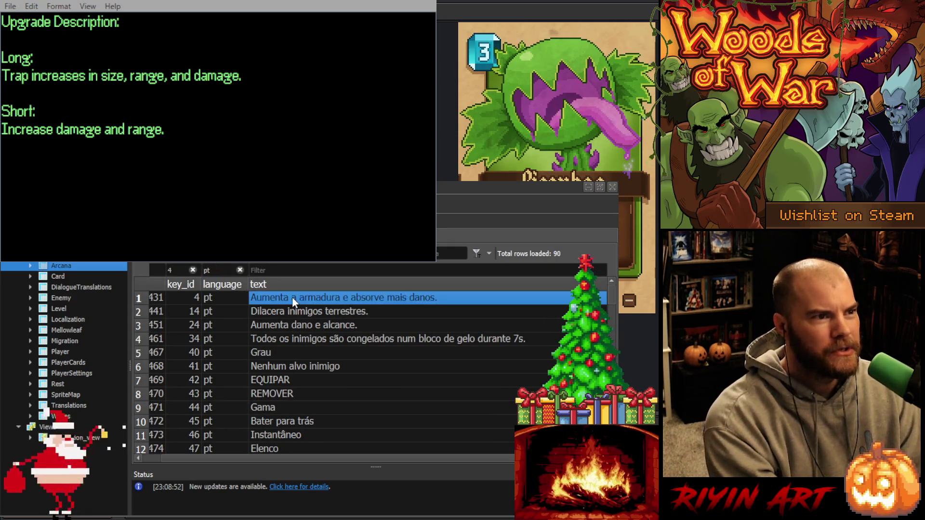
{"action": "type", "text": "Aumenta durabilidade e armadura."}
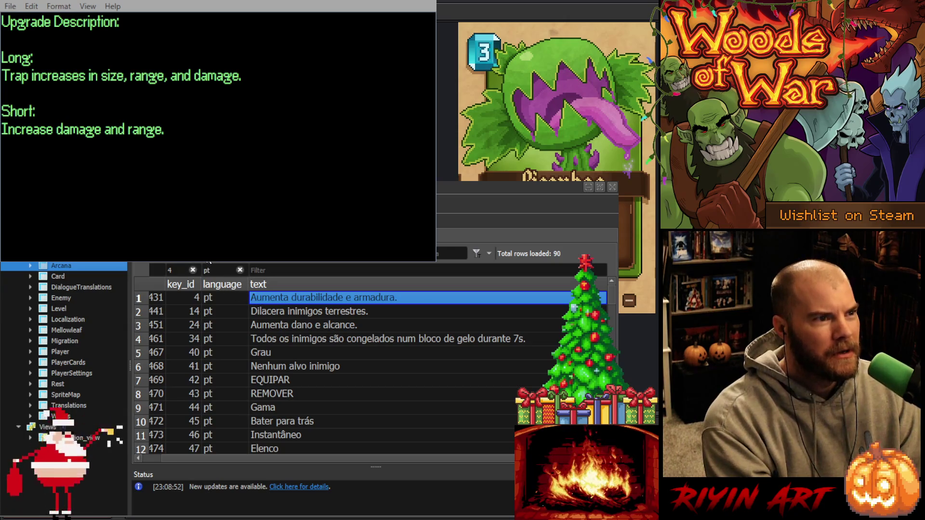
{"action": "left_click", "coordinate": [216, 270]}
{"action": "scroll", "coordinate": [265, 327], "scroll_direction": "down", "scroll_amount": 4}
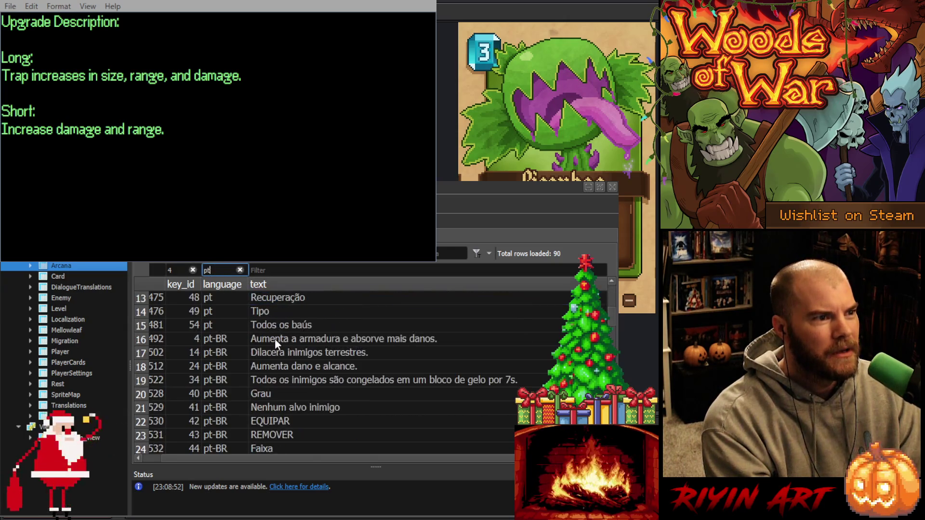
{"action": "left_click", "coordinate": [289, 337]}
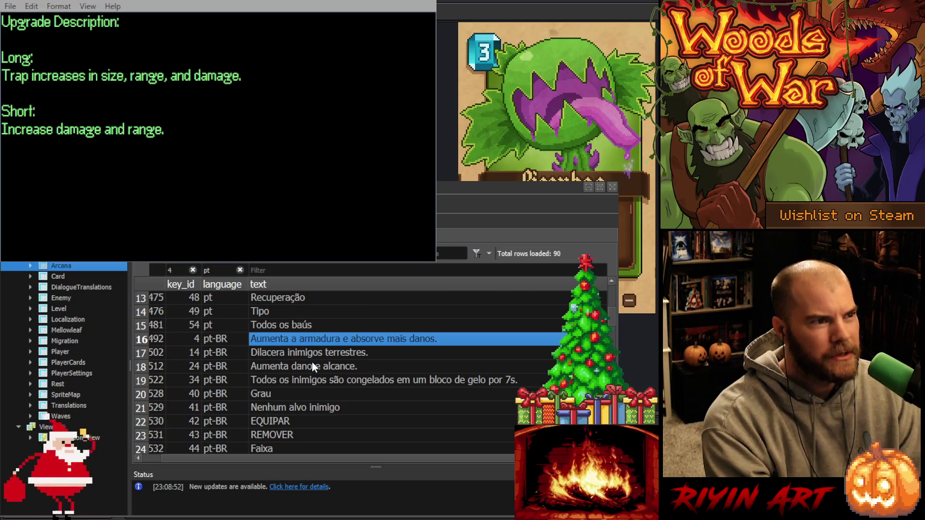
{"action": "scroll", "coordinate": [344, 357], "scroll_direction": "up", "scroll_amount": 4}
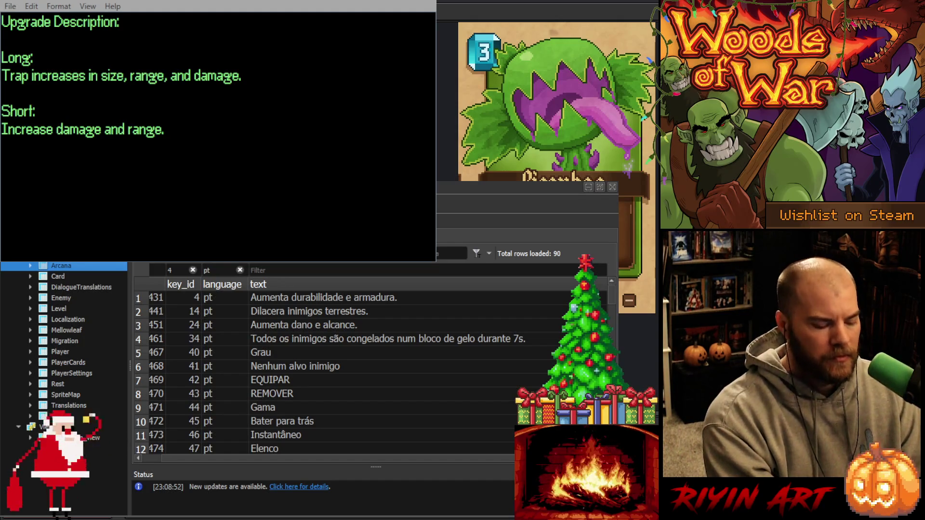
Filter to ru and set key 4's Russian text to 'Увеличивает прочность и броню.'.
{"action": "left_click", "coordinate": [230, 271]}
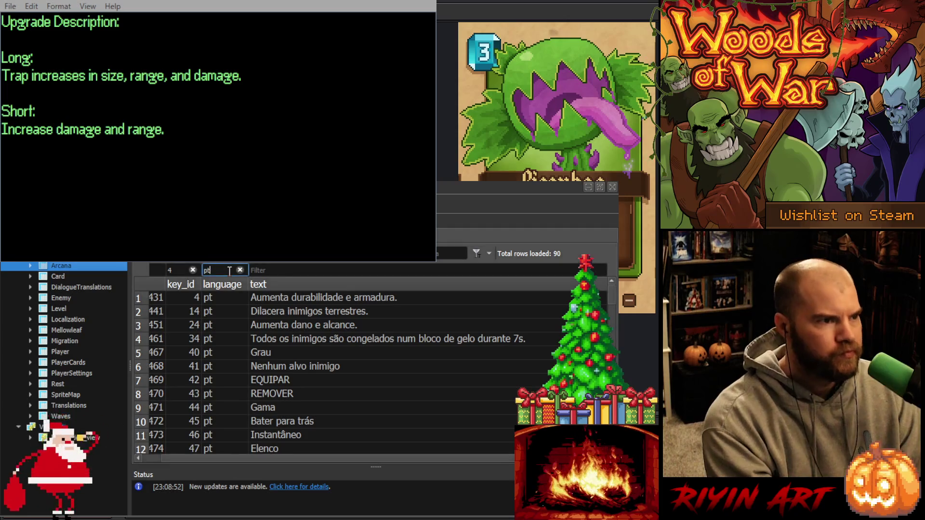
{"action": "key", "text": "BackSpace"}
{"action": "key", "text": "BackSpace"}
{"action": "type", "text": "ru"}
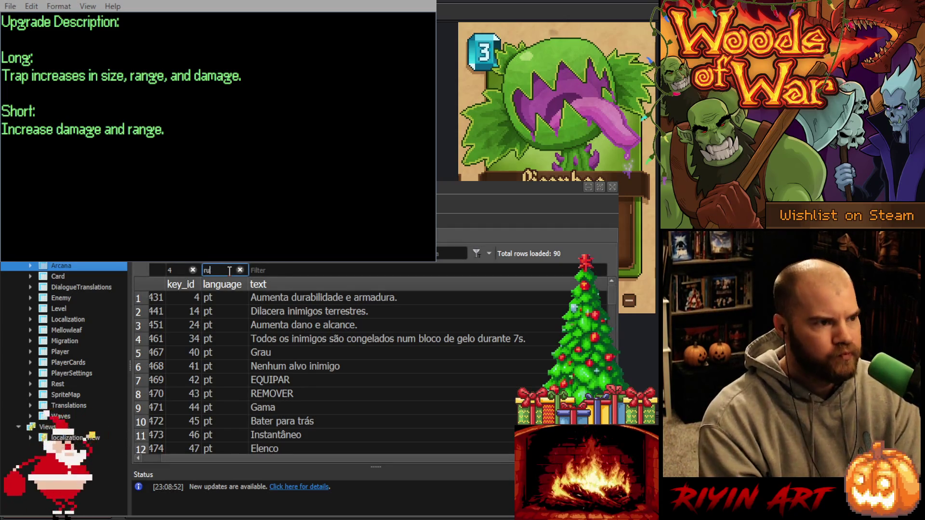
{"action": "left_click", "coordinate": [285, 300]}
{"action": "type", "text": "Увеличивает прочность и броню."}
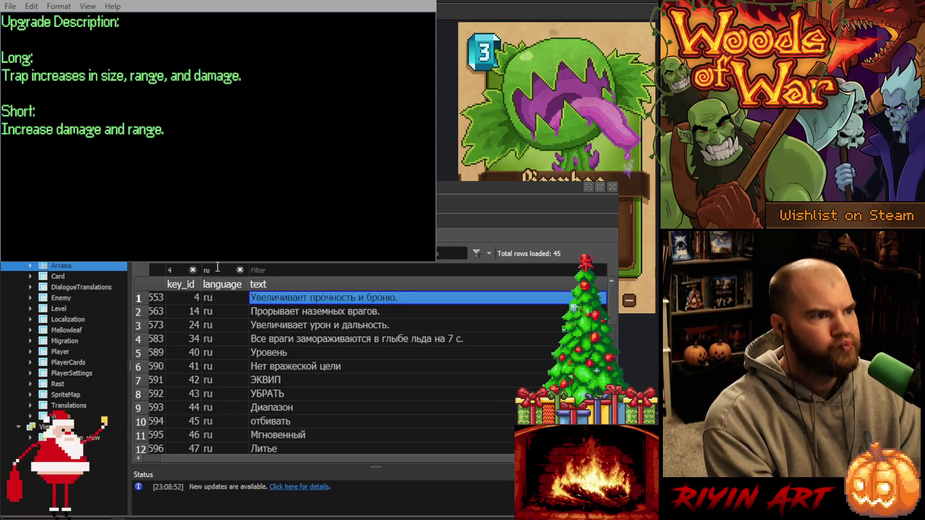
Filter to tr and paste the shortened durability-and-armour text into key 4's Turkish row.
{"action": "left_click", "coordinate": [208, 263]}
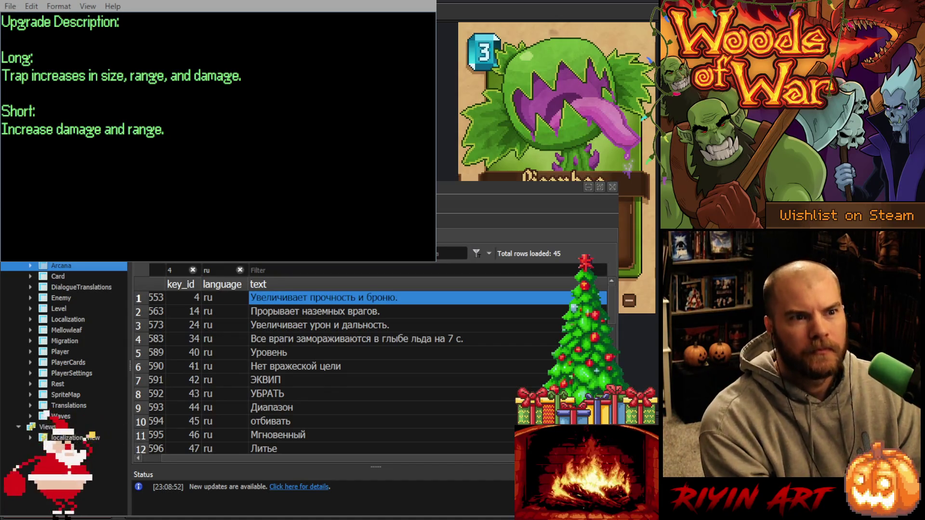
{"action": "double_click", "coordinate": [224, 270]}
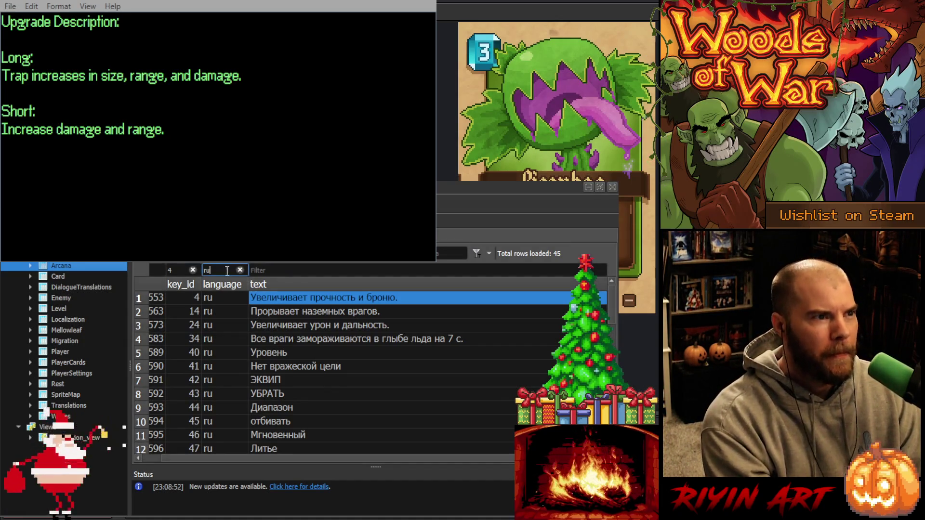
{"action": "type", "text": "tr"}
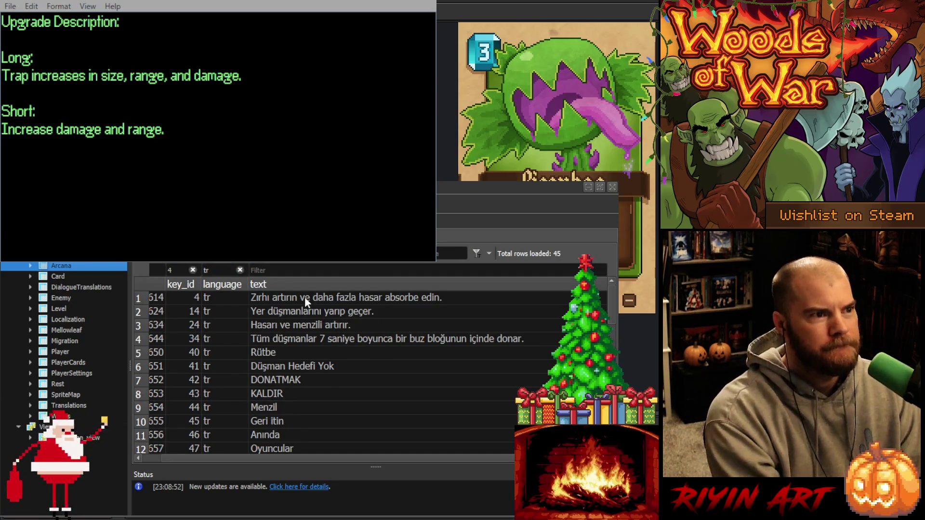
{"action": "left_click", "coordinate": [303, 297]}
{"action": "type", "text": "Dayanıklılık ve zırhı artırır."}
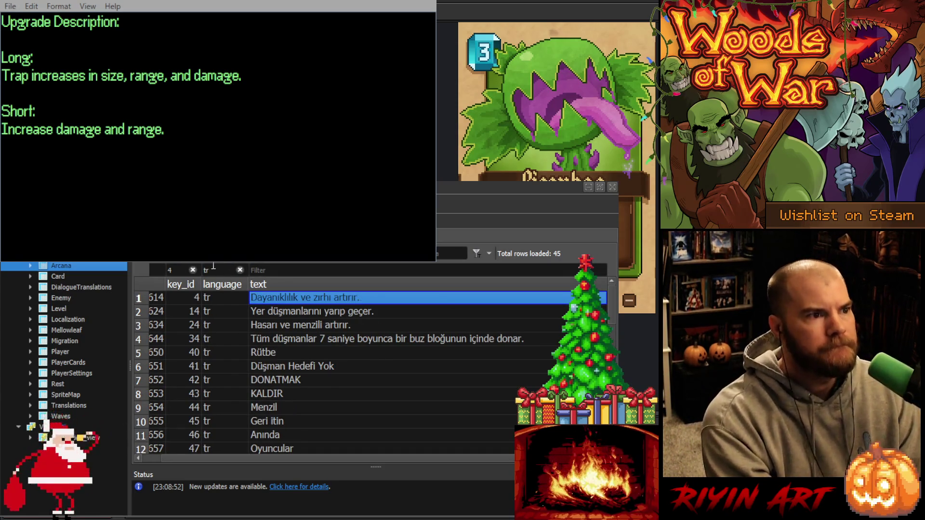
{"action": "key", "text": "Return"}
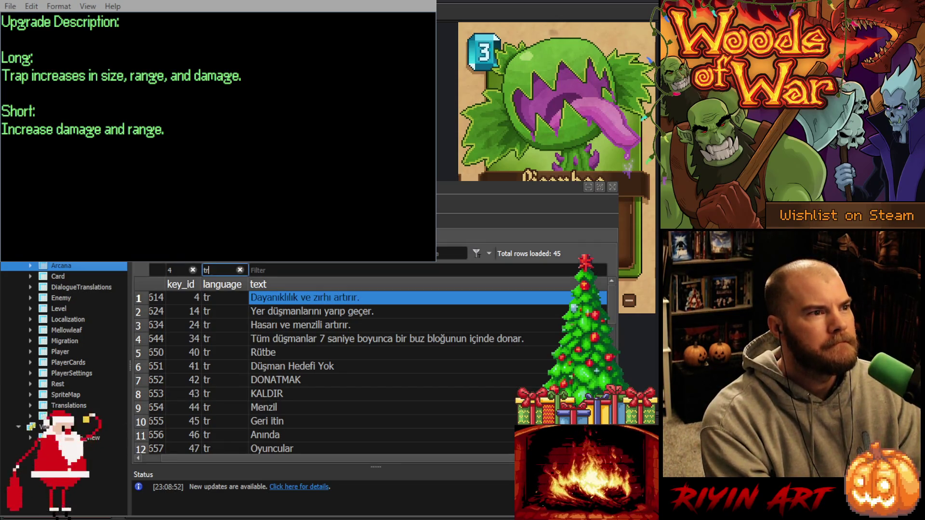
Filter to ja and paste the shortened text into key 4's Japanese row.
{"action": "double_click", "coordinate": [215, 268]}
{"action": "type", "text": "ja"}
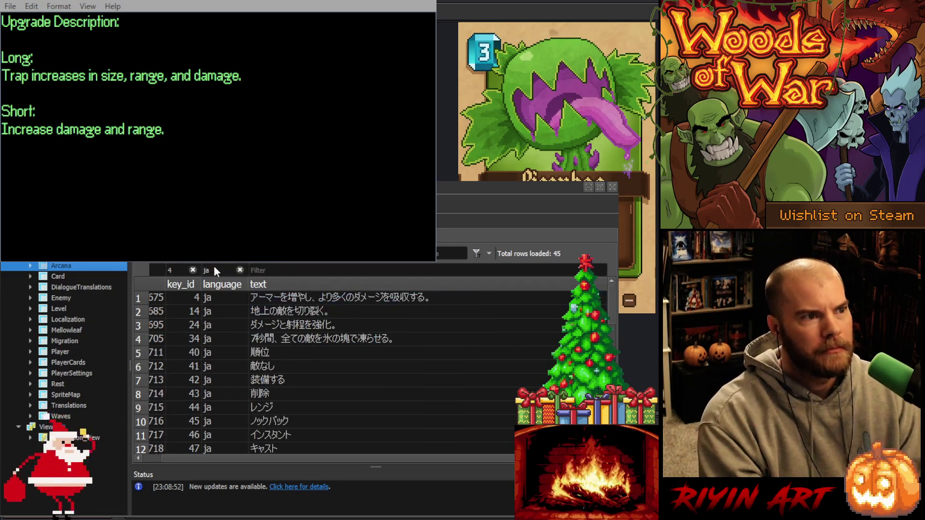
{"action": "left_click", "coordinate": [294, 300]}
{"action": "type", "text": "耐久と防御力を強化。"}
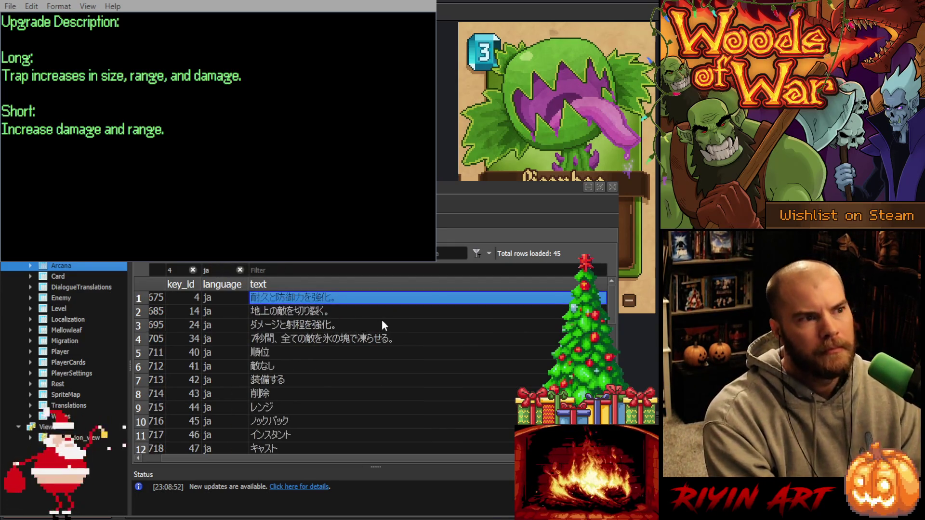
{"action": "key", "text": "Return"}
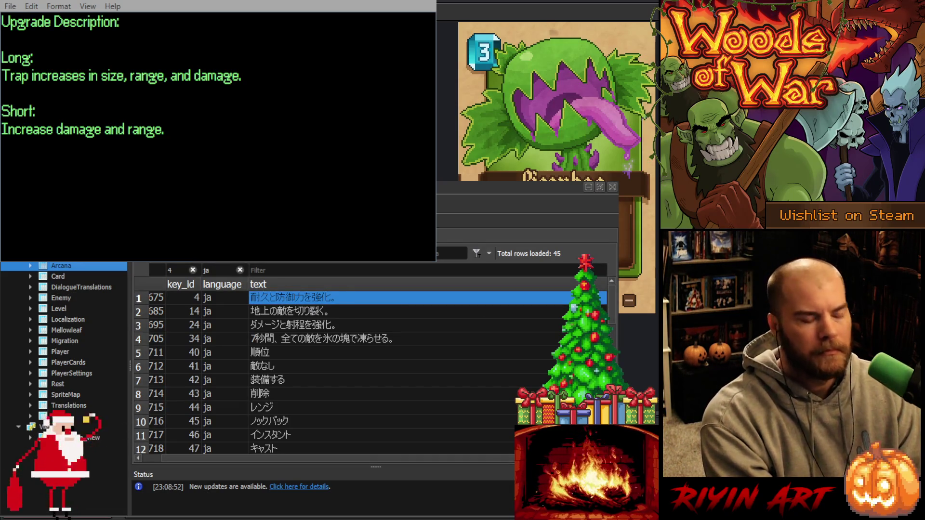
Filter to zh and paste the shortened text into key 4's Chinese row.
{"action": "double_click", "coordinate": [207, 270]}
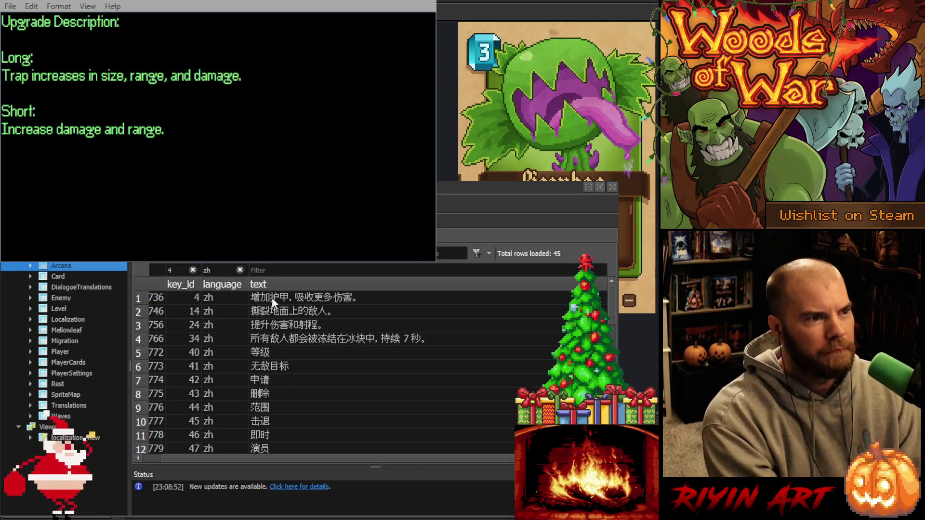
{"action": "type", "text": "zh"}
{"action": "left_click", "coordinate": [278, 298]}
{"action": "double_click", "coordinate": [278, 299]}
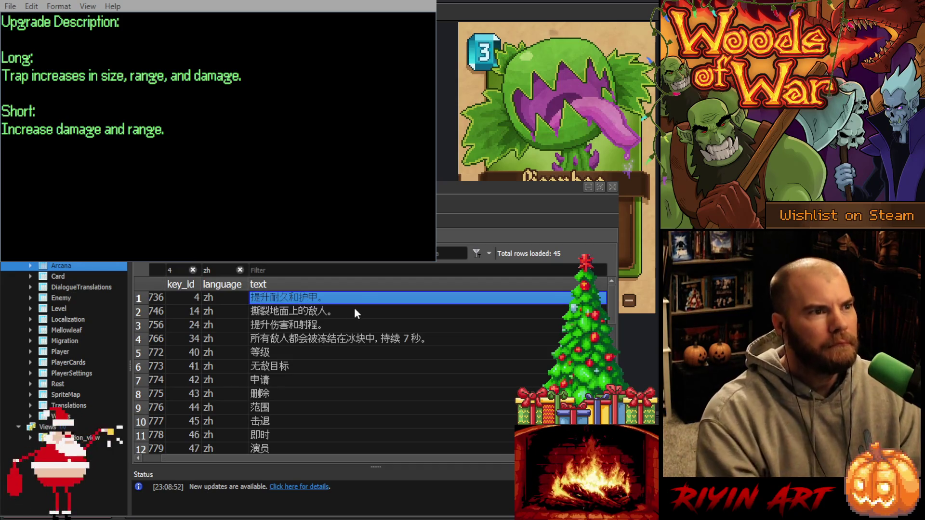
{"action": "key", "text": "ctrl+v"}
{"action": "key", "text": "Return"}
Clear the language filter and set the key_id filter to 5.
{"action": "left_click", "coordinate": [240, 270]}
{"action": "double_click", "coordinate": [171, 269]}
{"action": "type", "text": "5"}
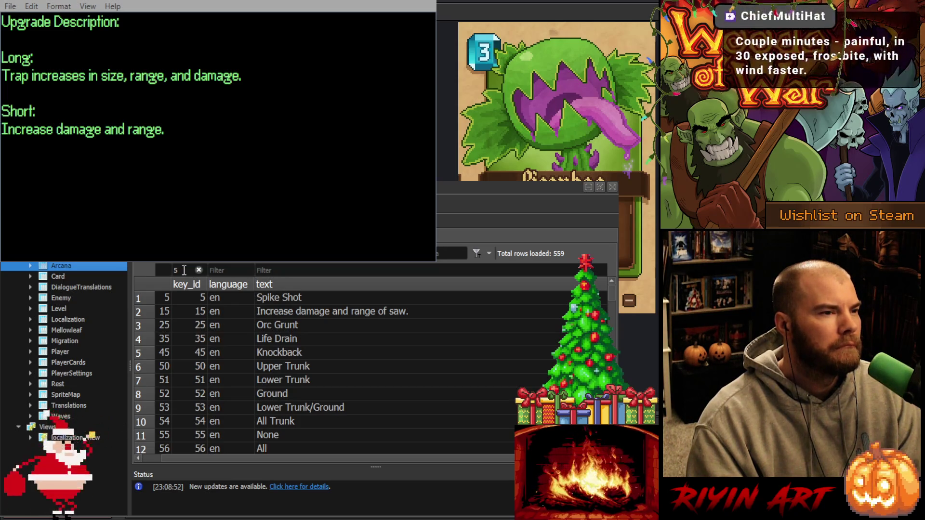
Step the key_id filter from 5 to 6 and then to 7.
{"action": "left_click", "coordinate": [184, 271]}
{"action": "left_click_drag", "start_coordinate": [184, 270], "coordinate": [163, 264]}
{"action": "type", "text": "6"}
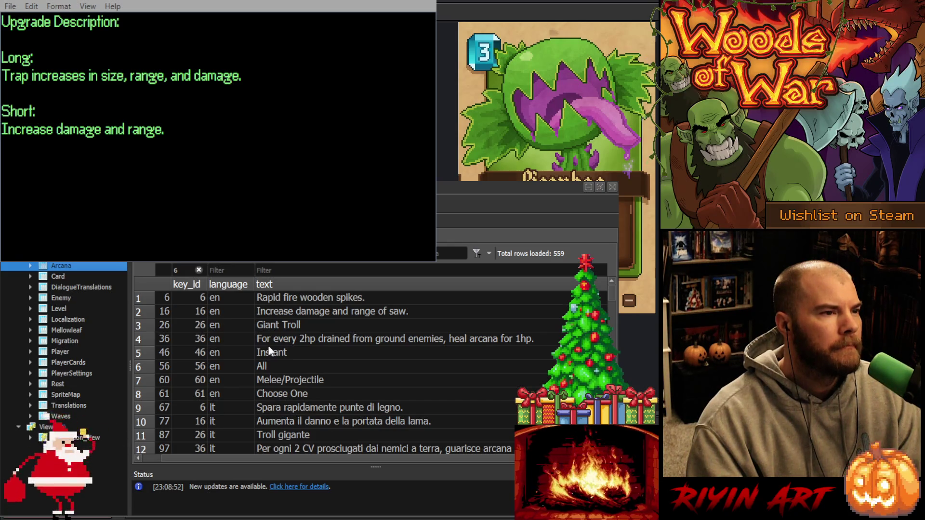
{"action": "left_click_drag", "start_coordinate": [186, 273], "coordinate": [157, 268]}
{"action": "type", "text": "7"}
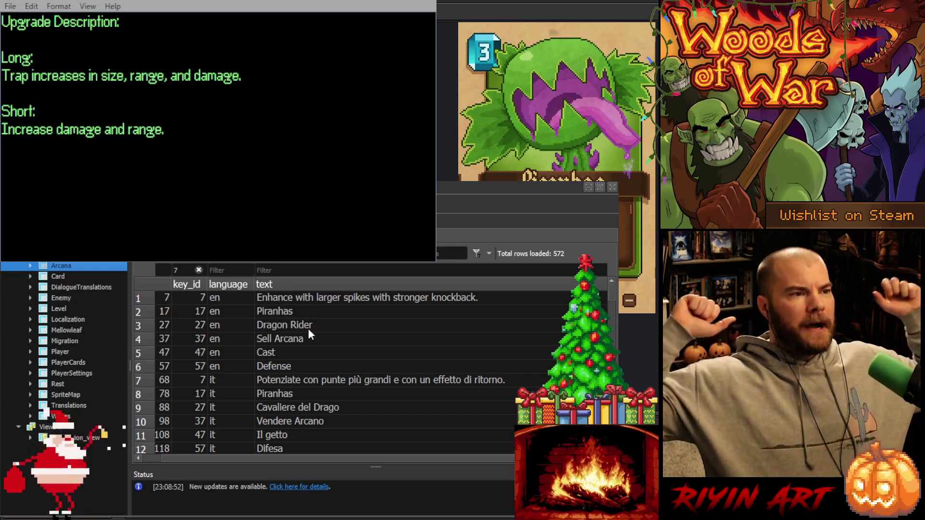
{"action": "left_click", "coordinate": [188, 269]}
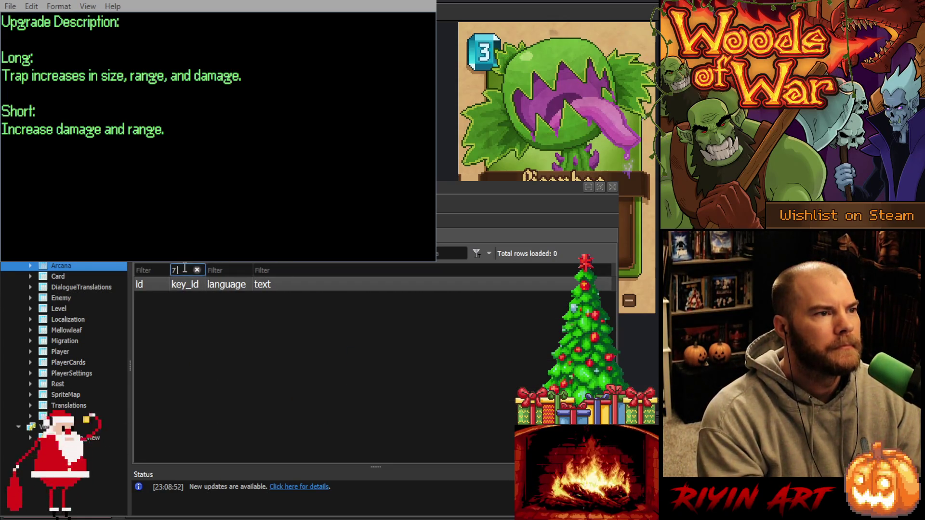
{"action": "double_click", "coordinate": [202, 270]}
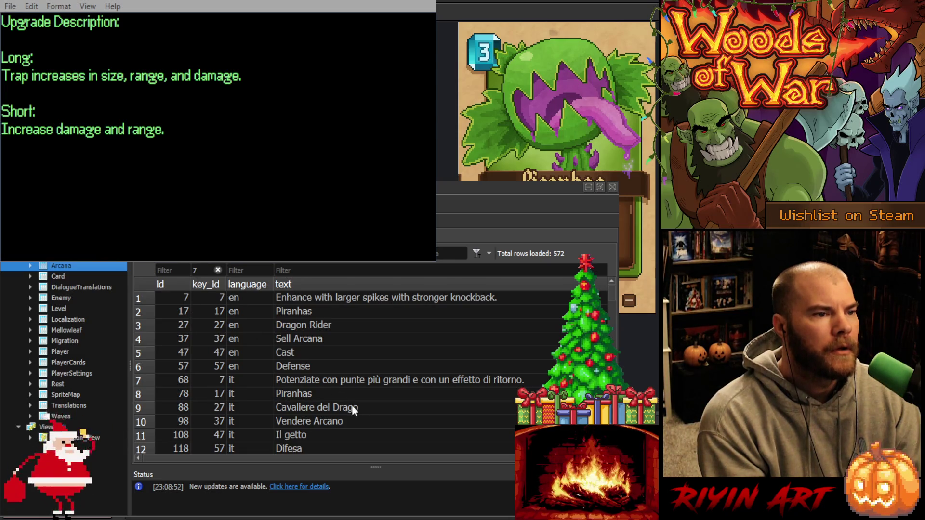
Return to the key 7 rows and select the English description in row 1.
{"action": "left_click", "coordinate": [412, 456]}
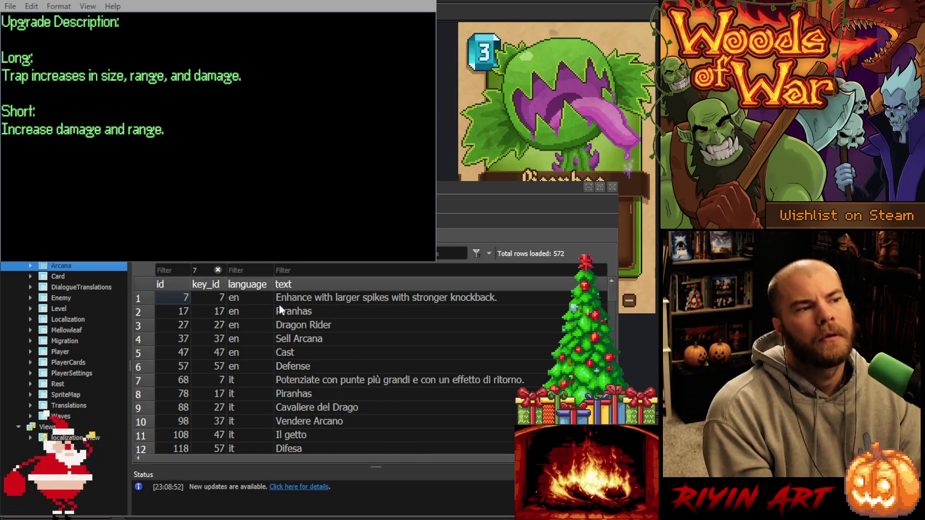
{"action": "left_click", "coordinate": [301, 298]}
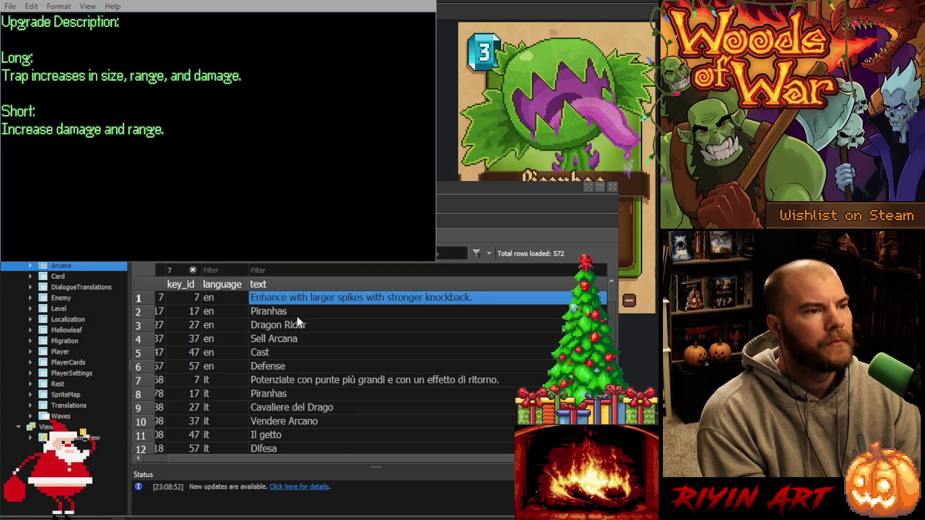
Copy key 7's English text into Notepad, replacing the old Long line.
{"action": "double_click", "coordinate": [293, 299]}
{"action": "key", "text": "ctrl+c"}
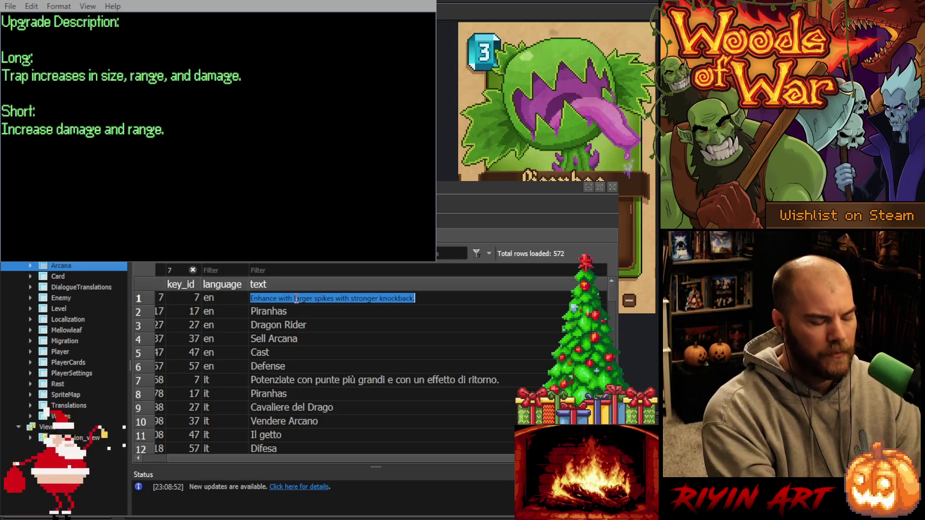
{"action": "key", "text": "alt+Tab"}
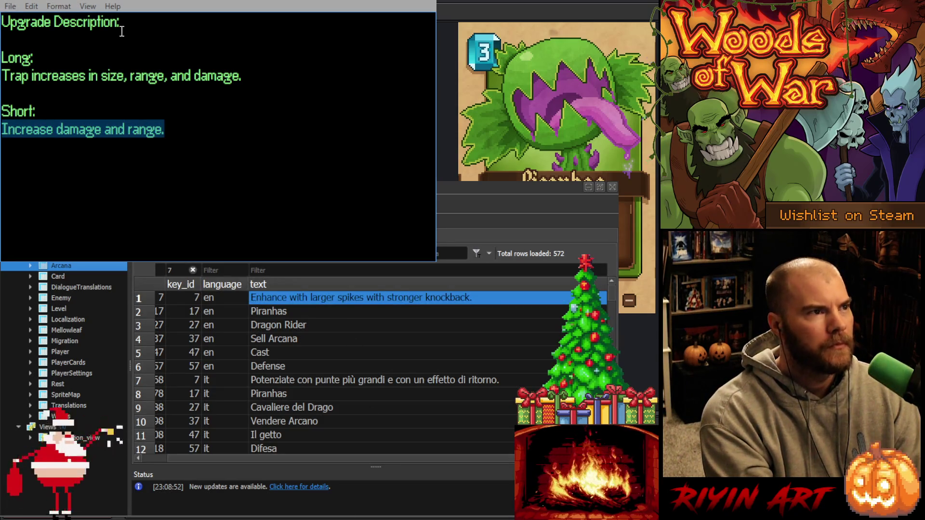
{"action": "left_click", "coordinate": [127, 48]}
{"action": "left_click_drag", "start_coordinate": [256, 75], "coordinate": [2, 76]}
{"action": "key", "text": "ctrl+v"}
Rewrite the Short line as 'Improve damage, range and knockback'.
{"action": "left_click", "coordinate": [204, 127]}
{"action": "left_click_drag", "start_coordinate": [186, 130], "coordinate": [2, 130]}
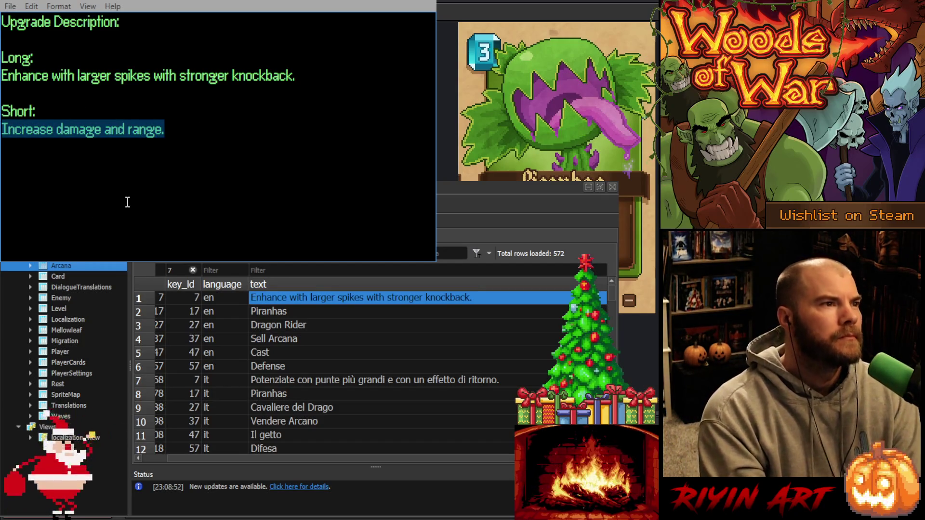
{"action": "type", "text": "Im"}
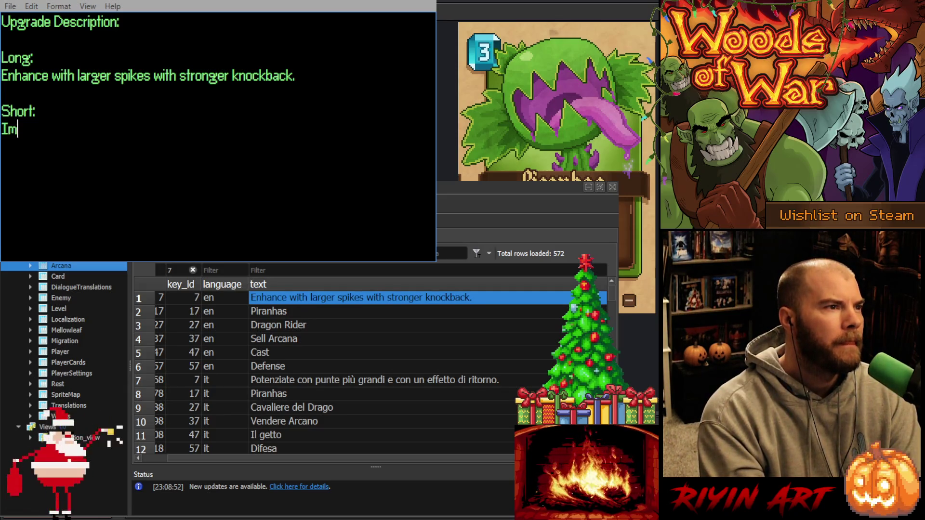
{"action": "type", "text": "prove stats"}
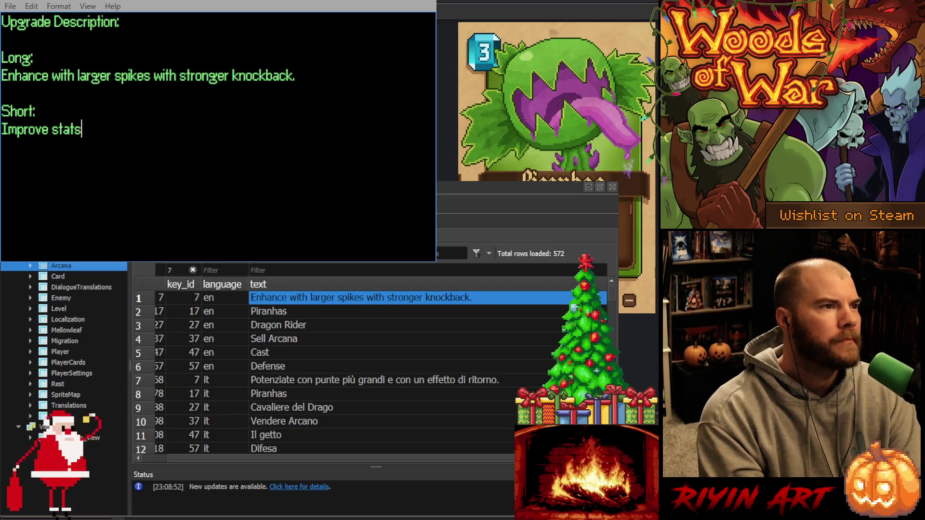
{"action": "type", "text": " a"}
{"action": "key", "text": "BackSpace"}
{"action": "key", "text": "BackSpace"}
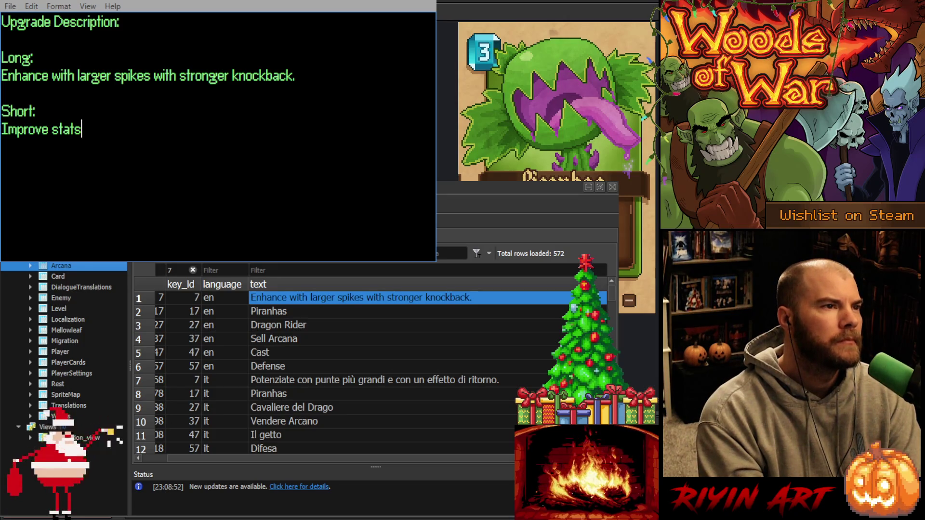
{"action": "type", "text": " with s"}
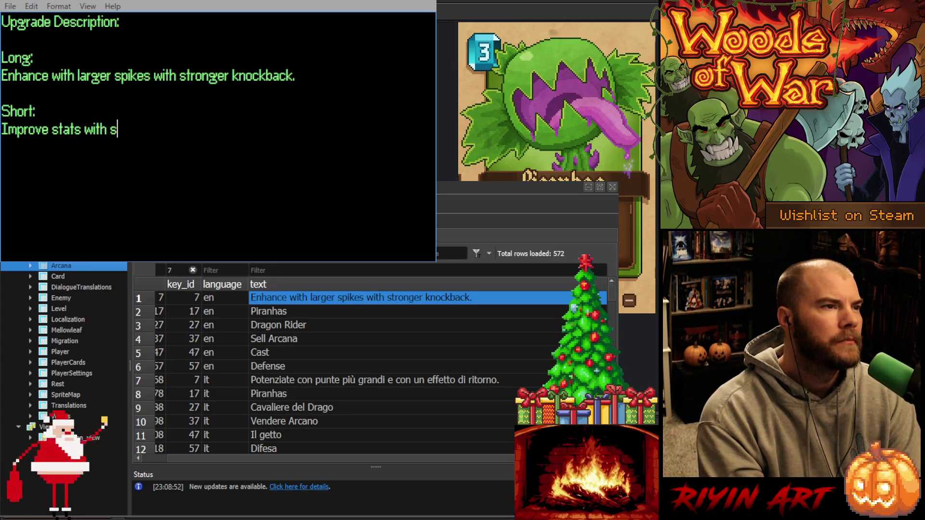
{"action": "type", "text": "tronger know"}
{"action": "key", "text": "BackSpace"}
{"action": "key", "text": "BackSpace"}
{"action": "key", "text": "BackSpace"}
{"action": "key", "text": "BackSpace"}
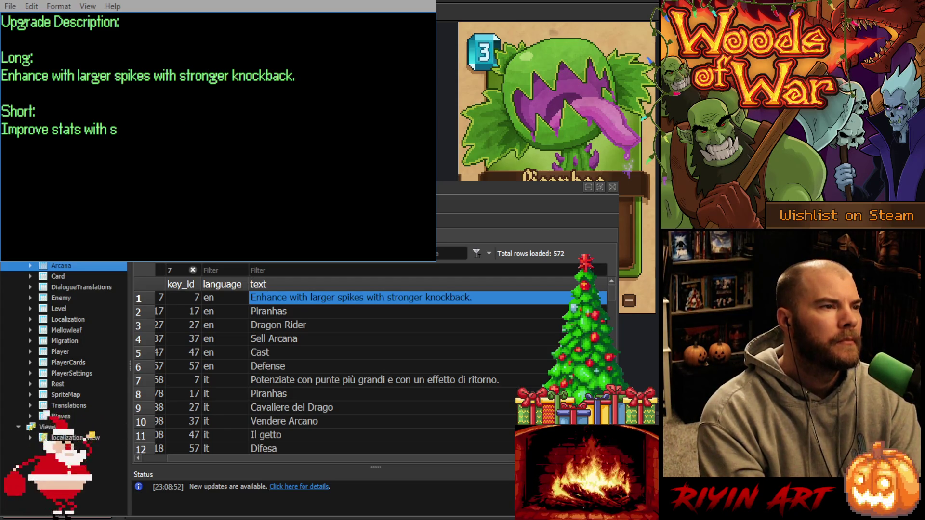
{"action": "key", "text": "BackSpace"}
{"action": "type", "text": "s"}
{"action": "key", "text": "BackSpace"}
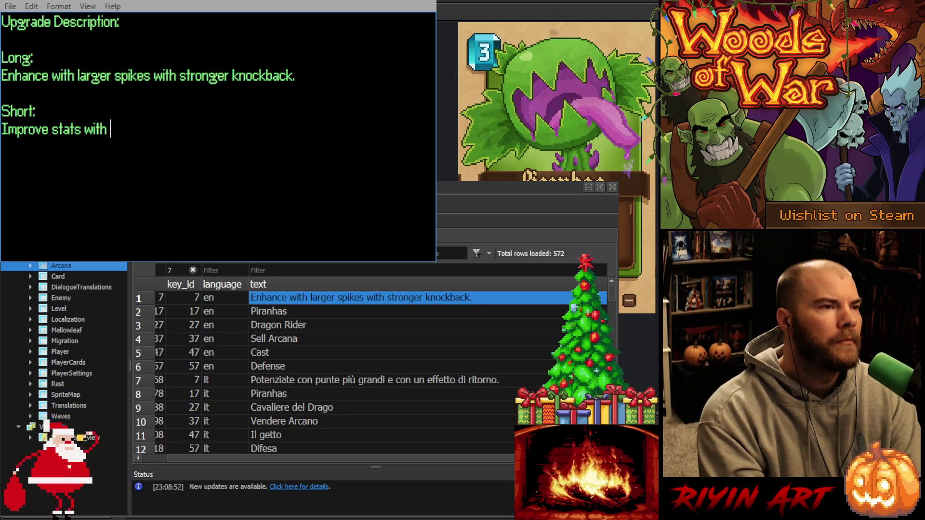
{"action": "type", "text": "knockback"}
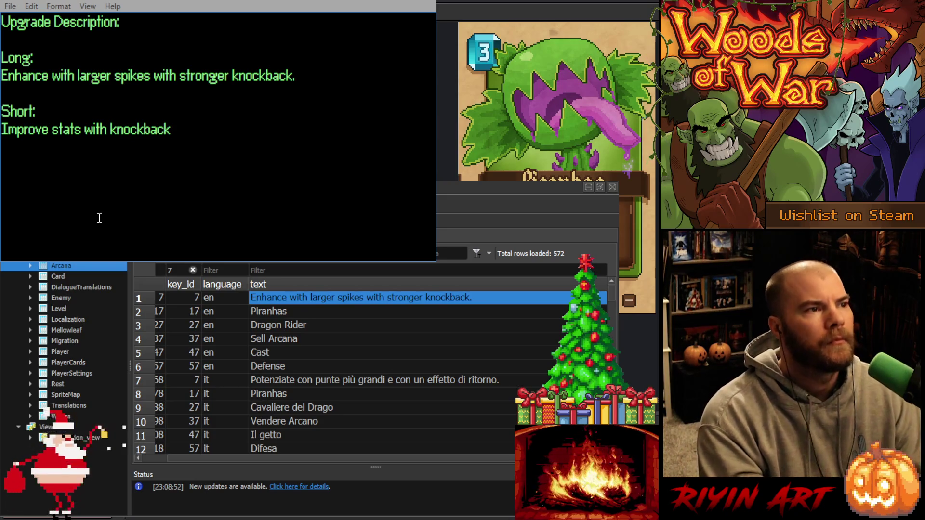
{"action": "double_click", "coordinate": [99, 134]}
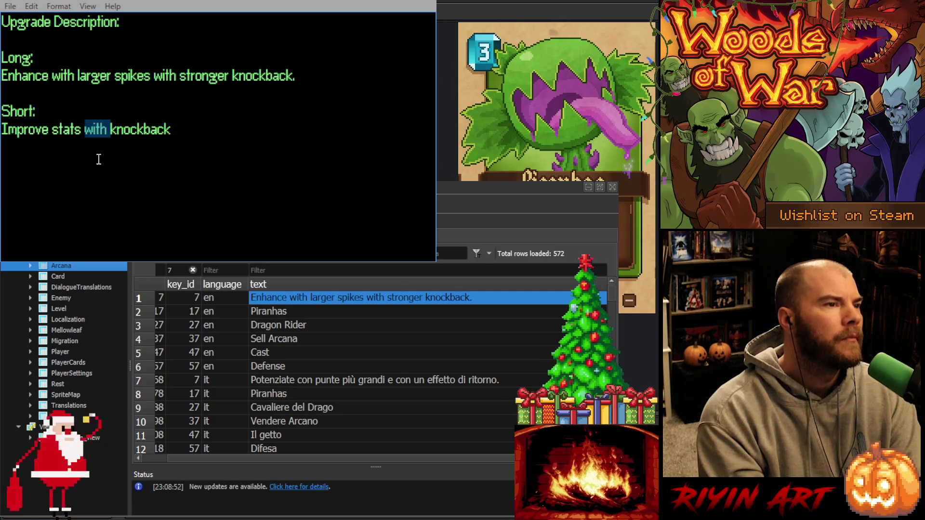
{"action": "type", "text": "and"}
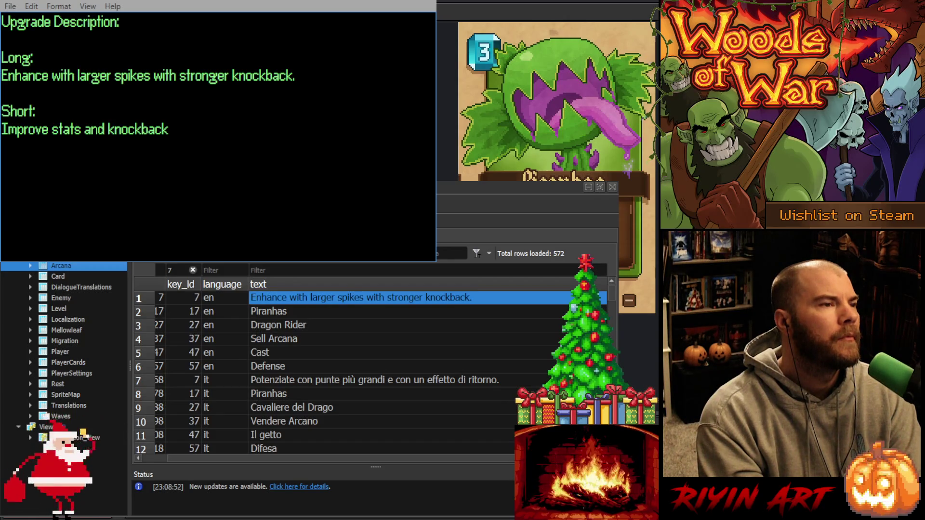
{"action": "key", "text": "Left"}
{"action": "key", "text": "Left"}
{"action": "key", "text": "Left"}
{"action": "key", "text": "BackSpace"}
{"action": "key", "text": "BackSpace"}
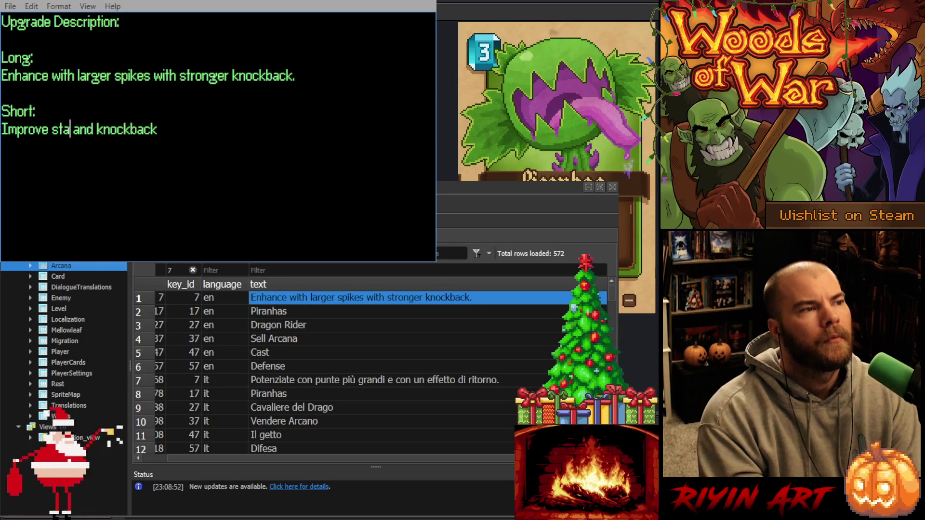
{"action": "key", "text": "BackSpace"}
{"action": "key", "text": "BackSpace"}
{"action": "key", "text": "BackSpace"}
{"action": "type", "text": "ra"}
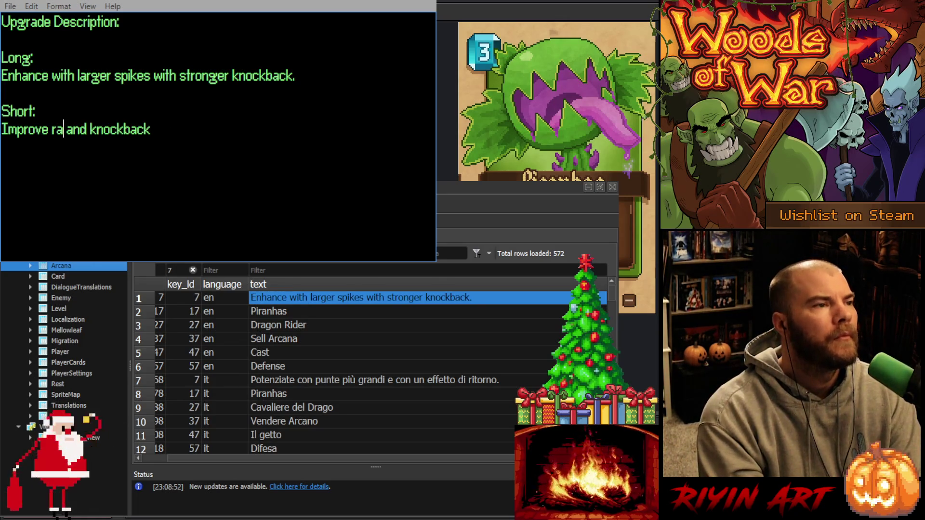
{"action": "type", "text": "nge"}
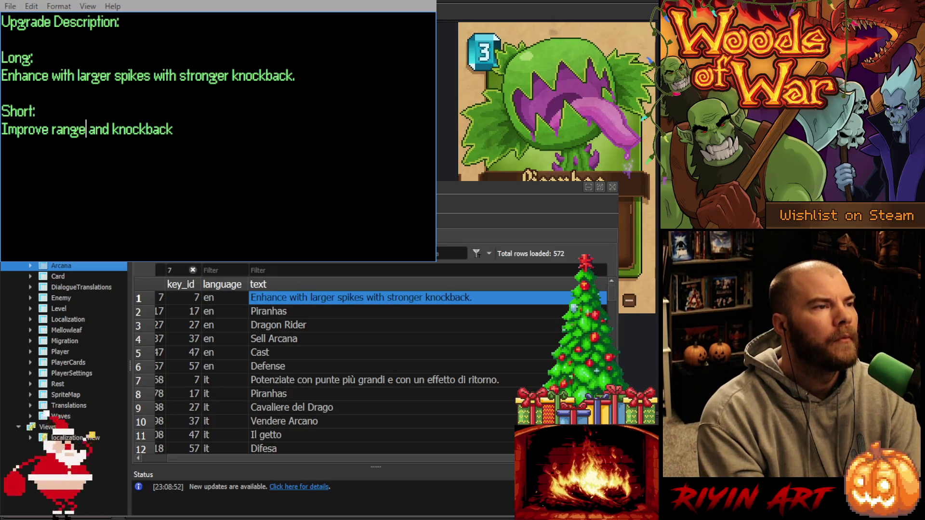
{"action": "key", "text": "BackSpace"}
{"action": "key", "text": "BackSpace"}
{"action": "key", "text": "BackSpace"}
{"action": "type", "text": "d"}
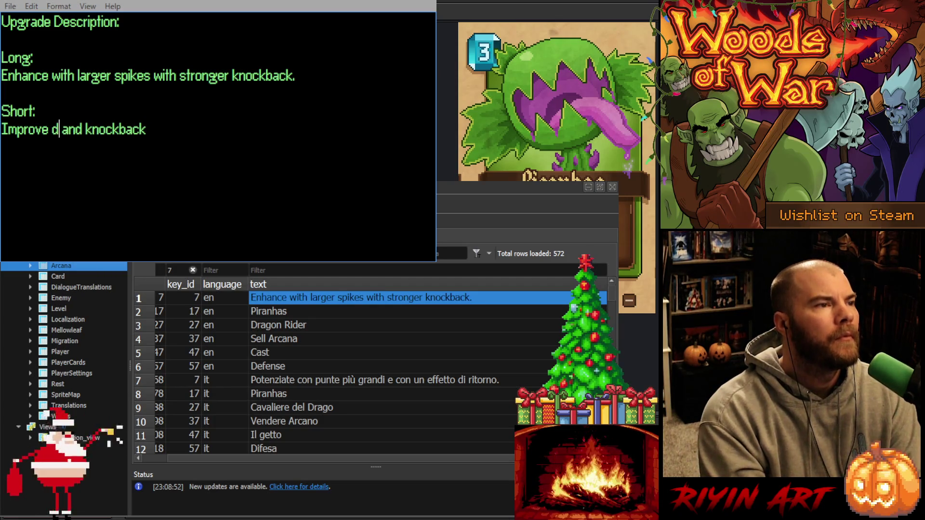
{"action": "type", "text": "amage, range"}
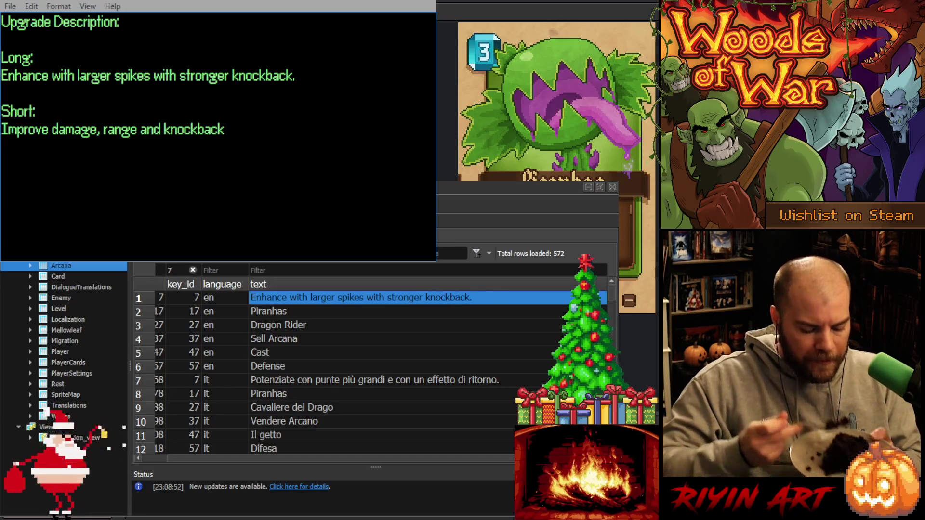
Change 'Improve' to 'Increase' on the Short line and select the finished line.
{"action": "left_click_drag", "start_coordinate": [224, 129], "coordinate": [16, 128]}
{"action": "double_click", "coordinate": [16, 128]}
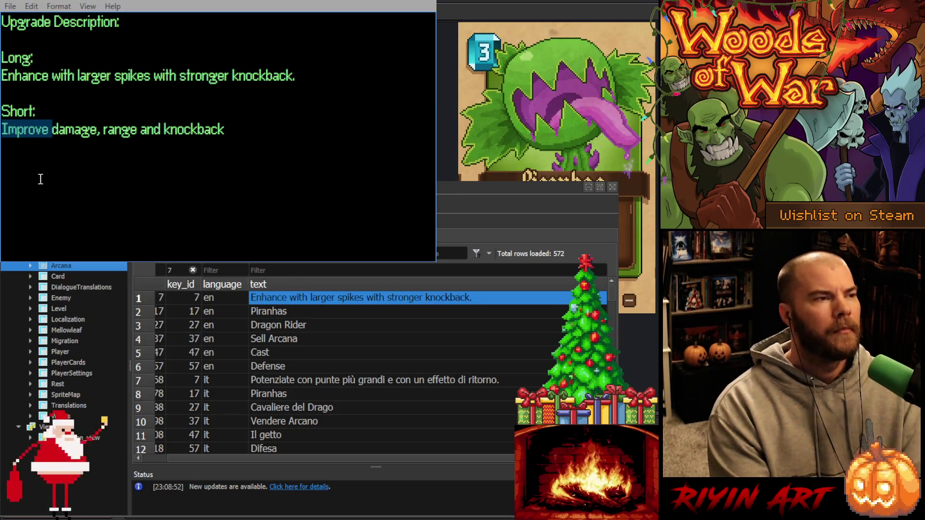
{"action": "type", "text": "Increa"}
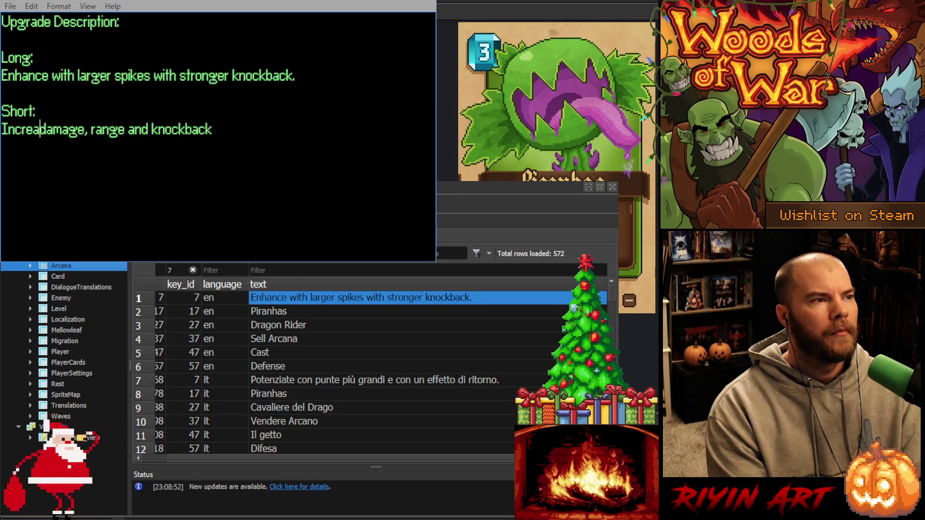
{"action": "type", "text": "se"}
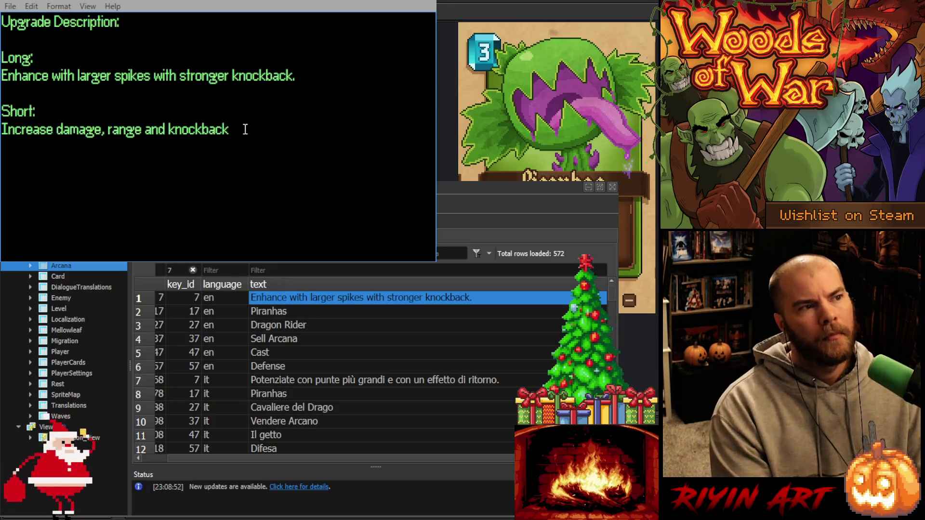
{"action": "left_click_drag", "start_coordinate": [245, 129], "coordinate": [3, 130]}
{"action": "key", "text": "ctrl+c"}
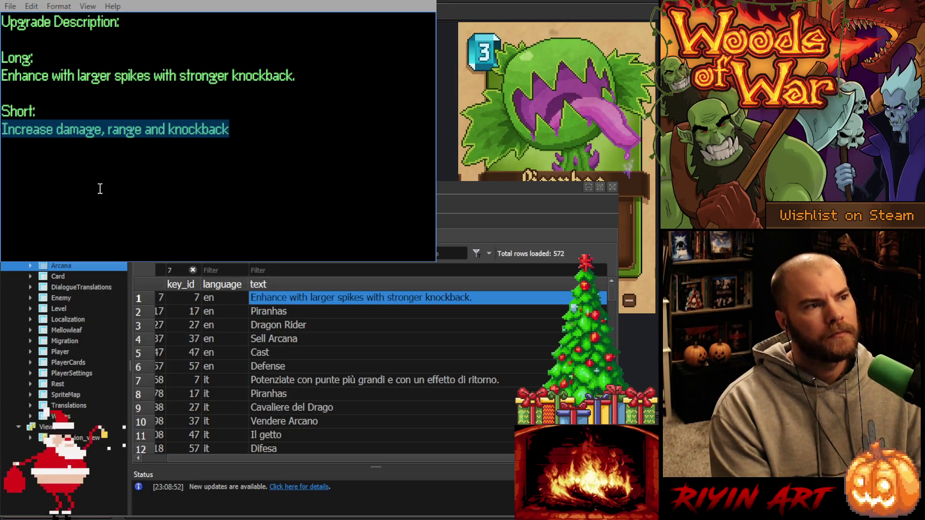
{"action": "left_click", "coordinate": [257, 152]}
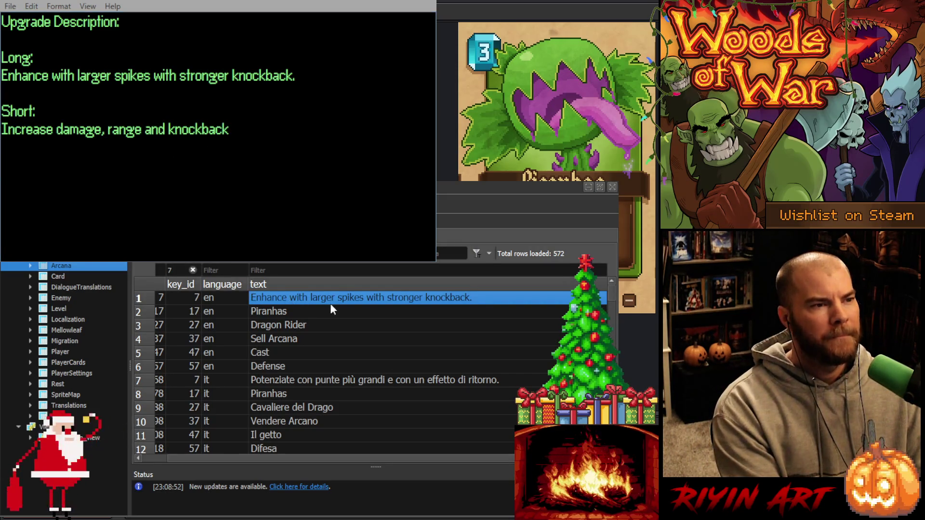
Paste the new line into key 7's English cell, add a final period and commit it.
{"action": "key", "text": "ctrl+v"}
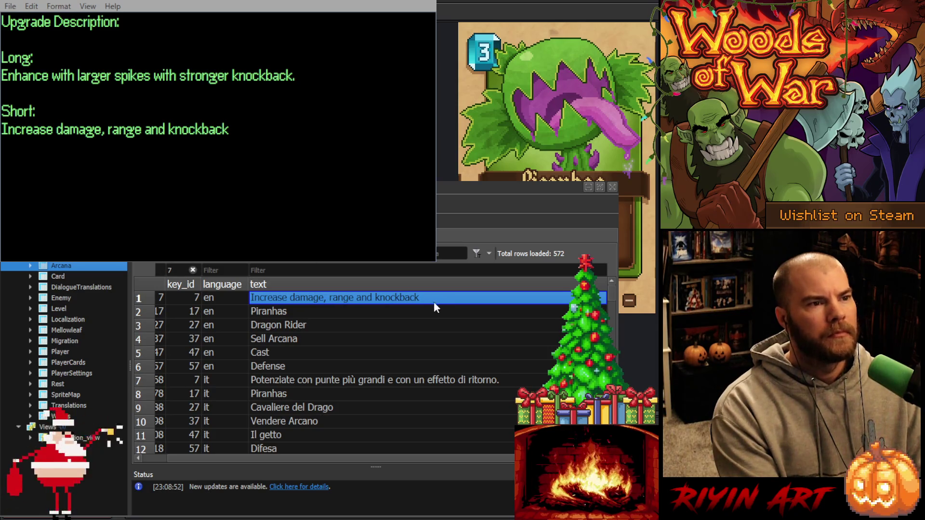
{"action": "double_click", "coordinate": [419, 296]}
{"action": "left_click", "coordinate": [404, 297]}
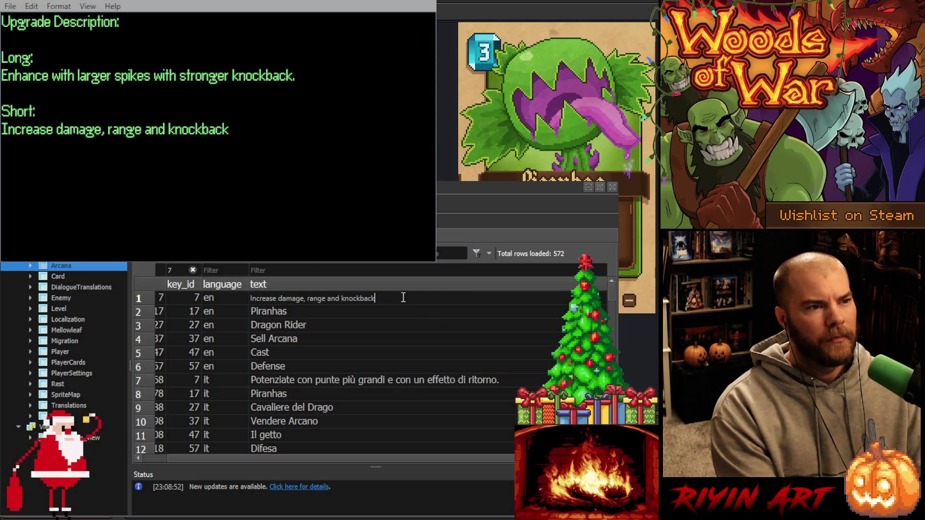
{"action": "type", "text": "."}
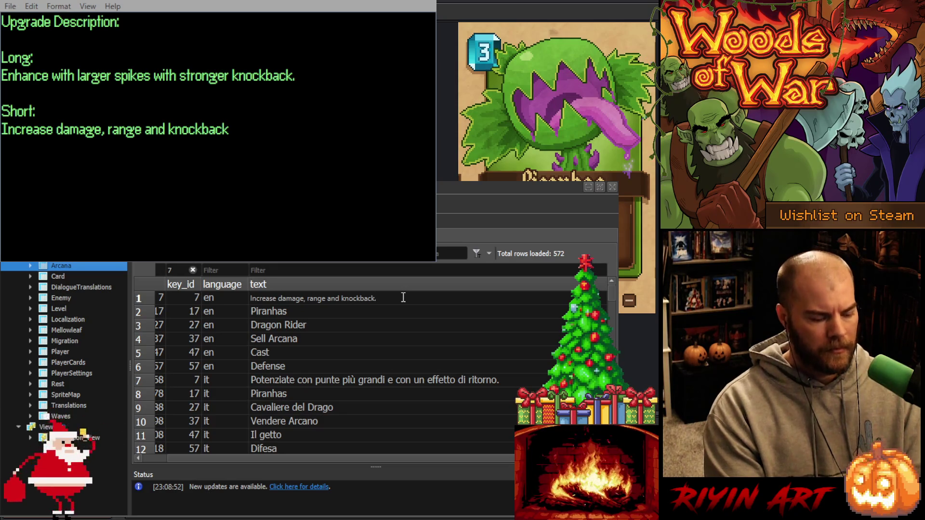
{"action": "left_click_drag", "start_coordinate": [255, 298], "coordinate": [256, 312]}
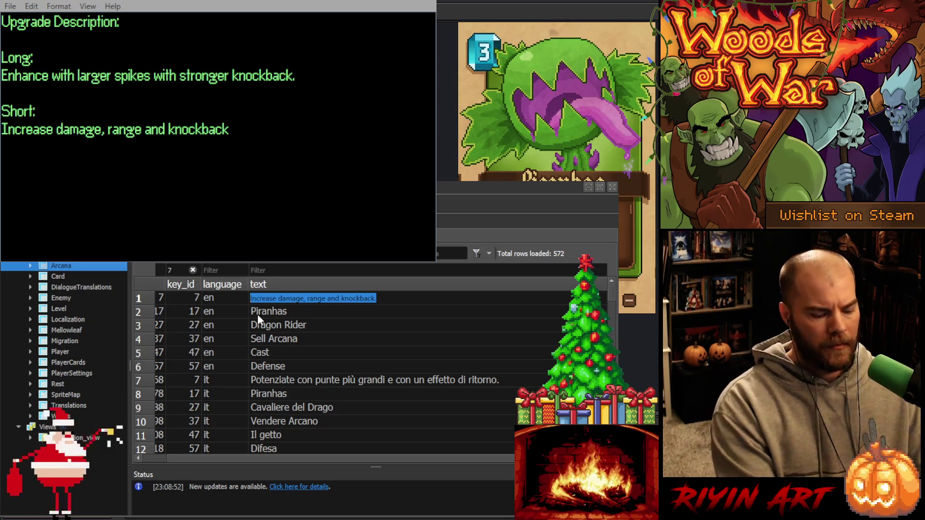
{"action": "key", "text": "Return"}
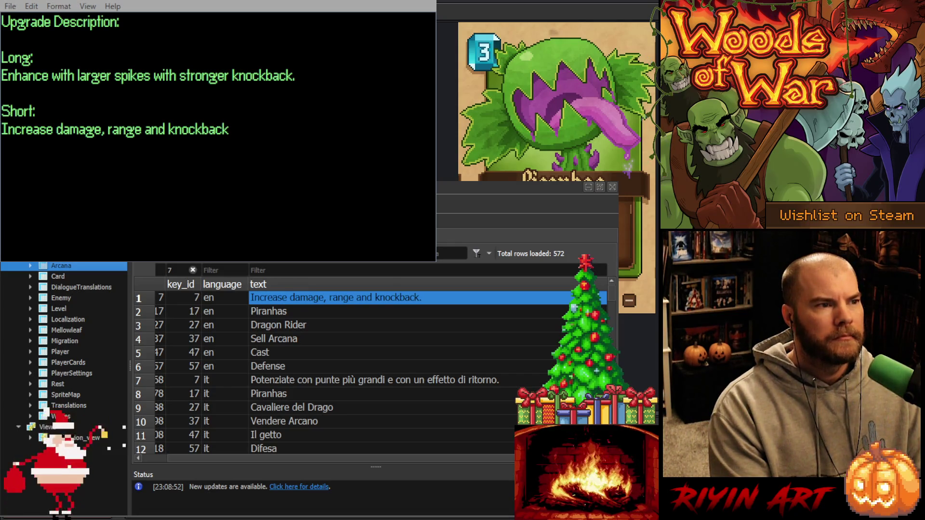
{"action": "left_click", "coordinate": [291, 380]}
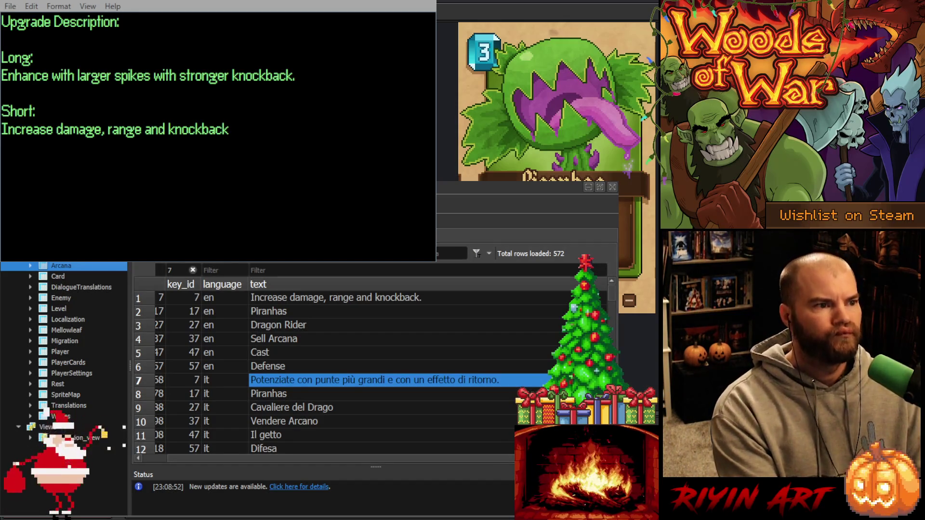
Paste short translations into key 7's Italian, Spanish and French rows, e.g. 'Augmente dégâts, portée et recul.'.
{"action": "type", "text": "Aumenta danno, gittata e respinta."}
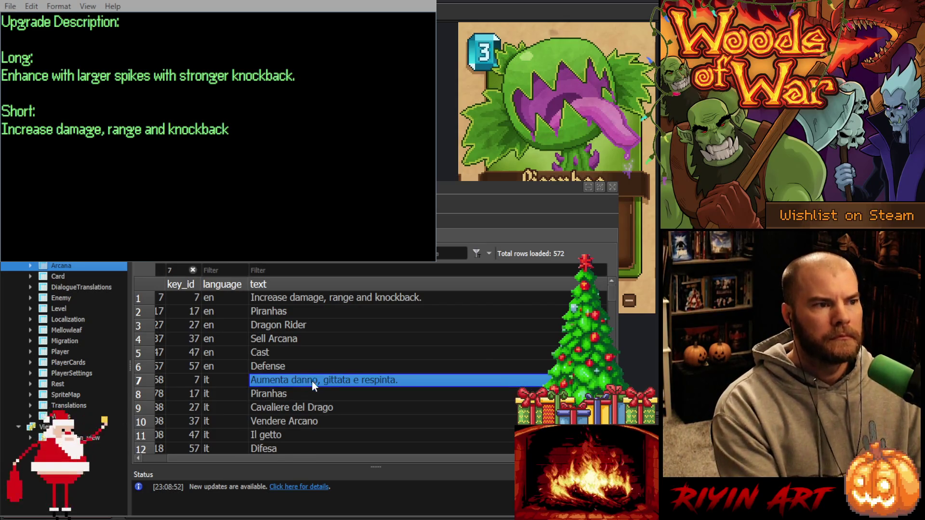
{"action": "scroll", "coordinate": [311, 380], "scroll_direction": "down", "scroll_amount": 2}
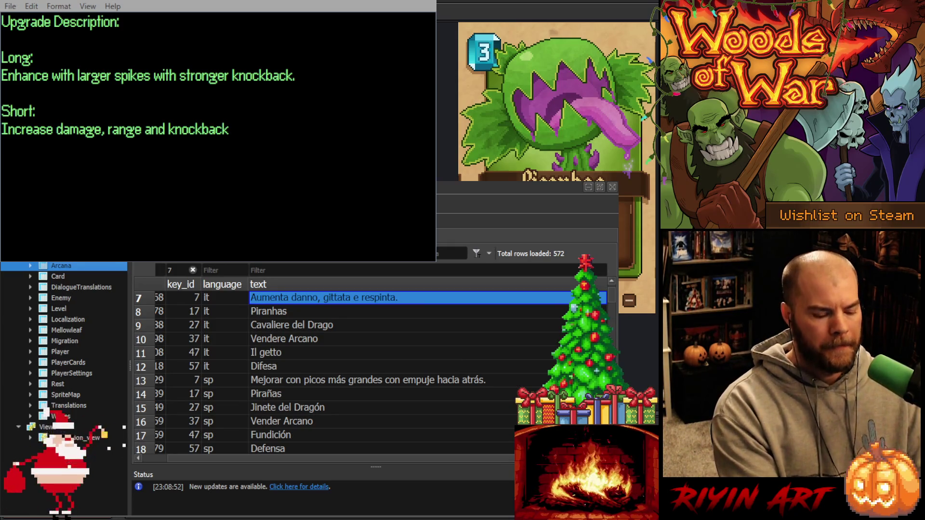
{"action": "left_click", "coordinate": [304, 378]}
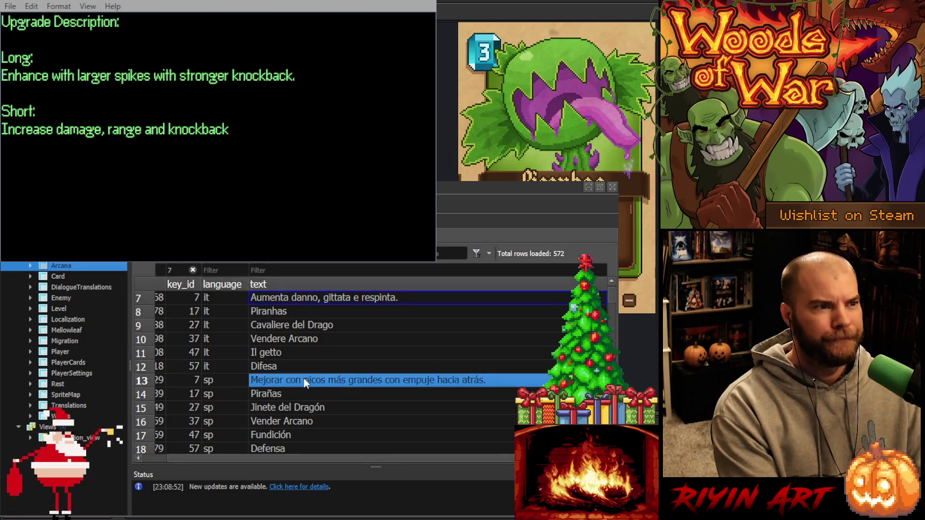
{"action": "type", "text": "Aumenta daño, alcance y retroceso."}
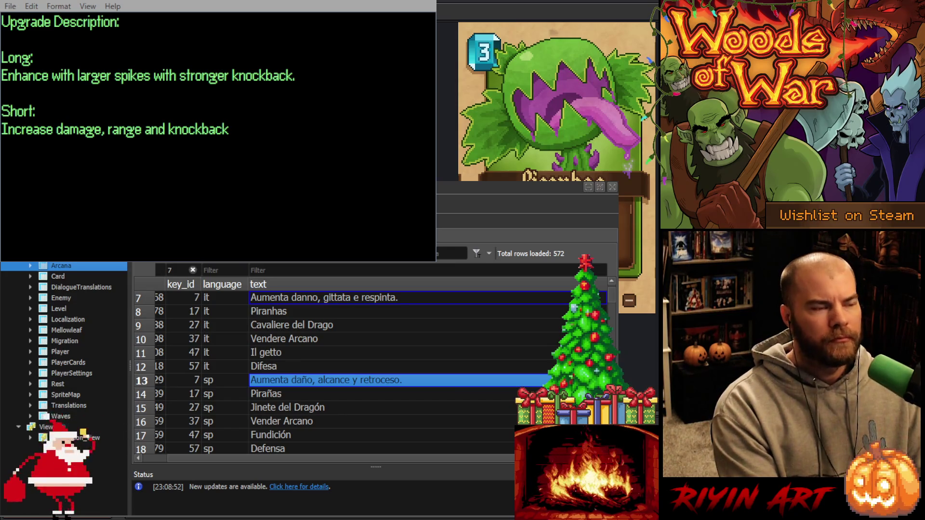
{"action": "scroll", "coordinate": [336, 354], "scroll_direction": "up", "scroll_amount": 2}
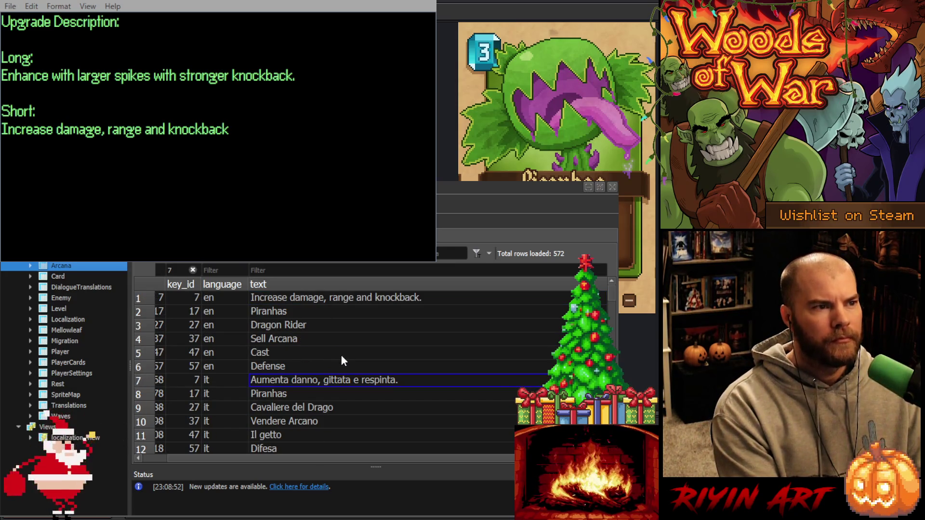
{"action": "scroll", "coordinate": [359, 359], "scroll_direction": "down", "scroll_amount": 4}
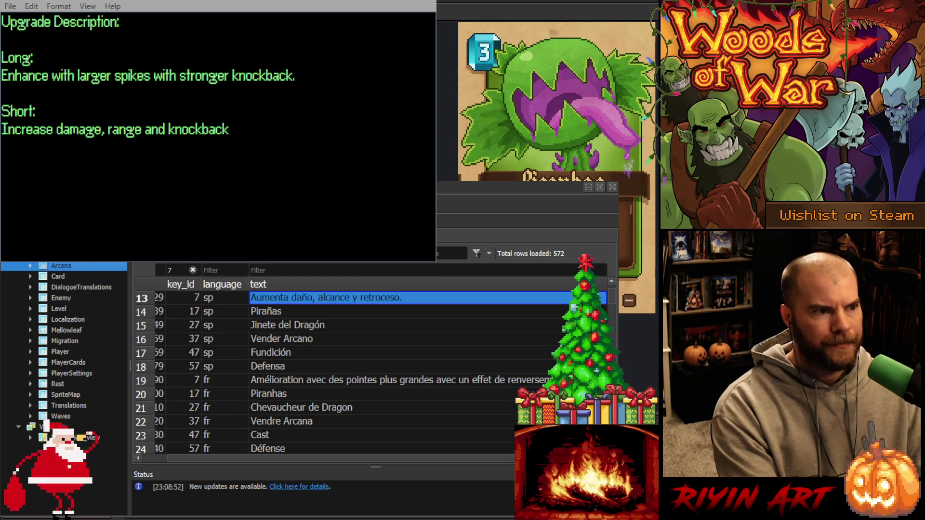
{"action": "left_click", "coordinate": [306, 381]}
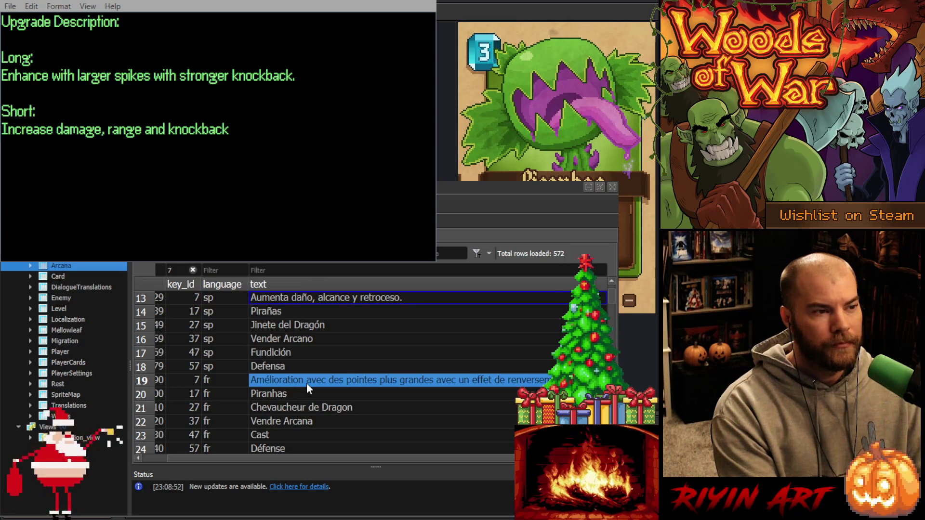
{"action": "type", "text": "Augmente dégâts, portée et recul."}
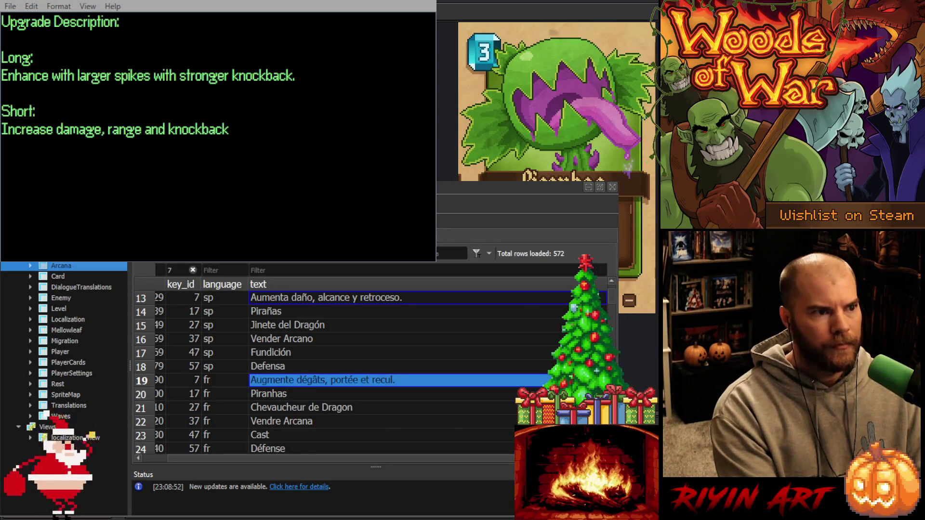
Paste short translations into key 7's German, Korean and Polish rows, e.g. 'Zwiększa obrażenia, zasięg i odrzut.'.
{"action": "scroll", "coordinate": [371, 372], "scroll_direction": "down", "scroll_amount": 2}
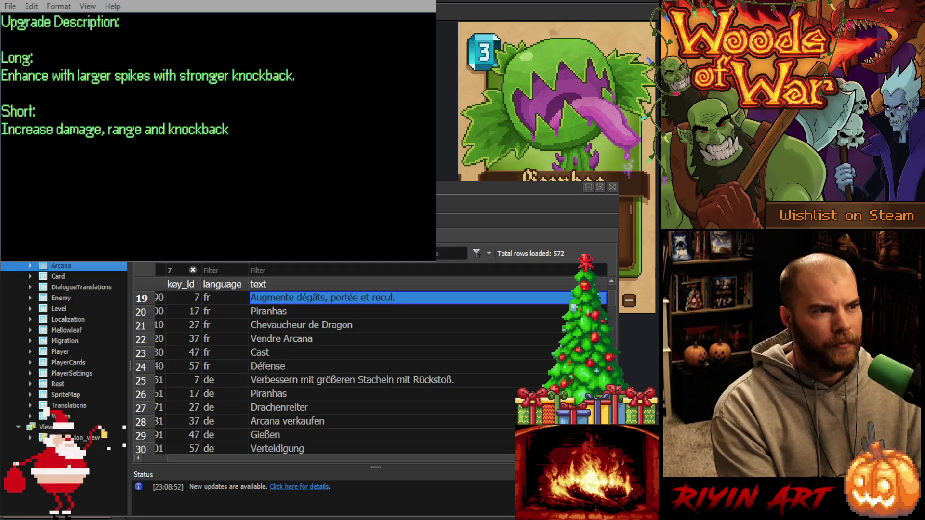
{"action": "left_click", "coordinate": [276, 378]}
{"action": "type", "text": "Erhöht Schaden, Reichweite und Rückstoß."}
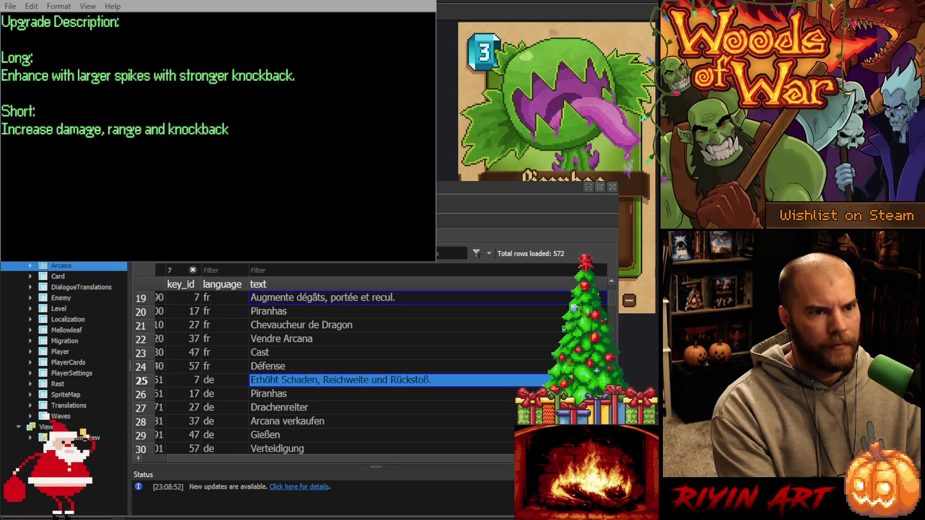
{"action": "left_click", "coordinate": [309, 393]}
{"action": "scroll", "coordinate": [311, 387], "scroll_direction": "down", "scroll_amount": 3}
{"action": "scroll", "coordinate": [300, 364], "scroll_direction": "up", "scroll_amount": 1}
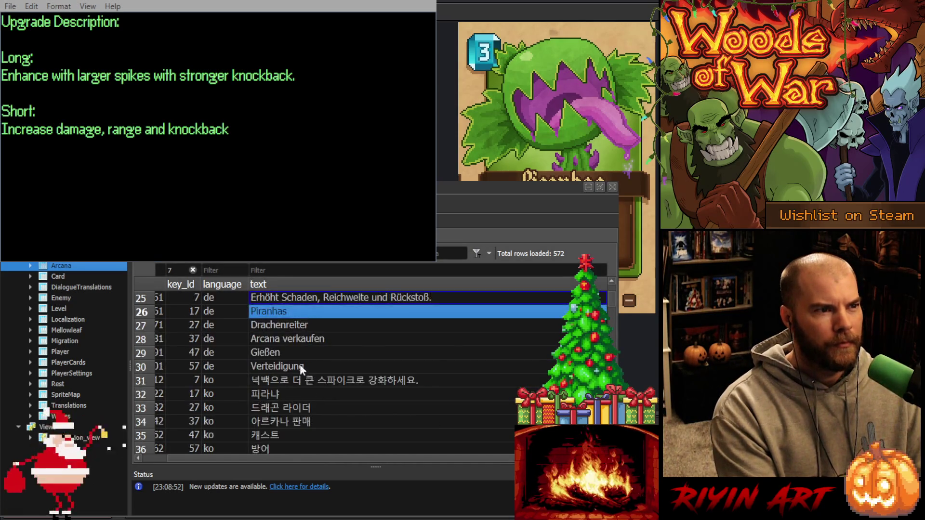
{"action": "left_click", "coordinate": [292, 383]}
{"action": "type", "text": "피해, 사거리 및 넉백 증가."}
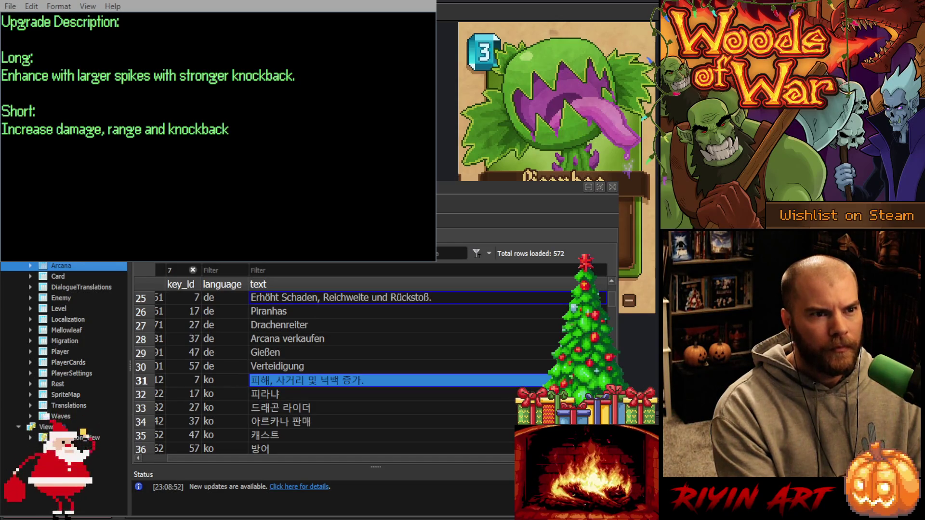
{"action": "scroll", "coordinate": [308, 371], "scroll_direction": "down", "scroll_amount": 2}
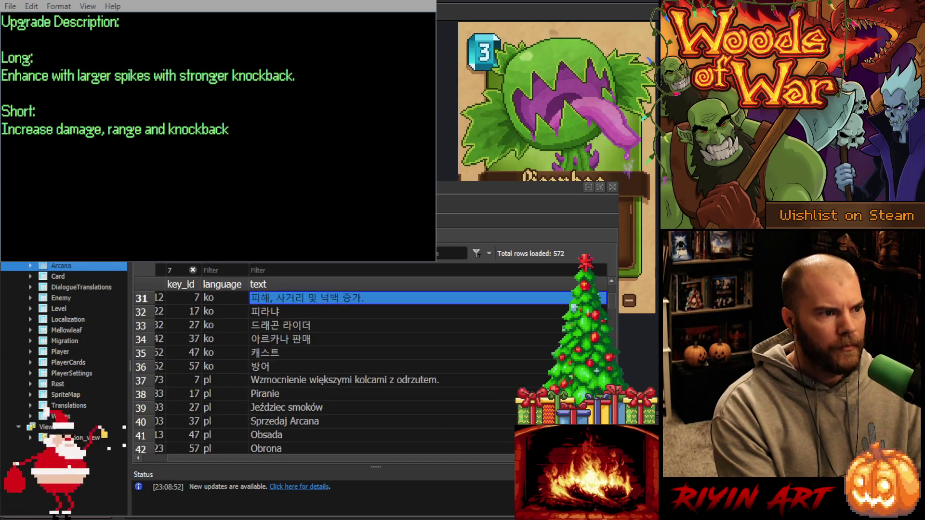
{"action": "left_click", "coordinate": [296, 379]}
{"action": "type", "text": "Zwiększa obrażenia, zasięg i odrzut."}
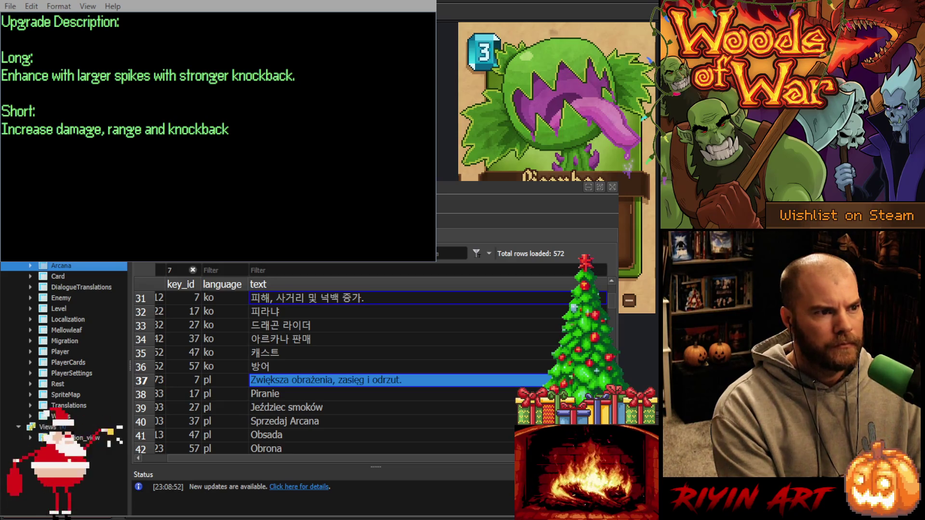
{"action": "scroll", "coordinate": [337, 374], "scroll_direction": "down", "scroll_amount": 1}
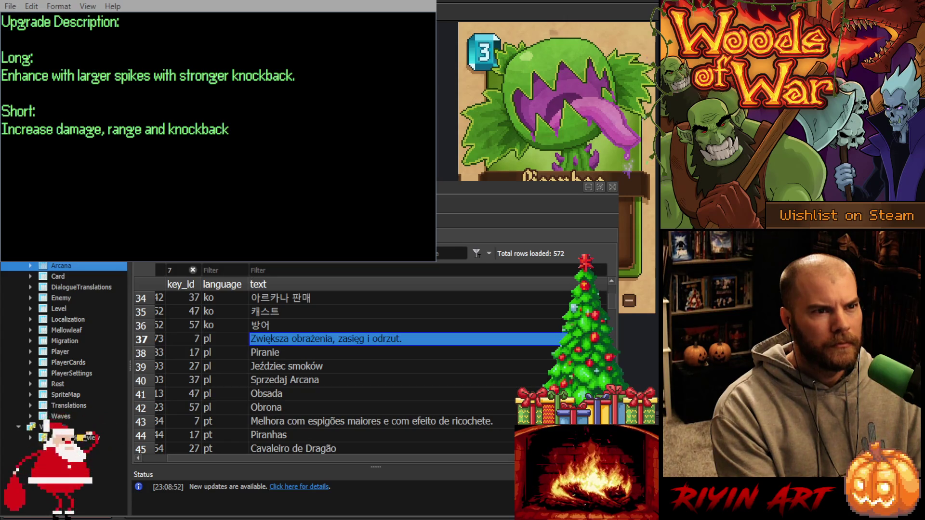
Give key 7's Portuguese and pt-BR rows 'Aumenta dano, alcance e recuo.' and shorten the Russian row.
{"action": "left_click", "coordinate": [298, 380]}
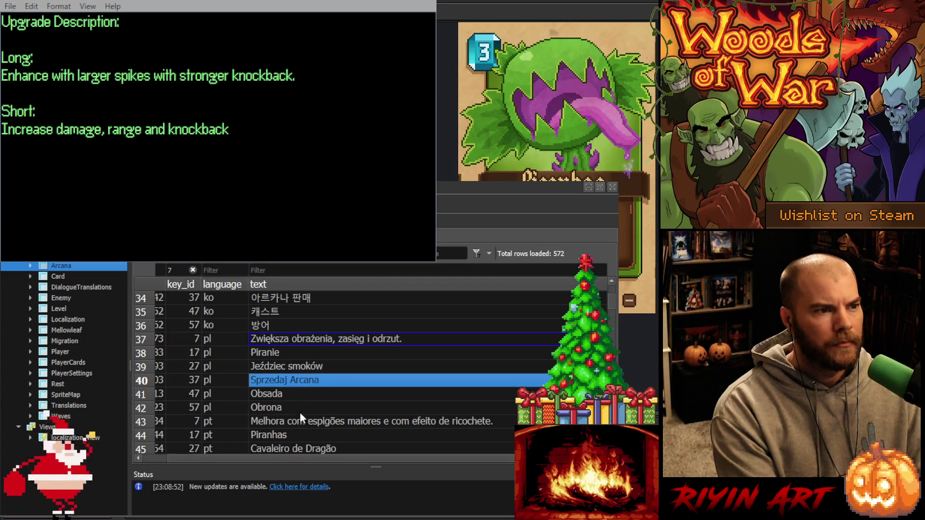
{"action": "scroll", "coordinate": [298, 416], "scroll_direction": "down", "scroll_amount": 1}
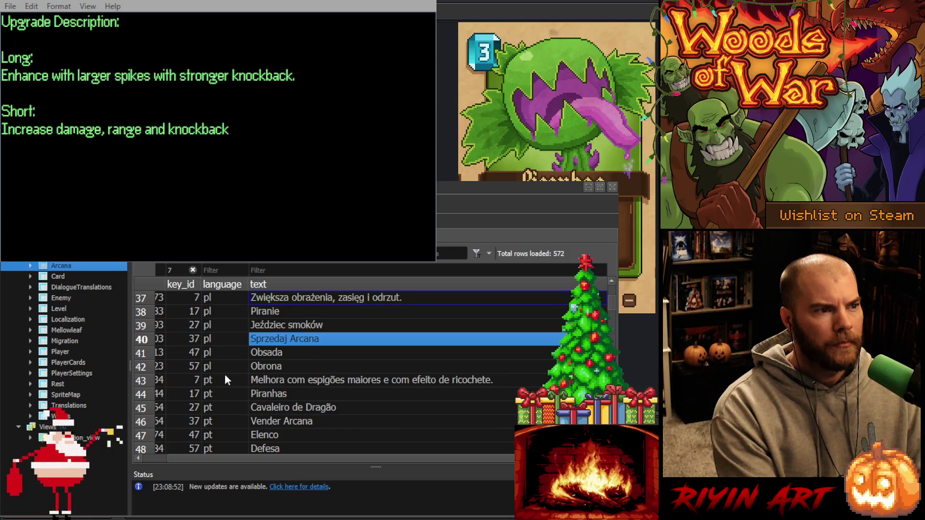
{"action": "left_click", "coordinate": [330, 380]}
{"action": "type", "text": "Aumenta dano, alcance e recuo."}
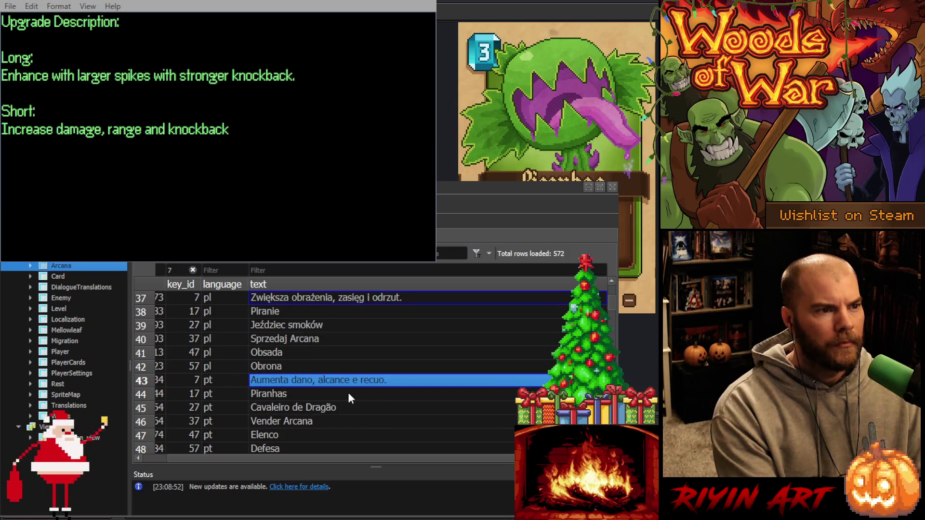
{"action": "scroll", "coordinate": [347, 392], "scroll_direction": "down", "scroll_amount": 2}
{"action": "left_click", "coordinate": [325, 380]}
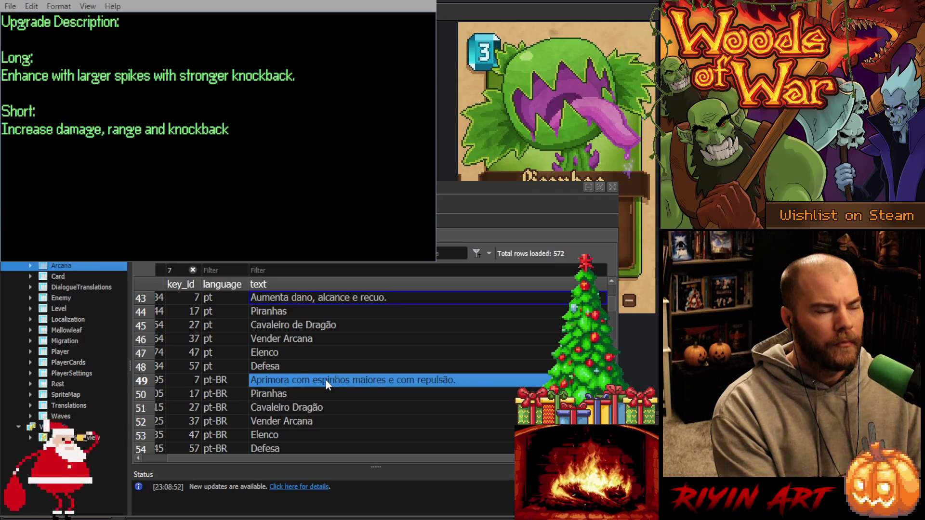
{"action": "type", "text": "Aumenta dano, alcance e recuo."}
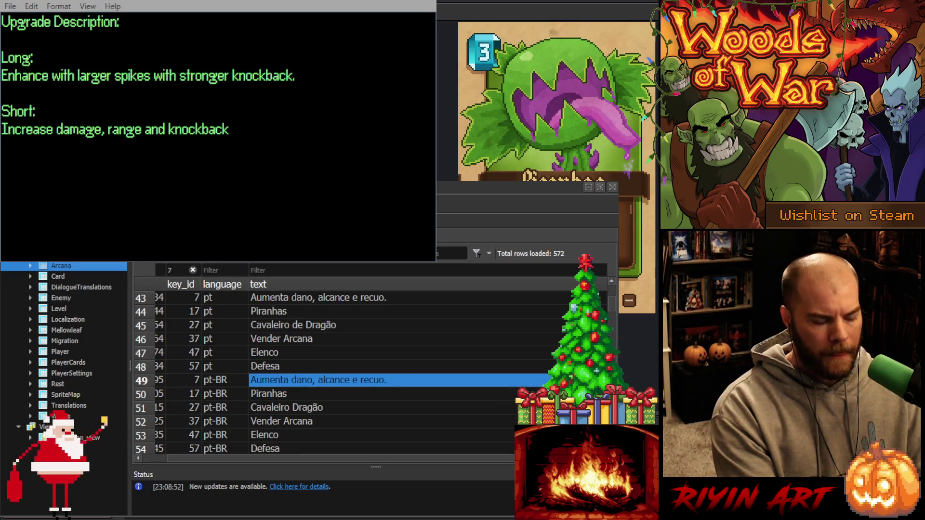
{"action": "scroll", "coordinate": [337, 374], "scroll_direction": "down", "scroll_amount": 1}
{"action": "scroll", "coordinate": [297, 381], "scroll_direction": "down", "scroll_amount": 1}
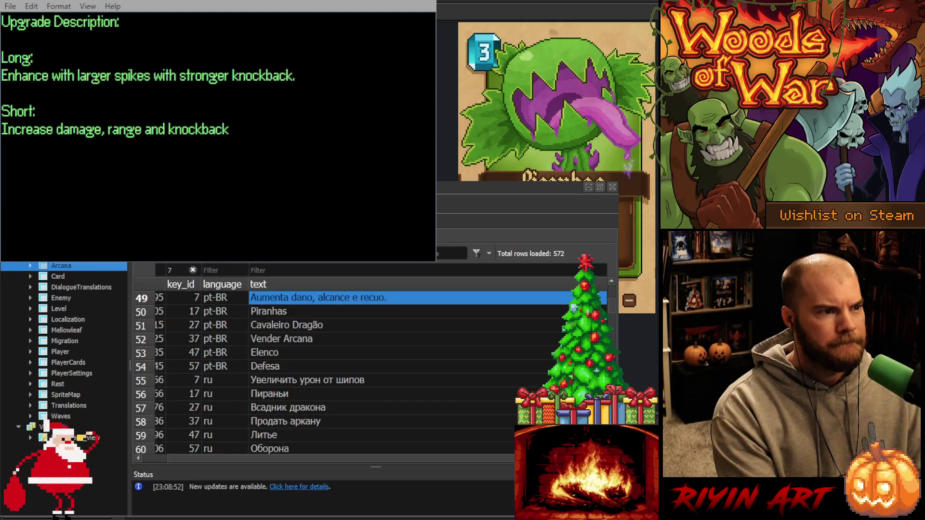
{"action": "left_click", "coordinate": [297, 381]}
{"action": "type", "text": "Увеличивает урон, дальность и отдачу."}
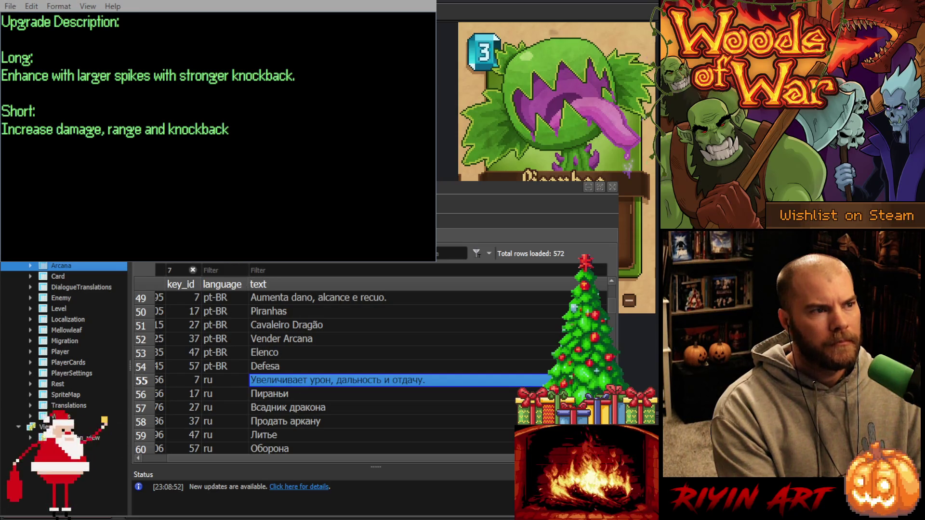
Paste short Turkish, Japanese and Chinese texts, e.g. 'ダメージ、射程、ノックバックを強化。' and '提升伤害、射程和击退。'.
{"action": "scroll", "coordinate": [325, 368], "scroll_direction": "down", "scroll_amount": 3}
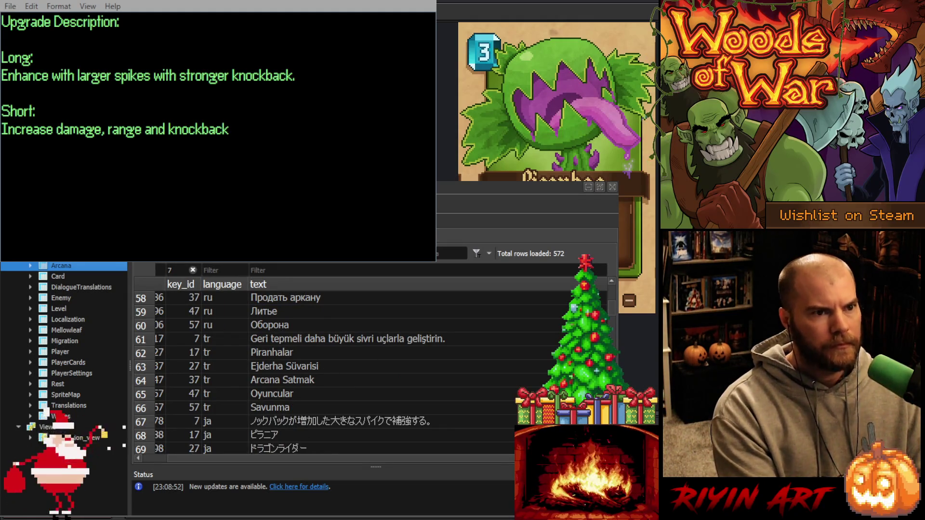
{"action": "left_click", "coordinate": [342, 339]}
{"action": "type", "text": "Hasarı, menzili ve geri tepmesini artırır."}
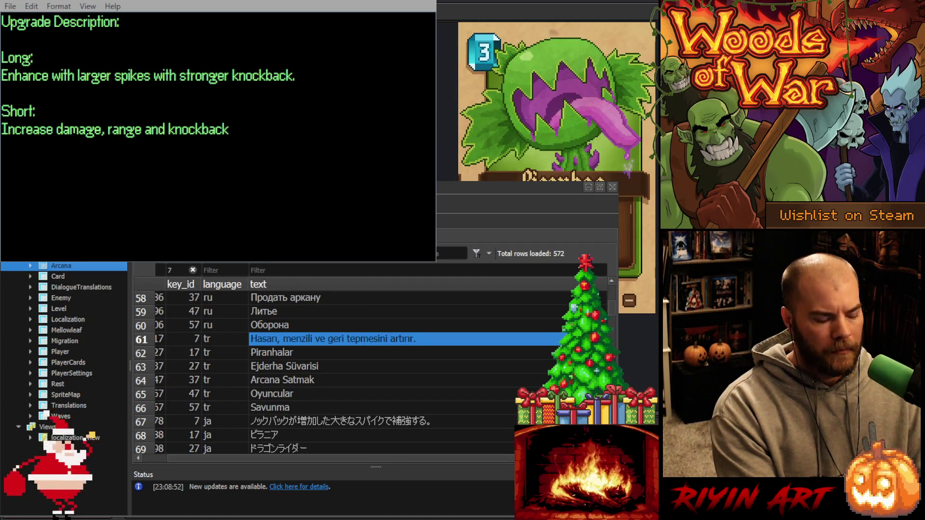
{"action": "scroll", "coordinate": [371, 372], "scroll_direction": "down", "scroll_amount": 1}
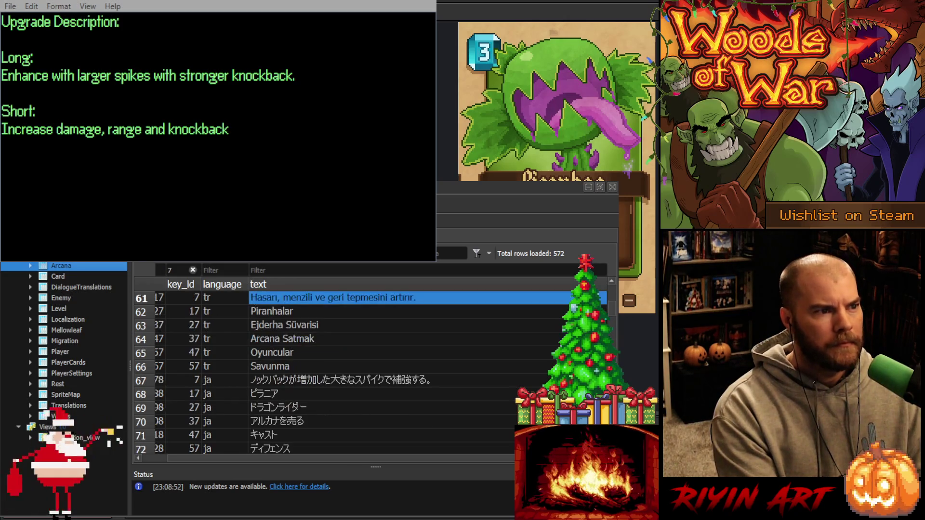
{"action": "left_click", "coordinate": [294, 381]}
{"action": "type", "text": "ダメージ、射程、ノックバックを強化。"}
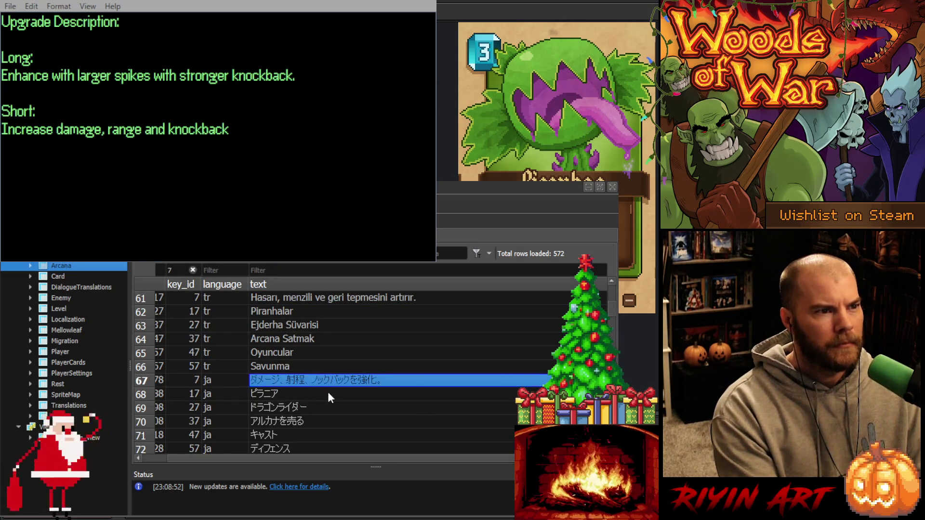
{"action": "scroll", "coordinate": [311, 334], "scroll_direction": "down", "scroll_amount": 2}
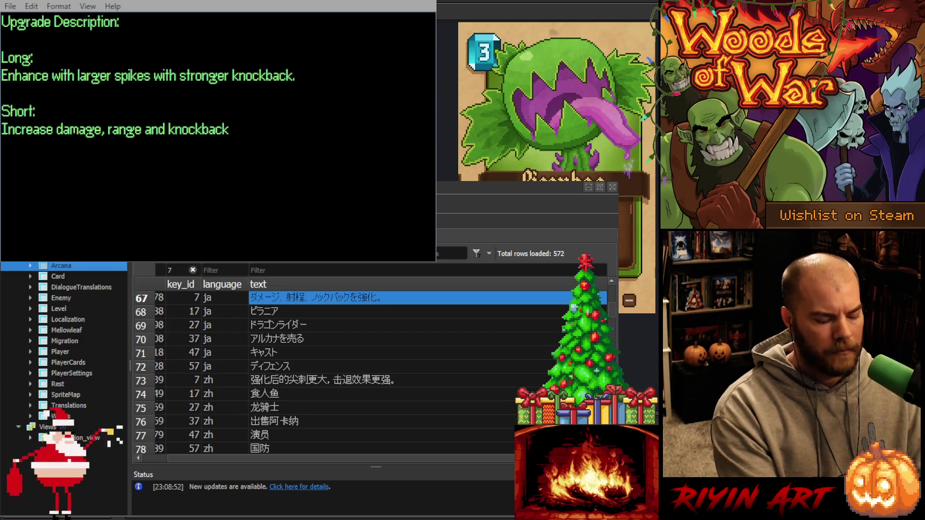
{"action": "left_click", "coordinate": [296, 380]}
{"action": "type", "text": "提升伤害、射程和击退。"}
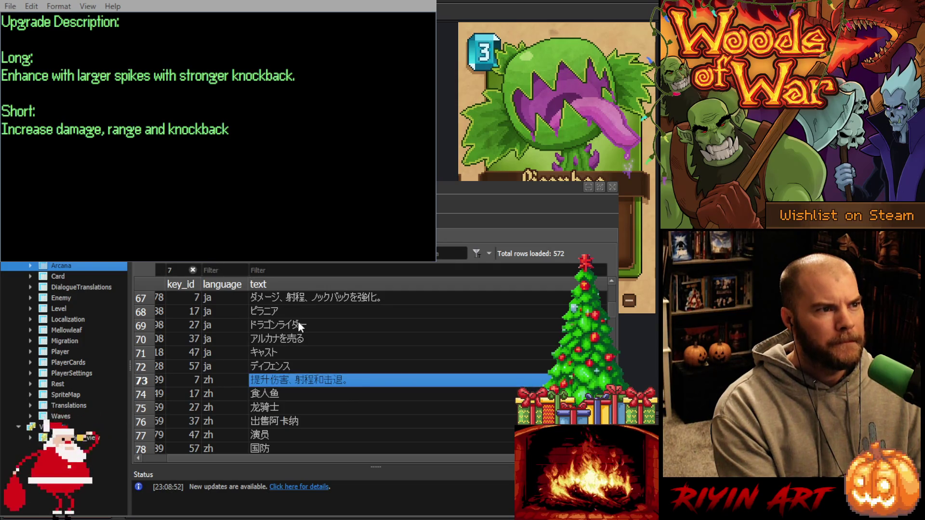
Scroll back to the top and select the key_id filter value for replacement.
{"action": "scroll", "coordinate": [340, 333], "scroll_direction": "up", "scroll_amount": 14}
{"action": "scroll", "coordinate": [340, 336], "scroll_direction": "up", "scroll_amount": 8}
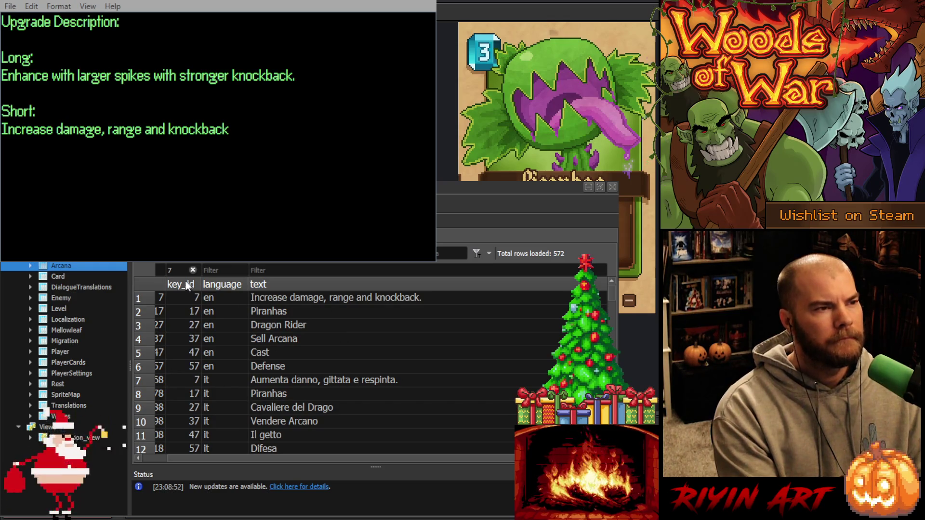
{"action": "double_click", "coordinate": [174, 270]}
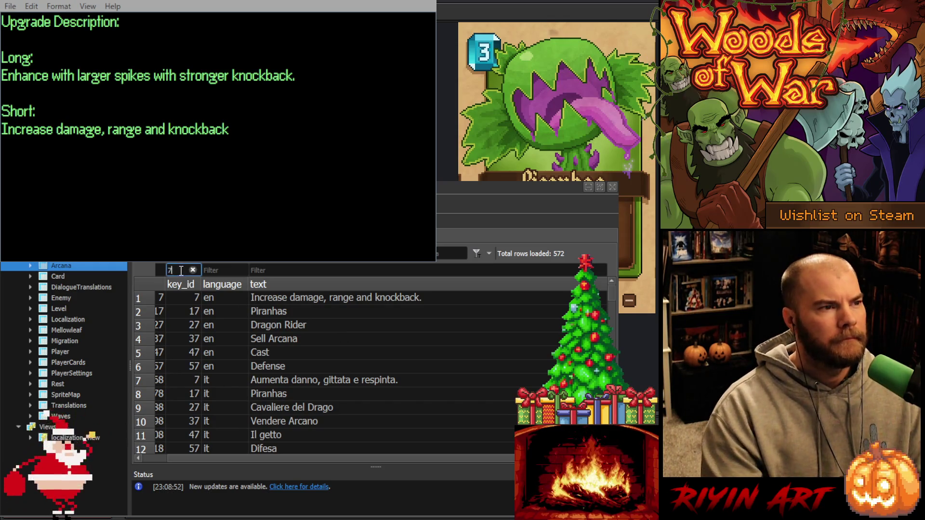
{"action": "left_click", "coordinate": [333, 296]}
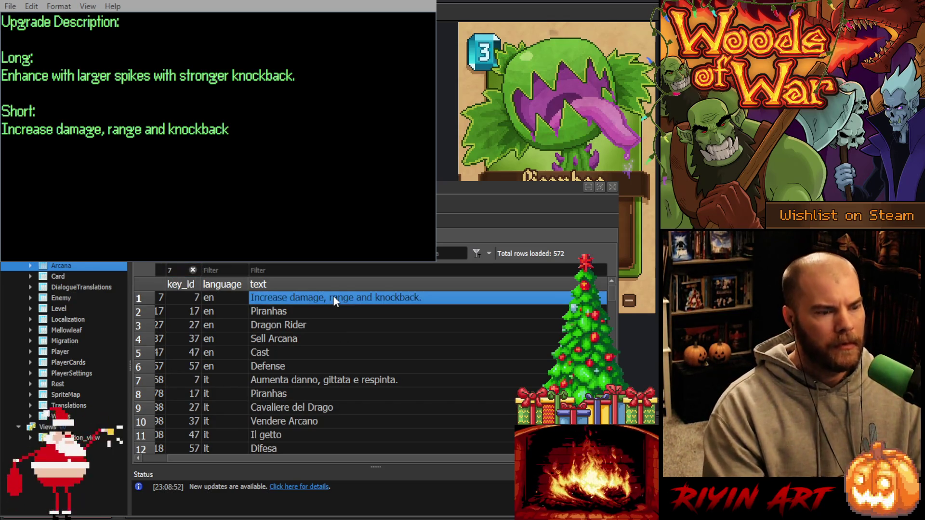
{"action": "double_click", "coordinate": [169, 268]}
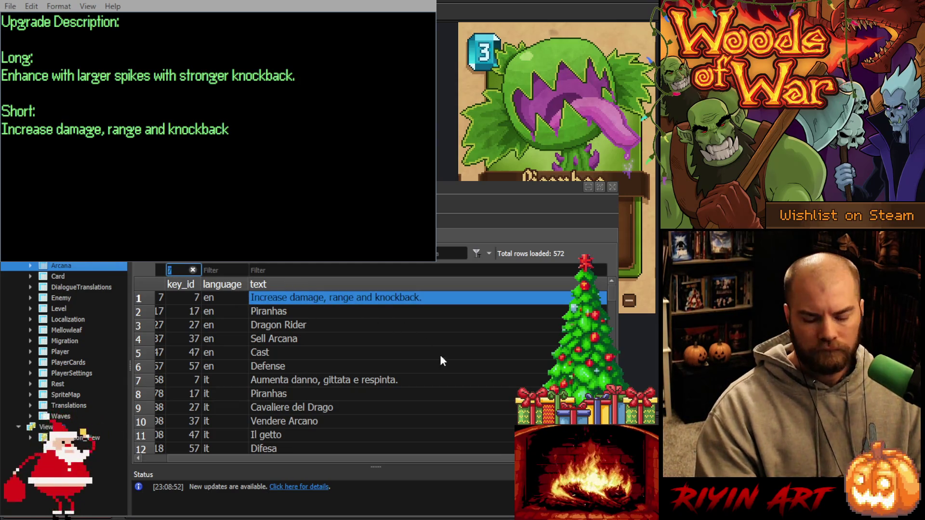
Filter key_id to 8 and paste the short English and Italian texts, committing each.
{"action": "type", "text": "8"}
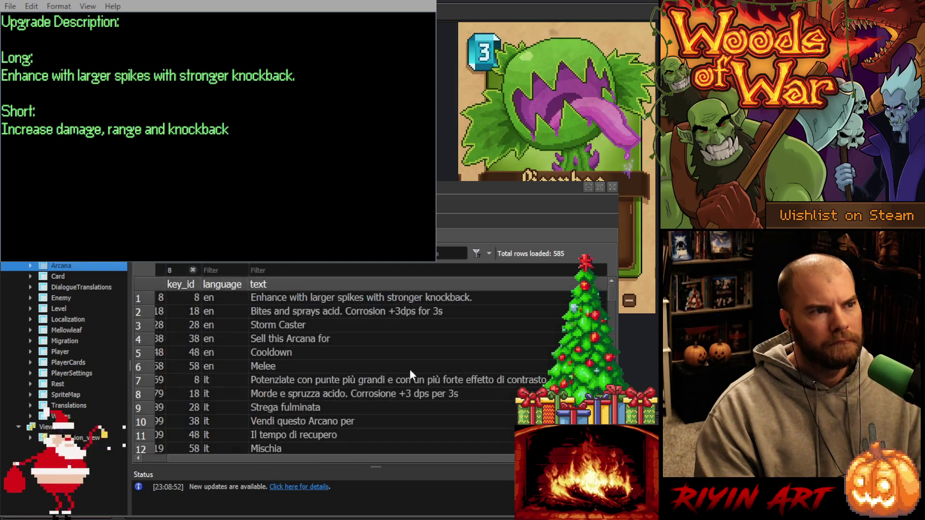
{"action": "left_click", "coordinate": [317, 300]}
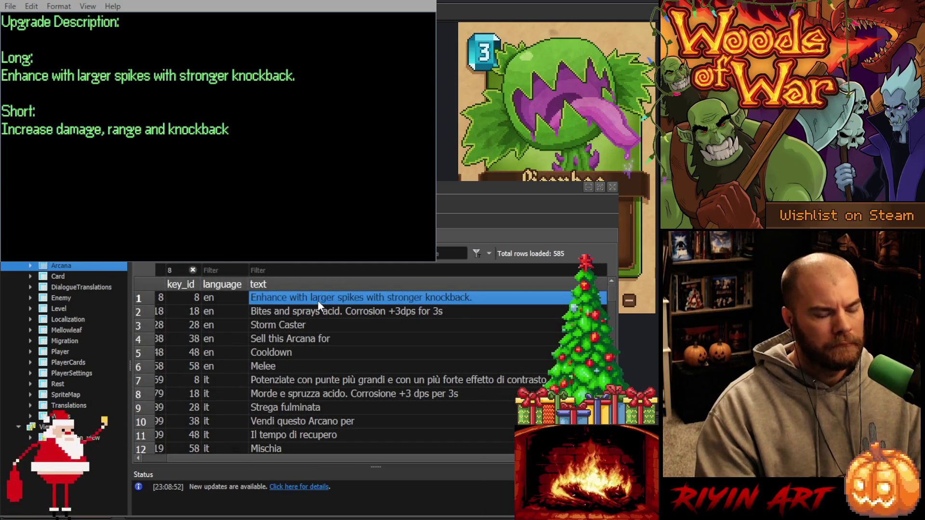
{"action": "type", "text": "Increase damage, range and knockback."}
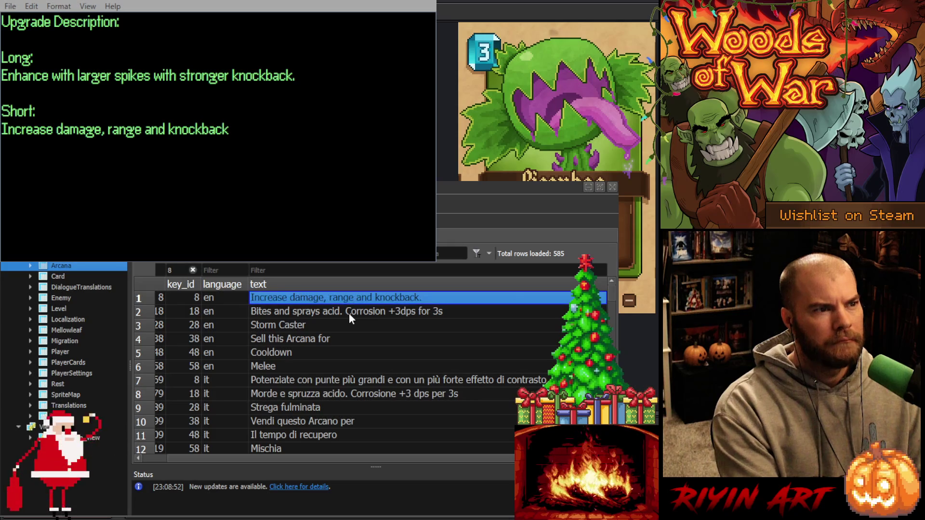
{"action": "key", "text": "Return"}
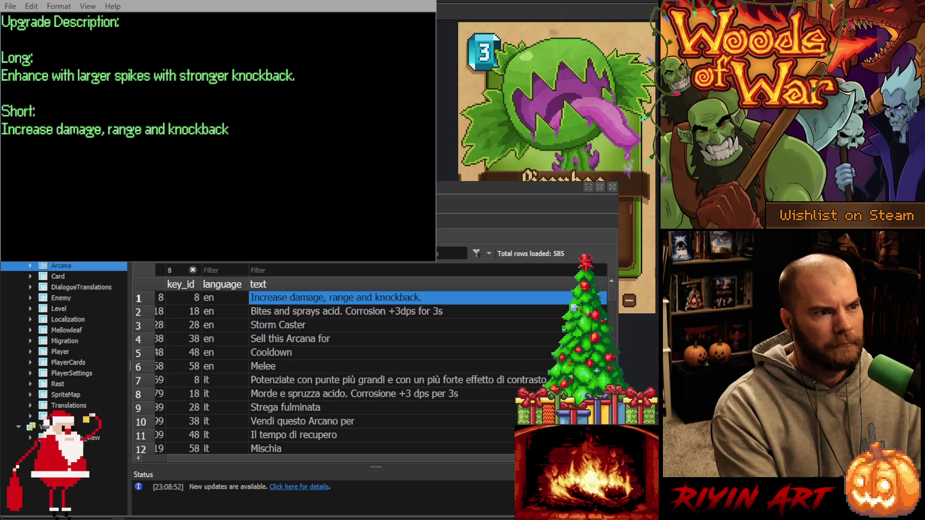
{"action": "left_click", "coordinate": [289, 380]}
{"action": "type", "text": "Aumenta danno, gittata e respinta."}
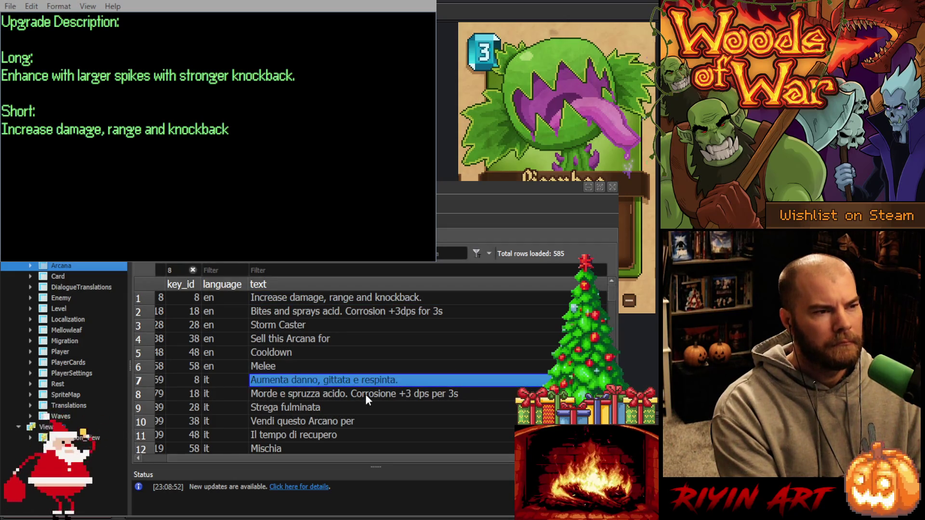
{"action": "key", "text": "Return"}
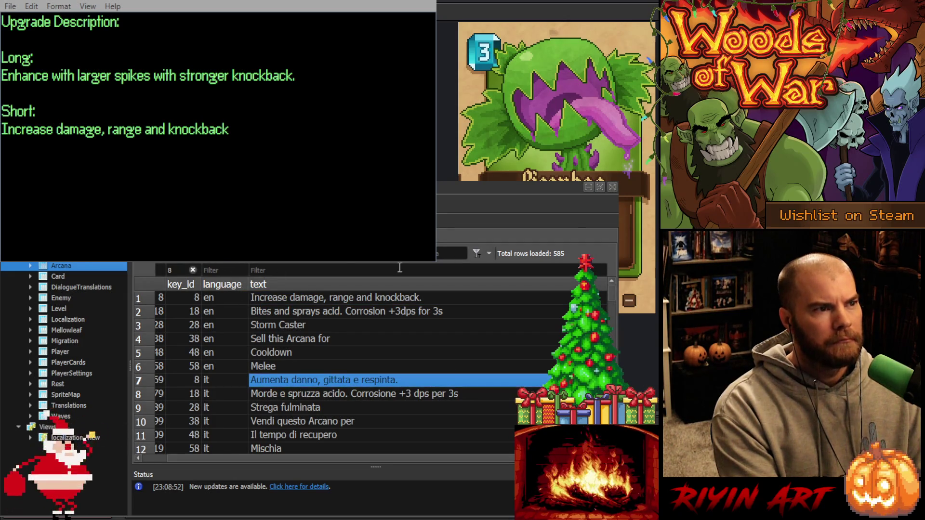
Paste the short German, Korean and Polish translations into the key 8 rows.
{"action": "key", "text": "Page_Down"}
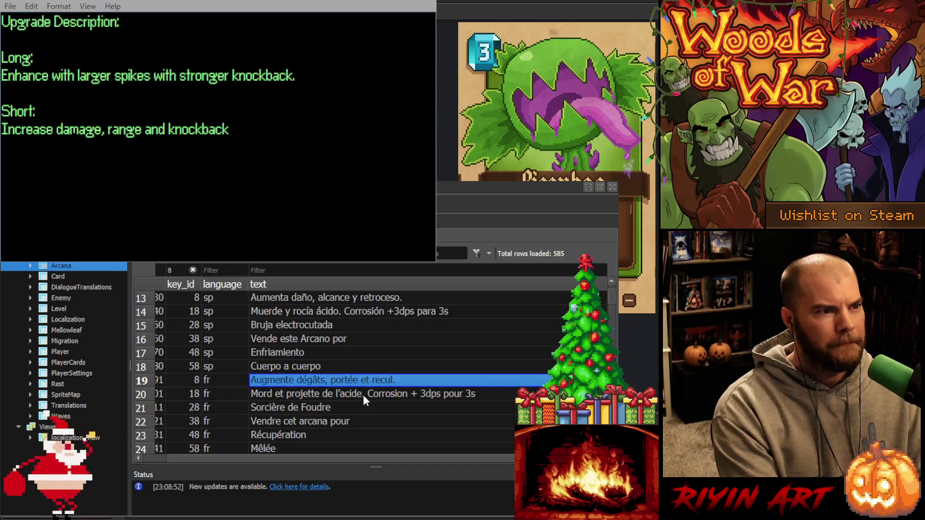
{"action": "scroll", "coordinate": [361, 390], "scroll_direction": "down", "scroll_amount": 1}
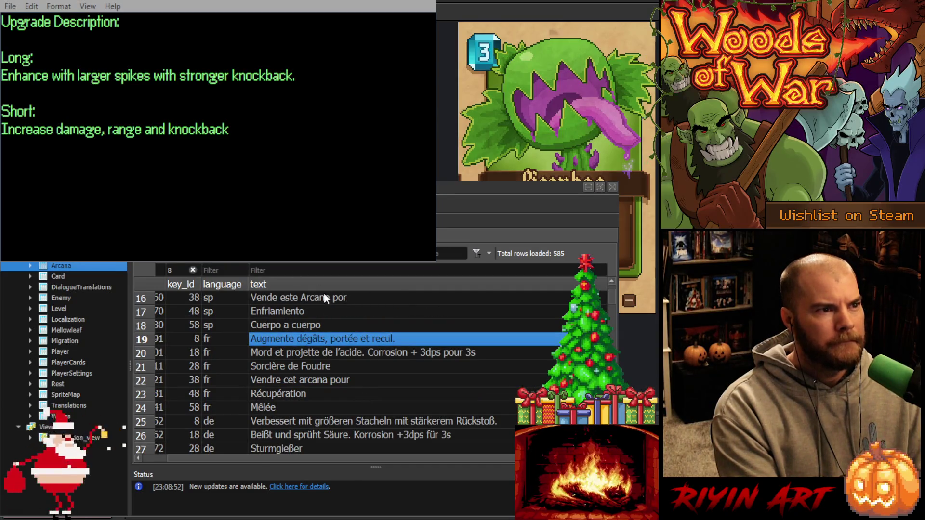
{"action": "scroll", "coordinate": [542, 331], "scroll_direction": "down", "scroll_amount": 1}
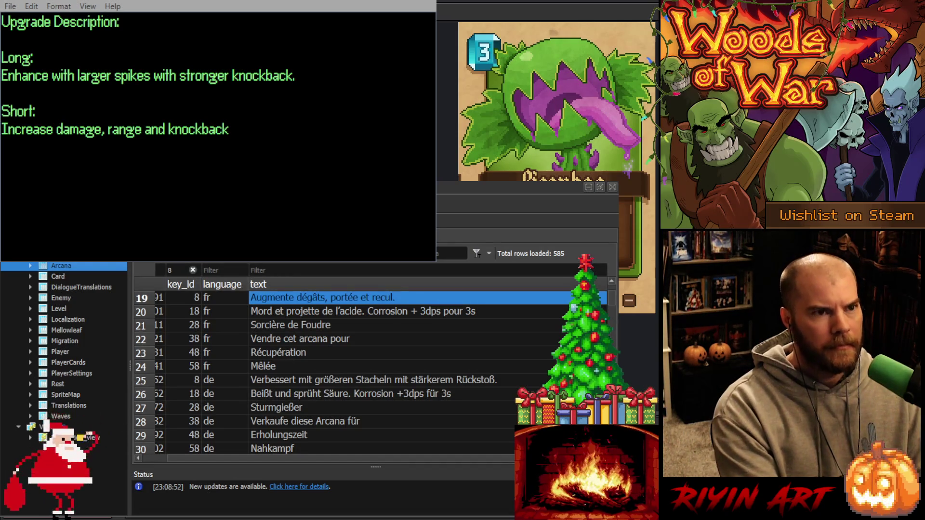
{"action": "left_click", "coordinate": [345, 381]}
{"action": "type", "text": "Erhöht Schaden, Reichweite und Rückstoß."}
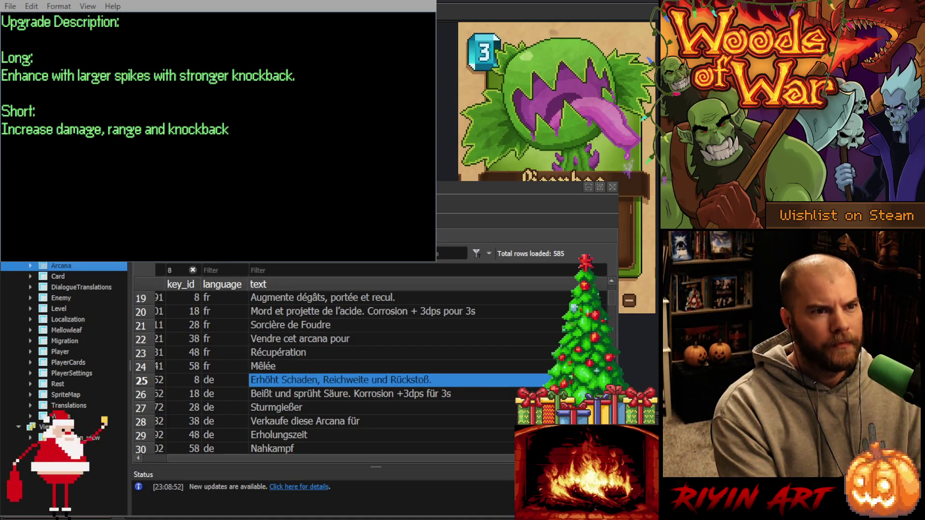
{"action": "scroll", "coordinate": [371, 374], "scroll_direction": "down", "scroll_amount": 2}
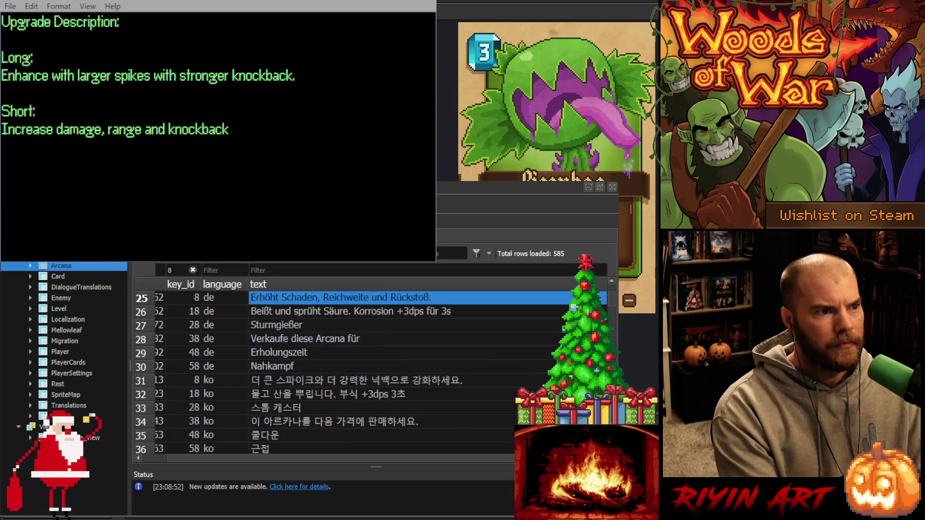
{"action": "left_click", "coordinate": [284, 379]}
{"action": "type", "text": "피해, 사거리 및 넉백 증가."}
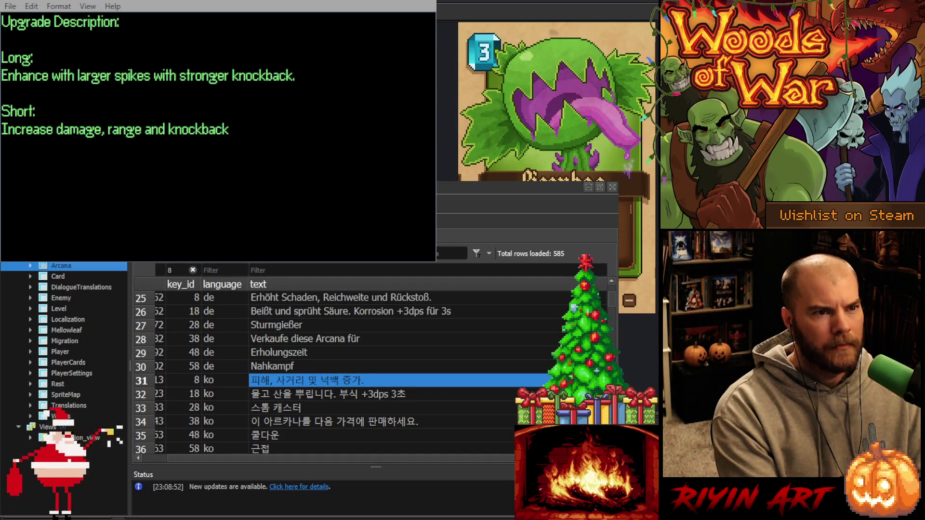
{"action": "scroll", "coordinate": [371, 373], "scroll_direction": "down", "scroll_amount": 2}
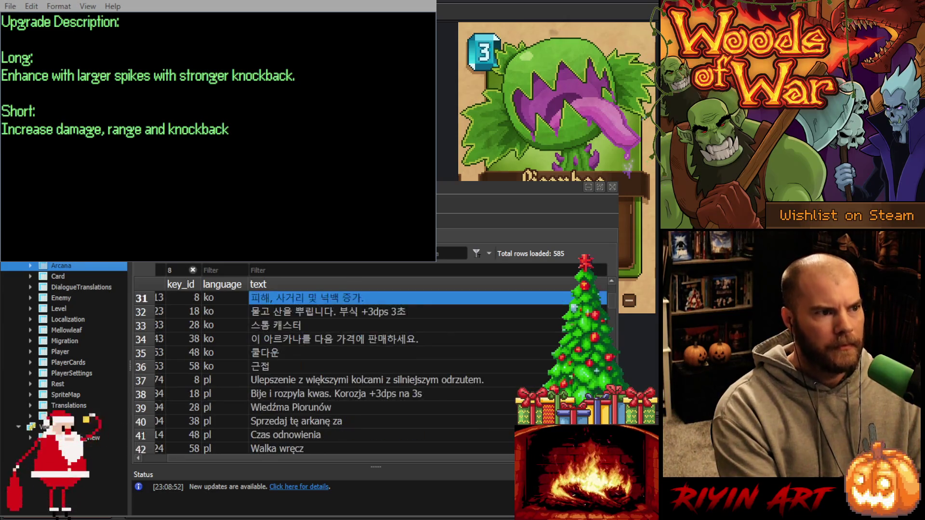
{"action": "left_click", "coordinate": [334, 381]}
{"action": "type", "text": "Zwiększa obrażenia, zasięg i odrzut."}
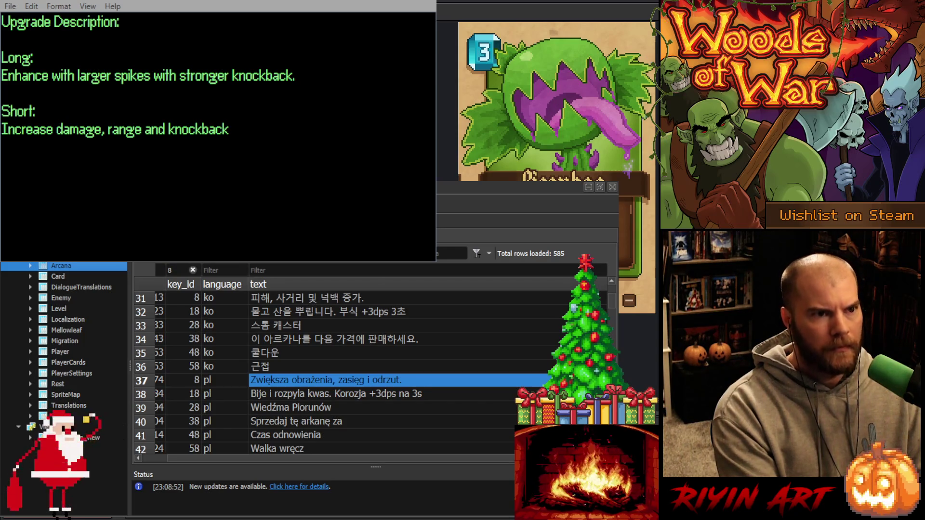
Paste the short Portuguese text into key 8's Portuguese and Brazilian Portuguese rows.
{"action": "scroll", "coordinate": [371, 374], "scroll_direction": "down", "scroll_amount": 2}
{"action": "left_click", "coordinate": [284, 378]}
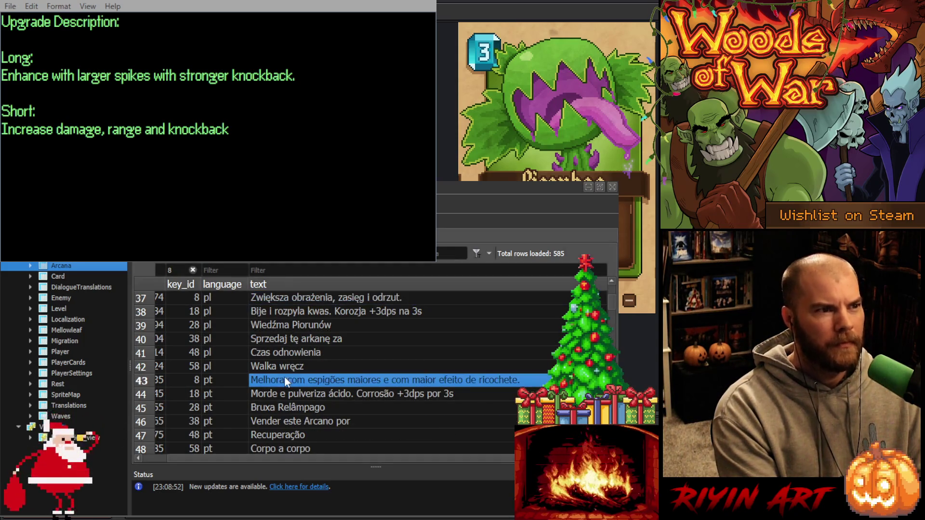
{"action": "type", "text": "Aumenta dano, alcance e recuo."}
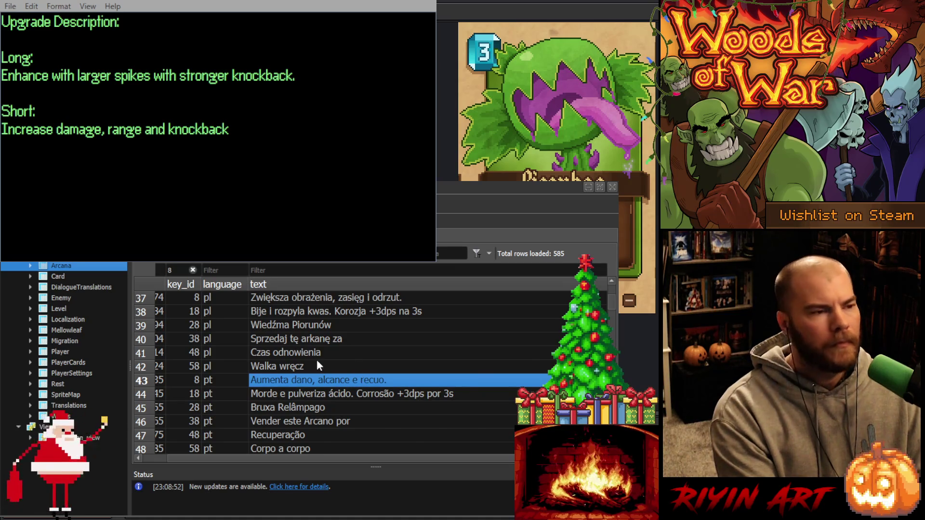
{"action": "scroll", "coordinate": [317, 360], "scroll_direction": "down", "scroll_amount": 2}
{"action": "left_click", "coordinate": [292, 380]}
{"action": "type", "text": "Aumenta dano, alcance e recuo."}
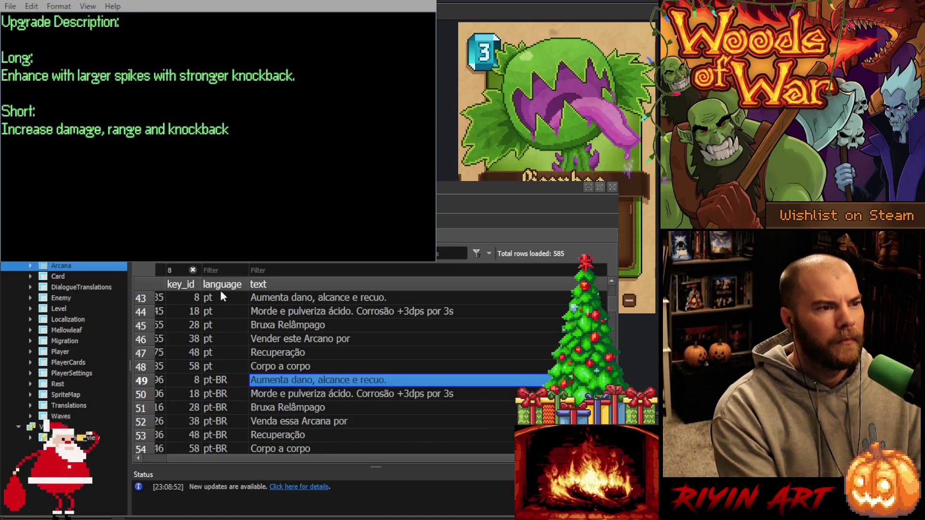
Paste short Russian and Turkish texts into key 8, and the Japanese one into row 68.
{"action": "scroll", "coordinate": [294, 352], "scroll_direction": "down", "scroll_amount": 3}
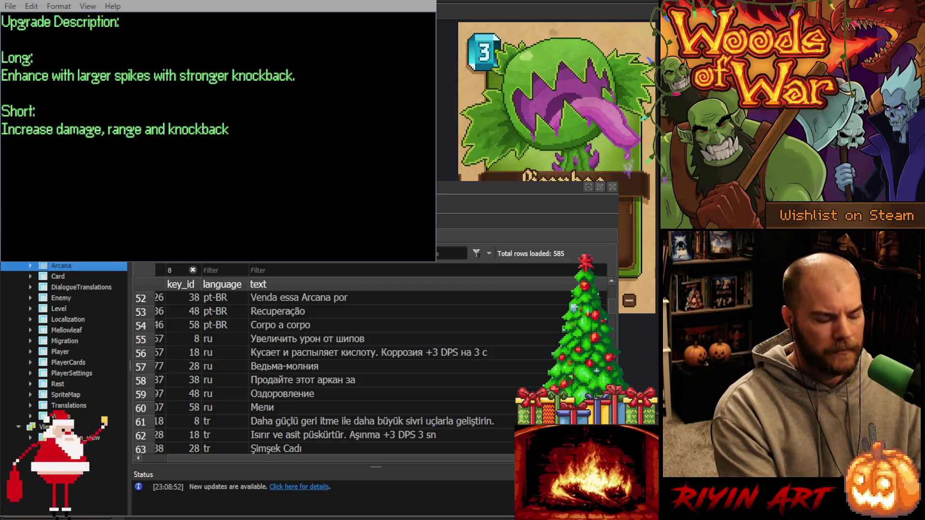
{"action": "left_click", "coordinate": [277, 338]}
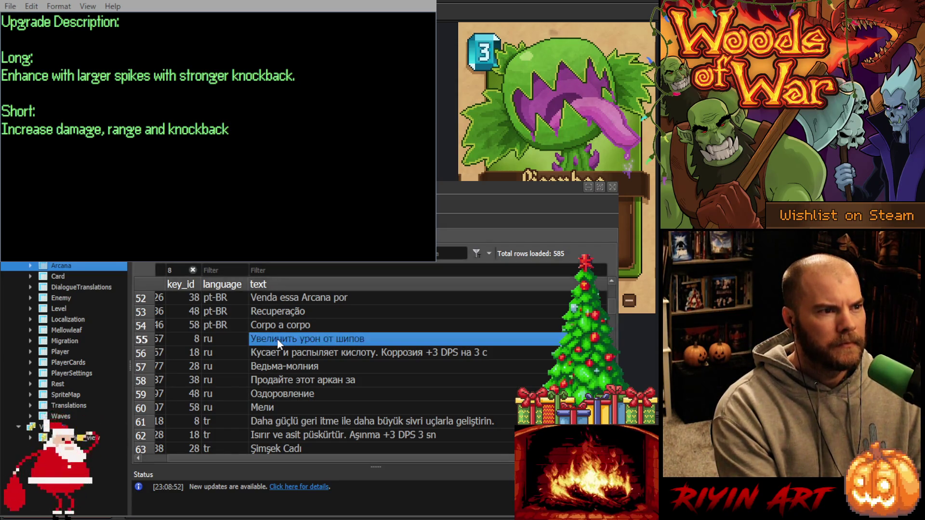
{"action": "type", "text": "Увеличивает урон, дальность и отдачу."}
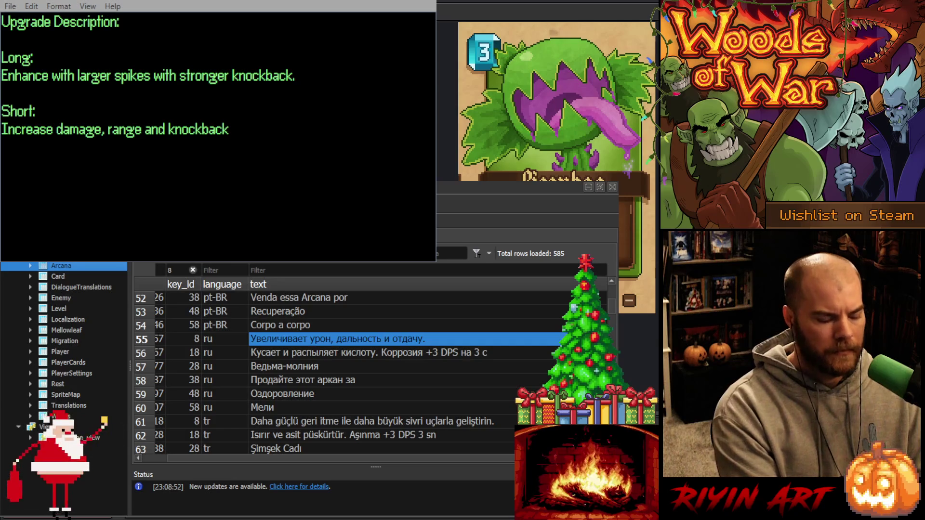
{"action": "scroll", "coordinate": [371, 373], "scroll_direction": "down", "scroll_amount": 1}
{"action": "left_click", "coordinate": [371, 379]}
{"action": "type", "text": "Hasarı, menzili ve geri tepmesini artırır."}
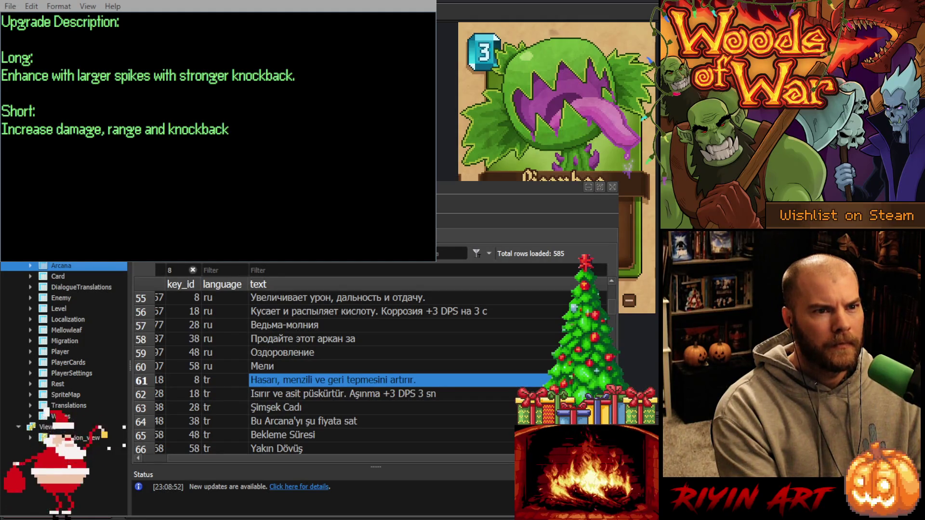
{"action": "scroll", "coordinate": [371, 373], "scroll_direction": "down", "scroll_amount": 2}
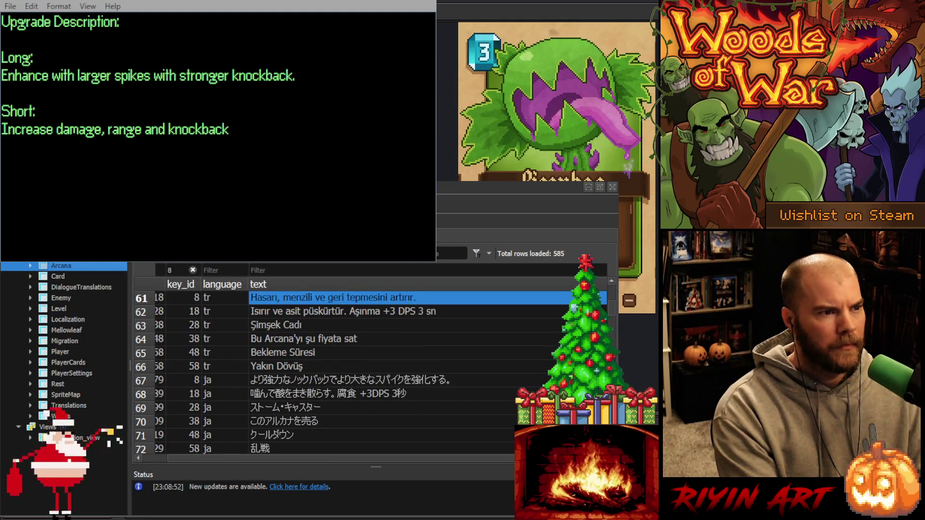
{"action": "left_click", "coordinate": [282, 393]}
{"action": "type", "text": "ダメージ、射程、ノックバックを強化。"}
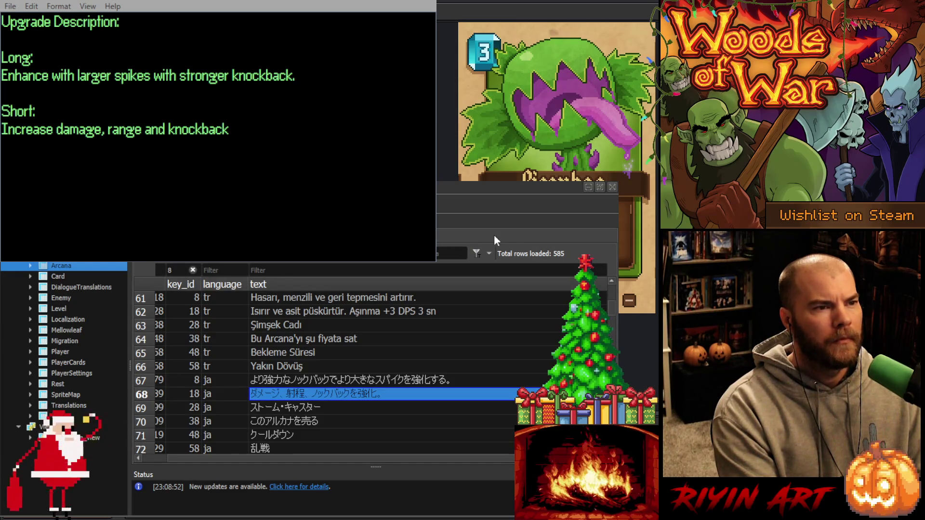
{"action": "scroll", "coordinate": [355, 371], "scroll_direction": "up", "scroll_amount": 20}
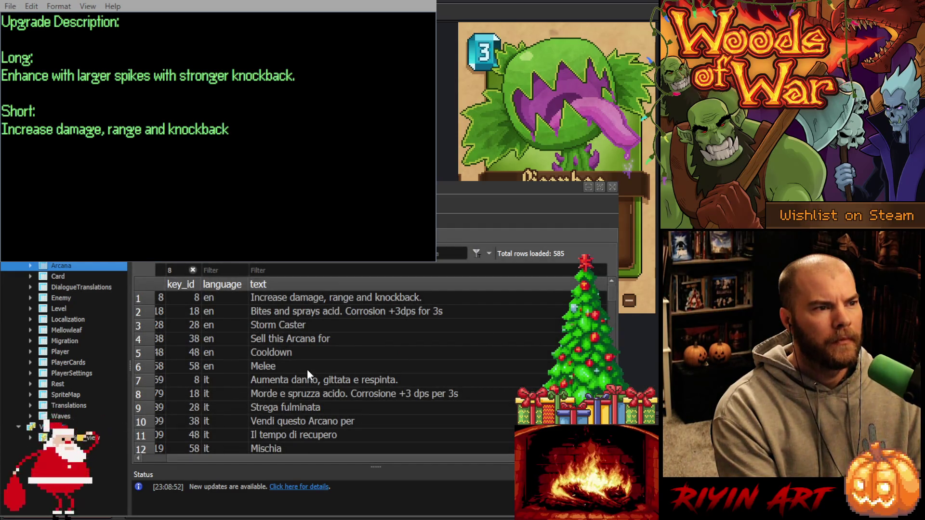
Review key 8's Italian, Spanish, French, German, Korean and Polish descriptions.
{"action": "left_click", "coordinate": [297, 380]}
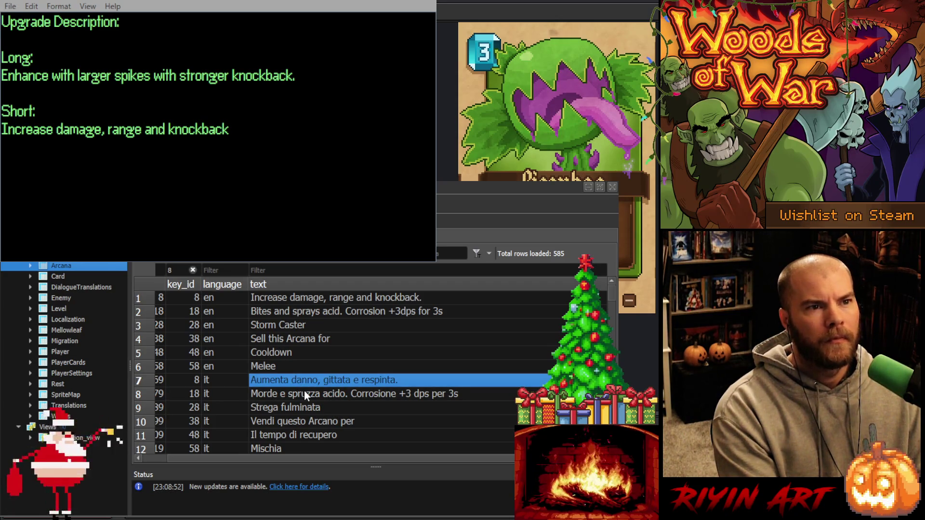
{"action": "scroll", "coordinate": [304, 390], "scroll_direction": "down", "scroll_amount": 3}
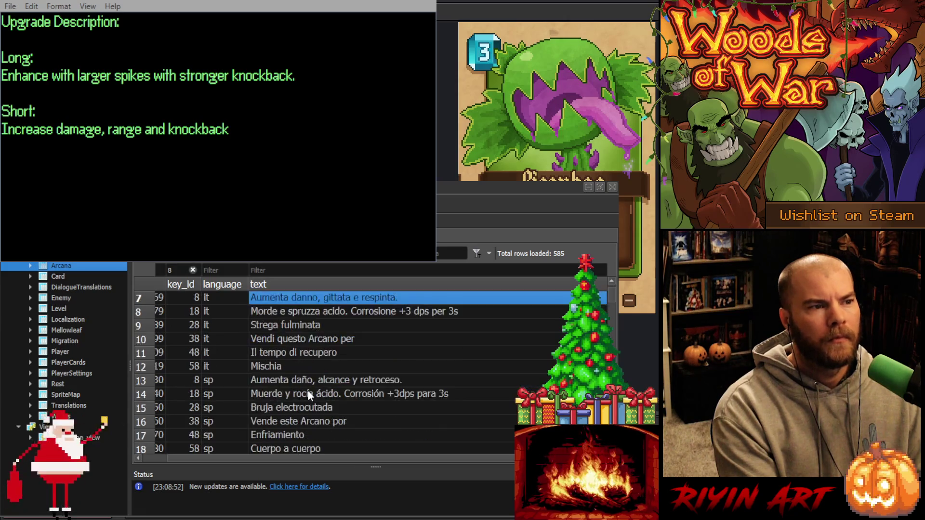
{"action": "left_click", "coordinate": [277, 340]}
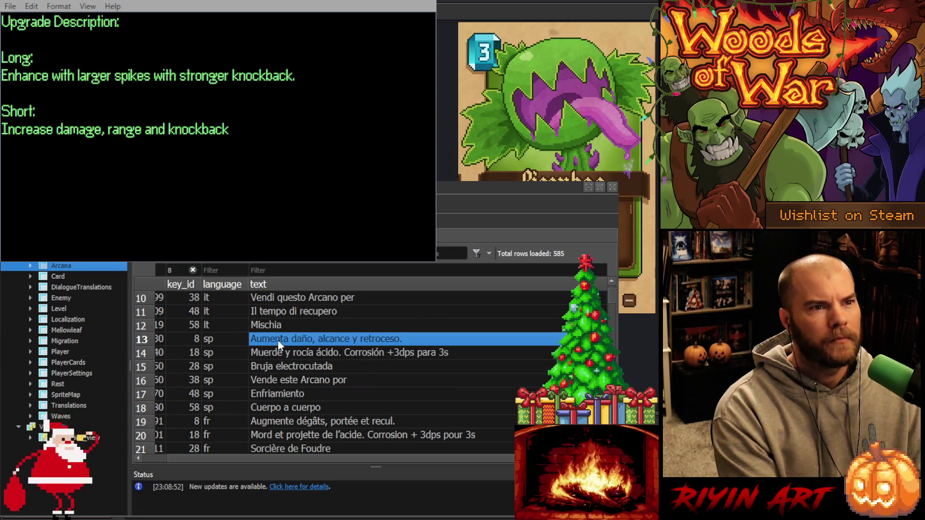
{"action": "scroll", "coordinate": [414, 400], "scroll_direction": "down", "scroll_amount": 2}
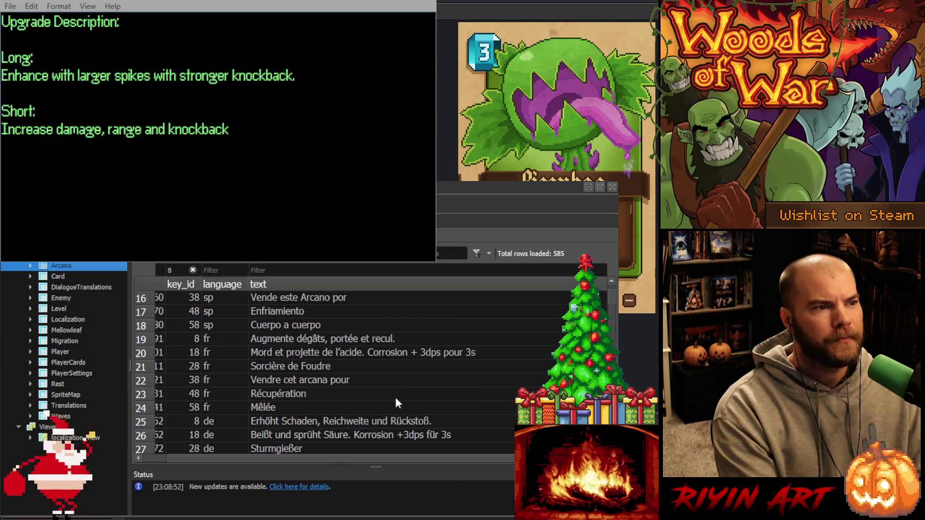
{"action": "left_click", "coordinate": [290, 339]}
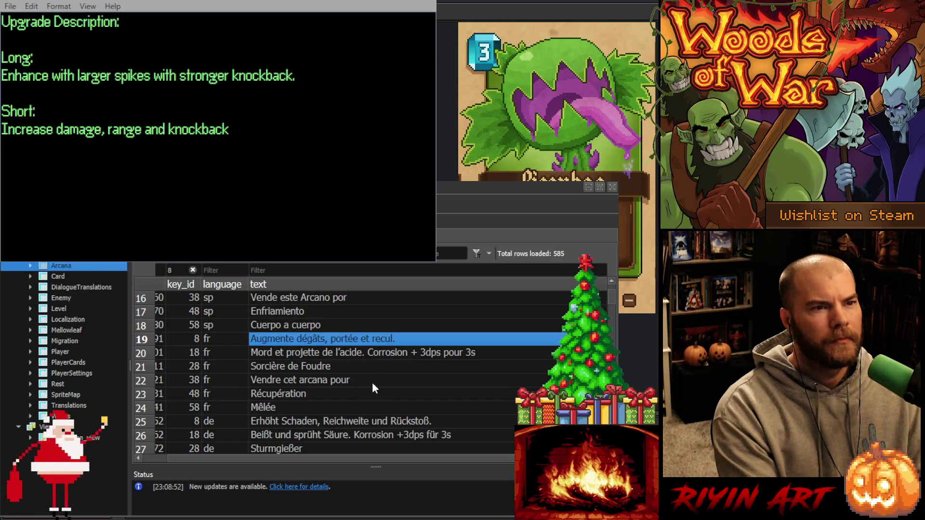
{"action": "scroll", "coordinate": [491, 348], "scroll_direction": "down", "scroll_amount": 2}
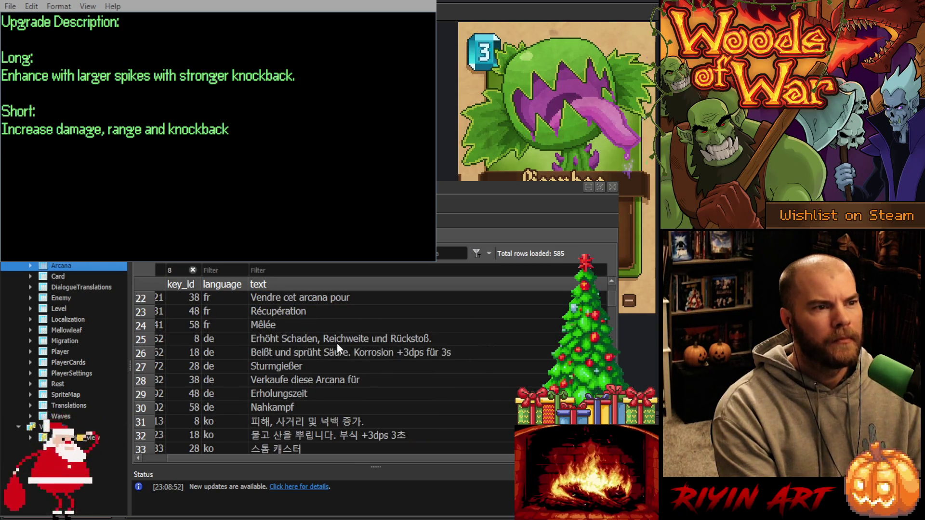
{"action": "left_click", "coordinate": [339, 340]}
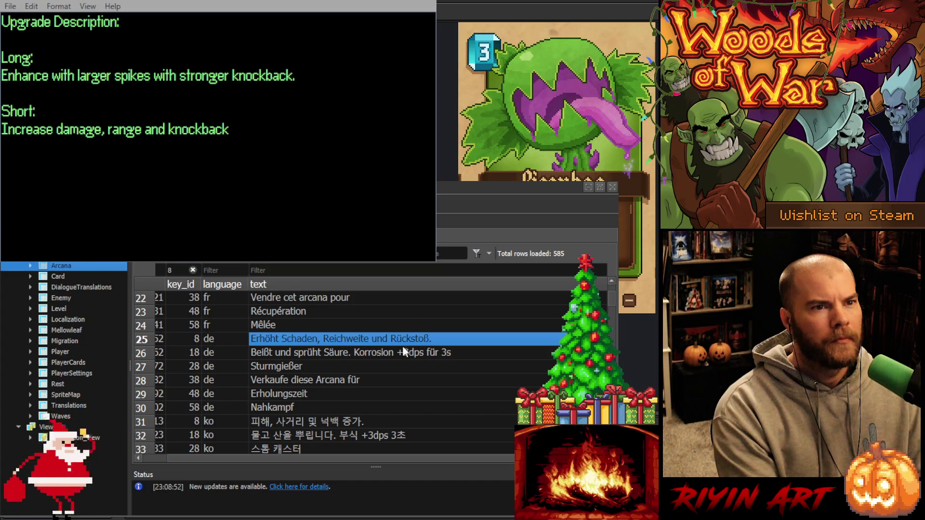
{"action": "scroll", "coordinate": [405, 354], "scroll_direction": "down", "scroll_amount": 2}
{"action": "left_click", "coordinate": [289, 338]}
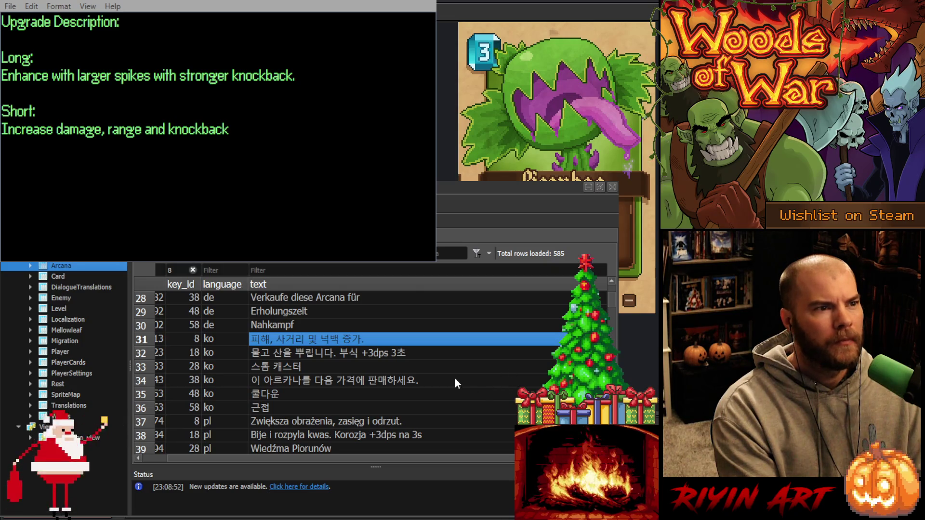
{"action": "scroll", "coordinate": [438, 380], "scroll_direction": "down", "scroll_amount": 1}
{"action": "left_click", "coordinate": [304, 380]}
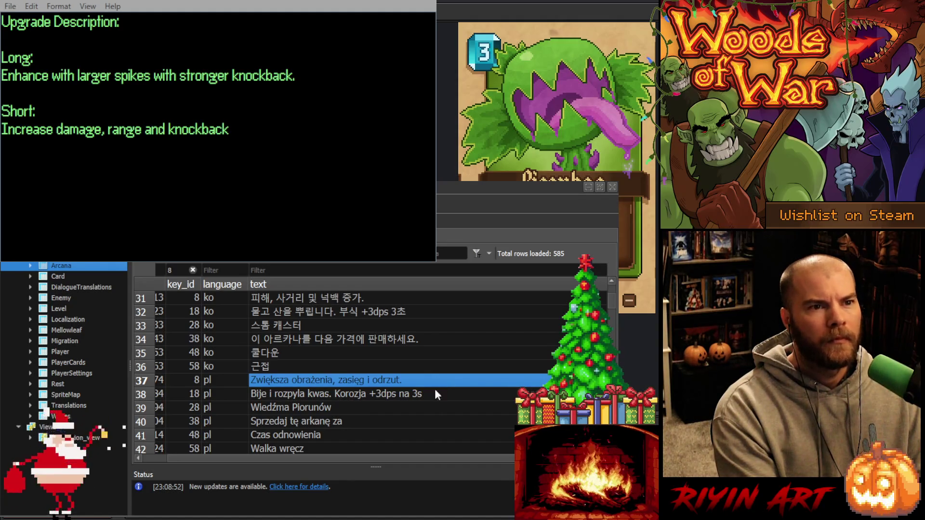
{"action": "scroll", "coordinate": [402, 399], "scroll_direction": "down", "scroll_amount": 2}
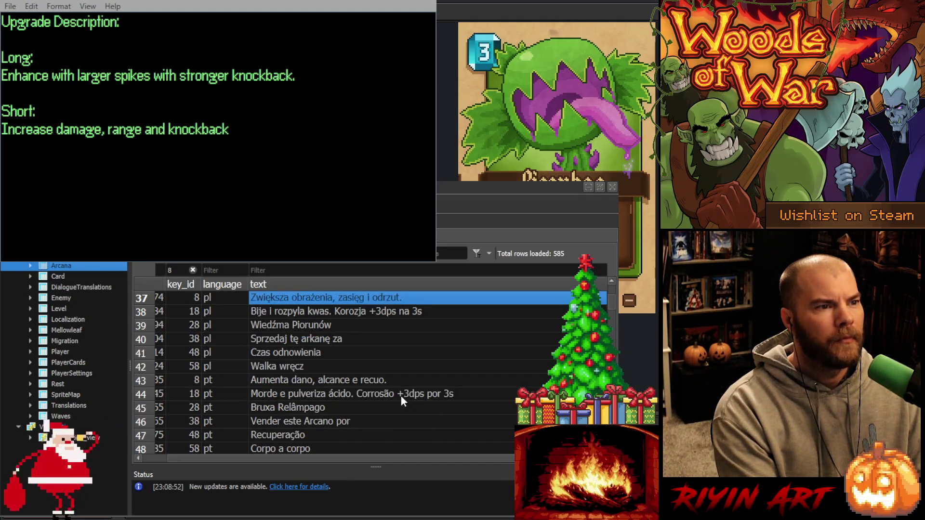
Review key 8's Portuguese, Brazilian Portuguese, Russian and Turkish descriptions.
{"action": "left_click", "coordinate": [293, 380]}
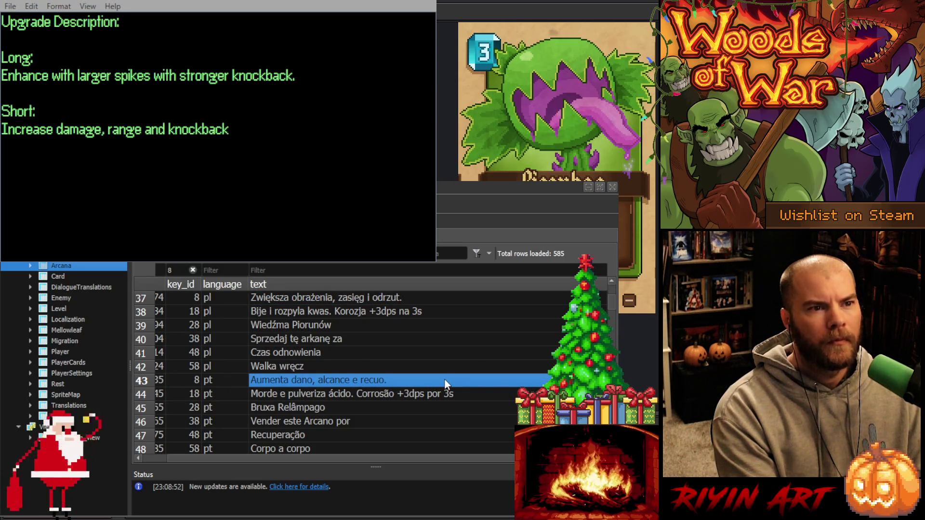
{"action": "scroll", "coordinate": [421, 386], "scroll_direction": "down", "scroll_amount": 4}
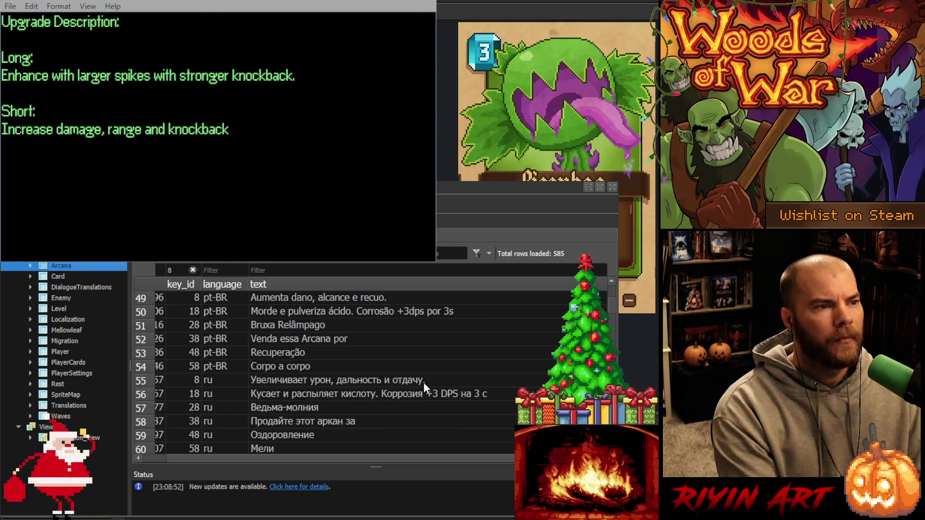
{"action": "scroll", "coordinate": [423, 382], "scroll_direction": "up", "scroll_amount": 2}
{"action": "left_click", "coordinate": [317, 379]}
{"action": "scroll", "coordinate": [362, 385], "scroll_direction": "down", "scroll_amount": 2}
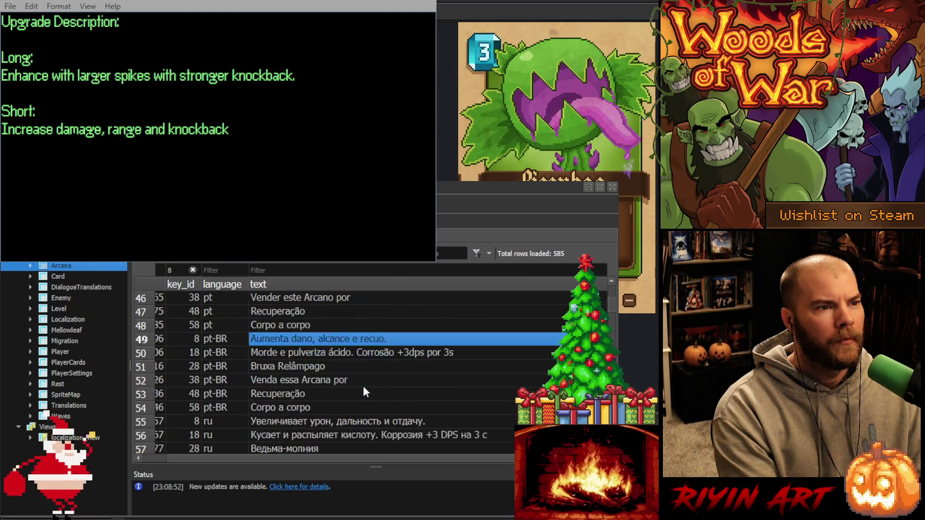
{"action": "left_click", "coordinate": [309, 382]}
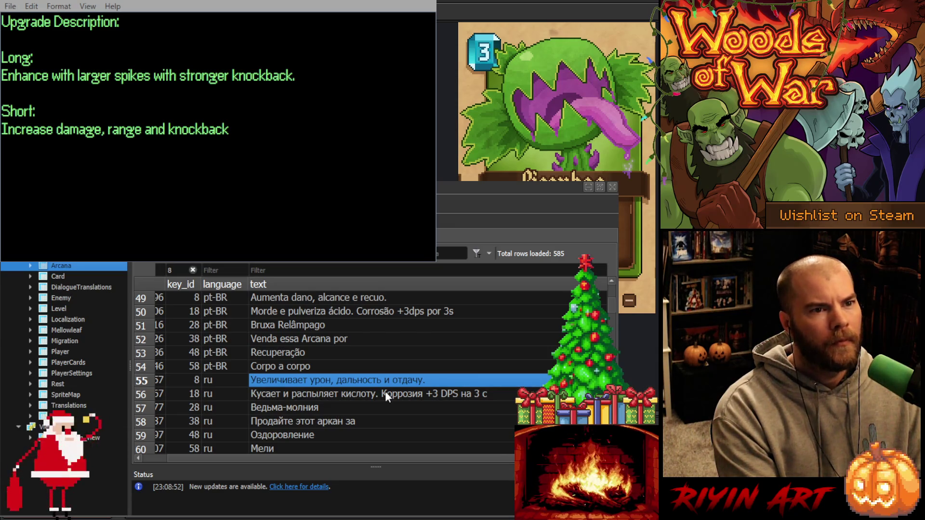
{"action": "scroll", "coordinate": [347, 388], "scroll_direction": "down", "scroll_amount": 1}
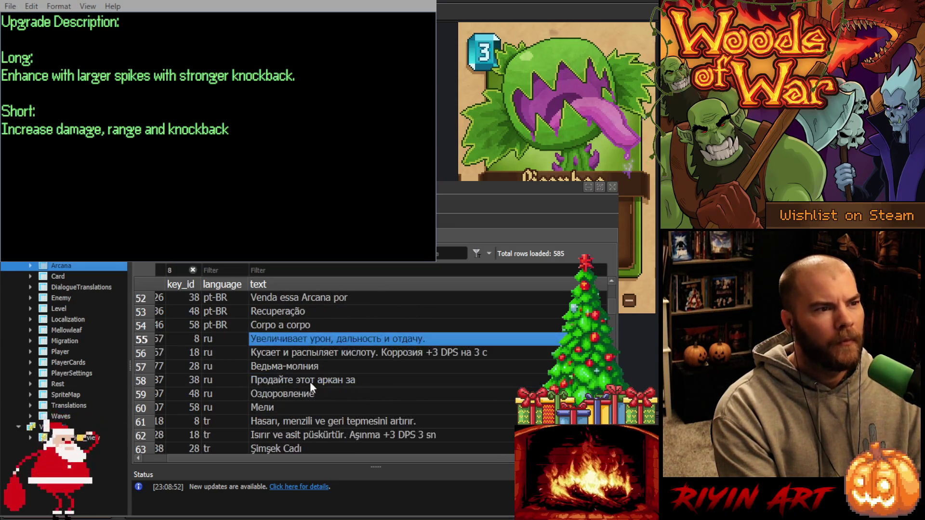
{"action": "scroll", "coordinate": [315, 402], "scroll_direction": "down", "scroll_amount": 1}
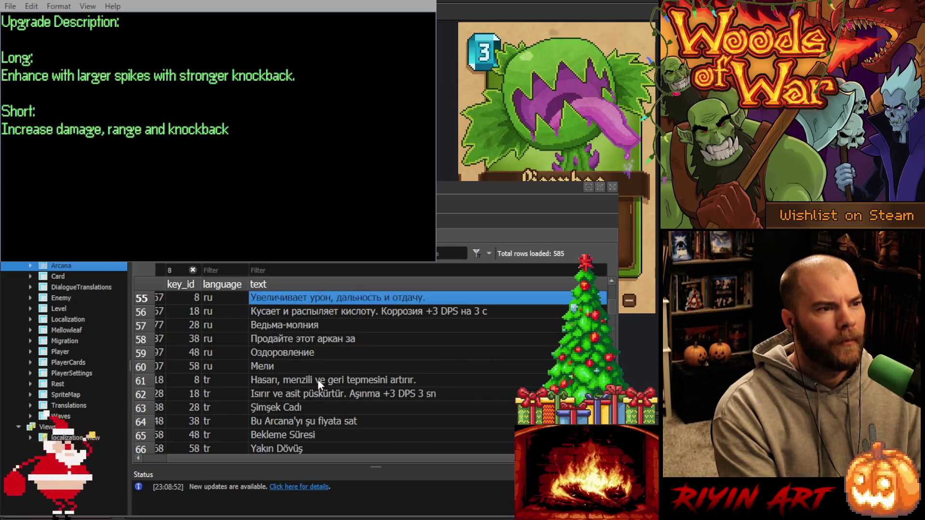
{"action": "left_click", "coordinate": [317, 379]}
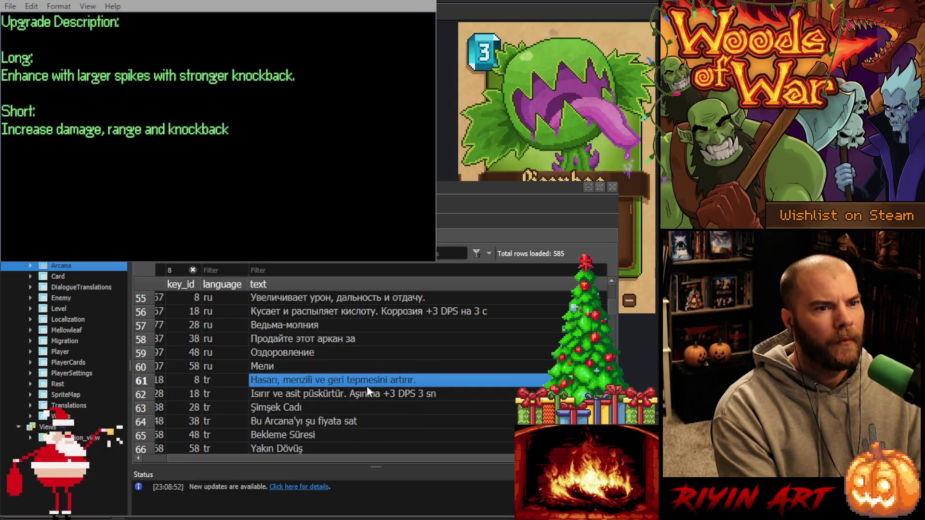
{"action": "scroll", "coordinate": [357, 419], "scroll_direction": "down", "scroll_amount": 1}
{"action": "scroll", "coordinate": [364, 392], "scroll_direction": "down", "scroll_amount": 1}
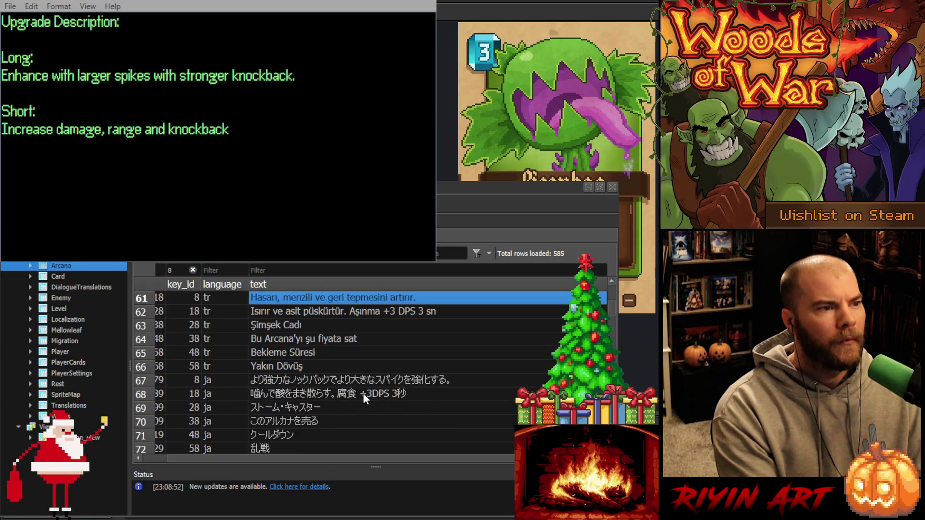
Paste the short Japanese and Chinese key 8 texts, then change the key_id filter to 9.
{"action": "left_click", "coordinate": [342, 378]}
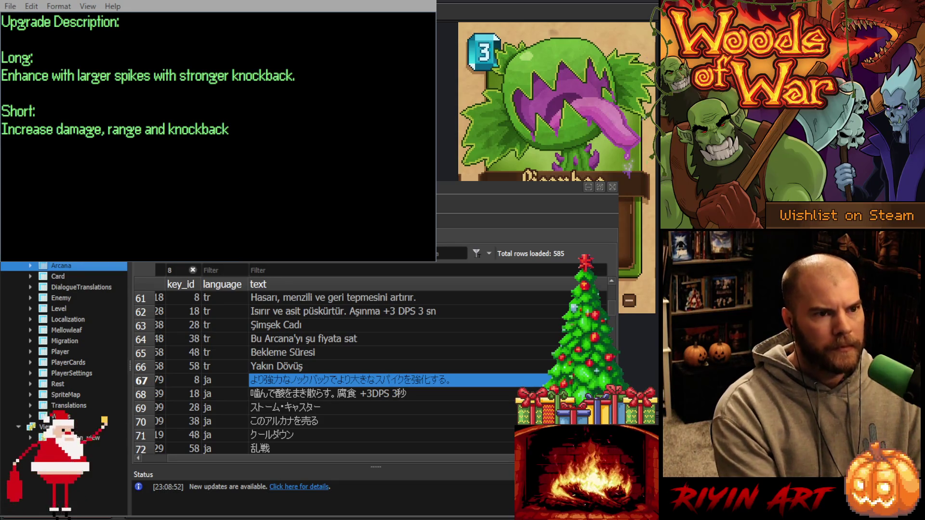
{"action": "type", "text": "ダメージ、射程、ノックバックを強化。"}
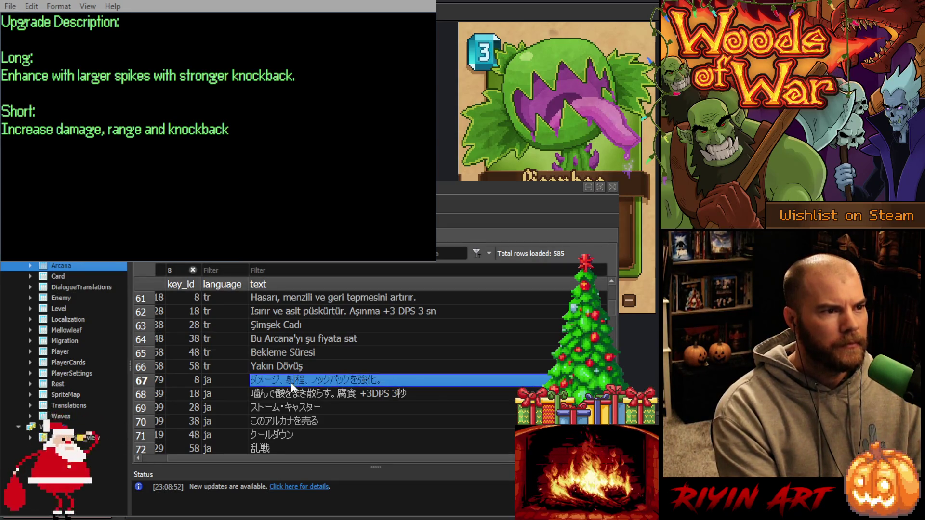
{"action": "scroll", "coordinate": [310, 381], "scroll_direction": "down", "scroll_amount": 1}
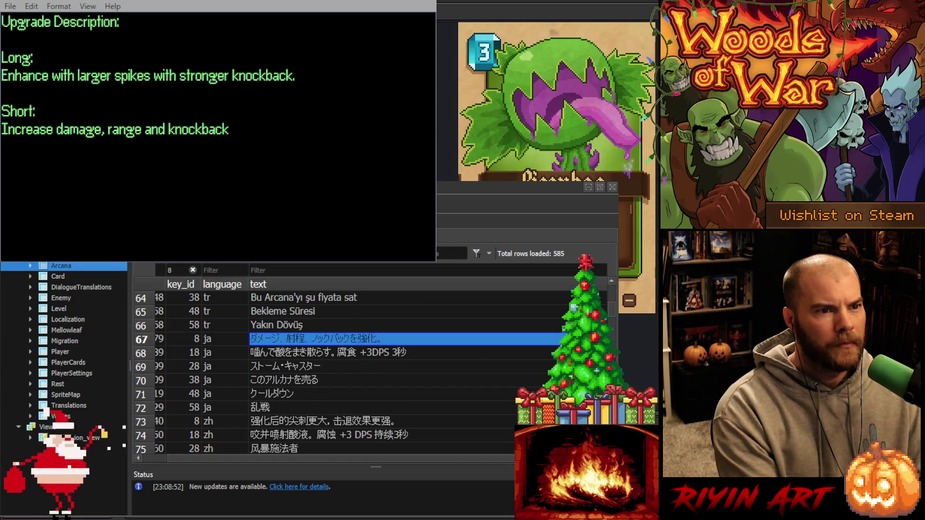
{"action": "left_click", "coordinate": [327, 352]}
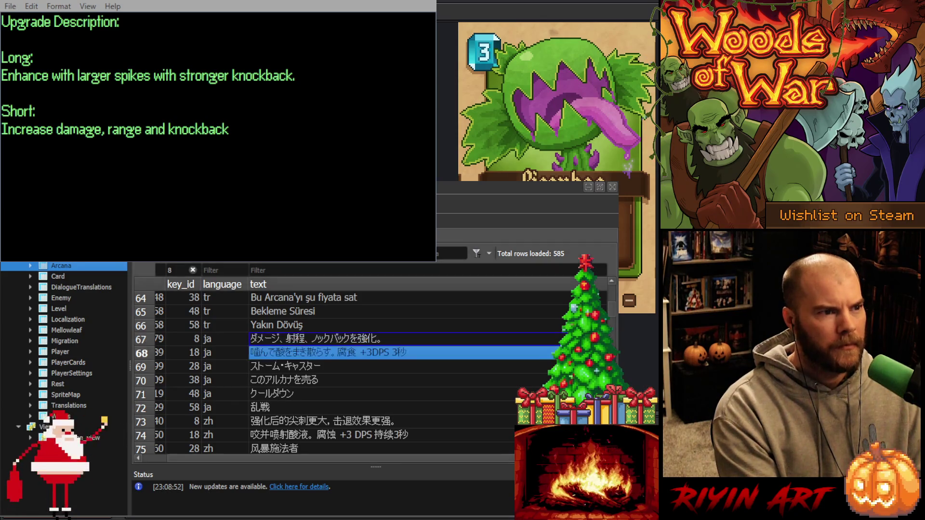
{"action": "scroll", "coordinate": [270, 386], "scroll_direction": "down", "scroll_amount": 1}
{"action": "left_click", "coordinate": [279, 376]}
{"action": "type", "text": "提升伤害、射程和击退。"}
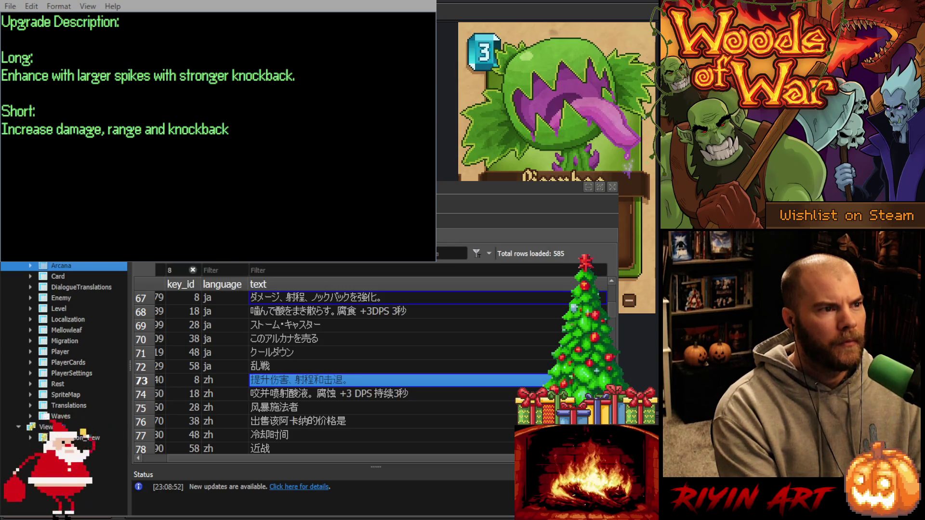
{"action": "scroll", "coordinate": [357, 350], "scroll_direction": "up", "scroll_amount": 12}
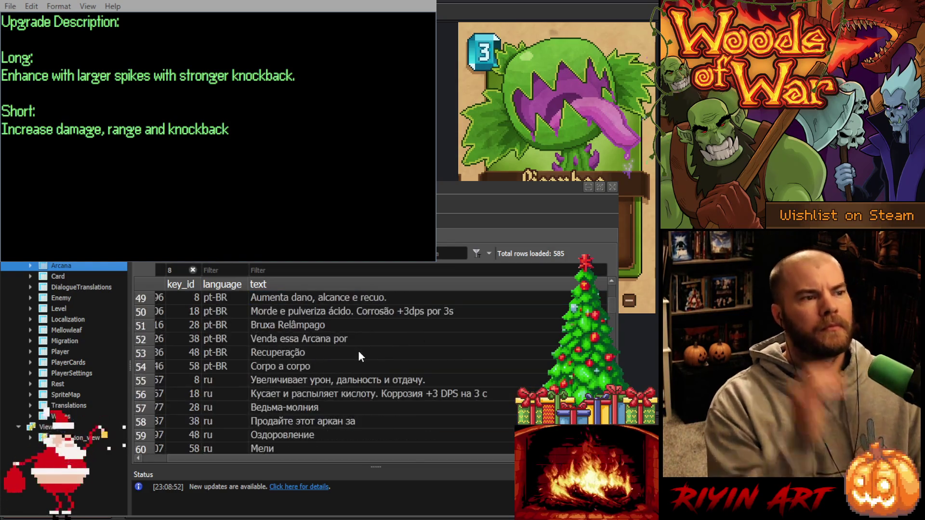
{"action": "key", "text": "BackSpace"}
{"action": "type", "text": "9"}
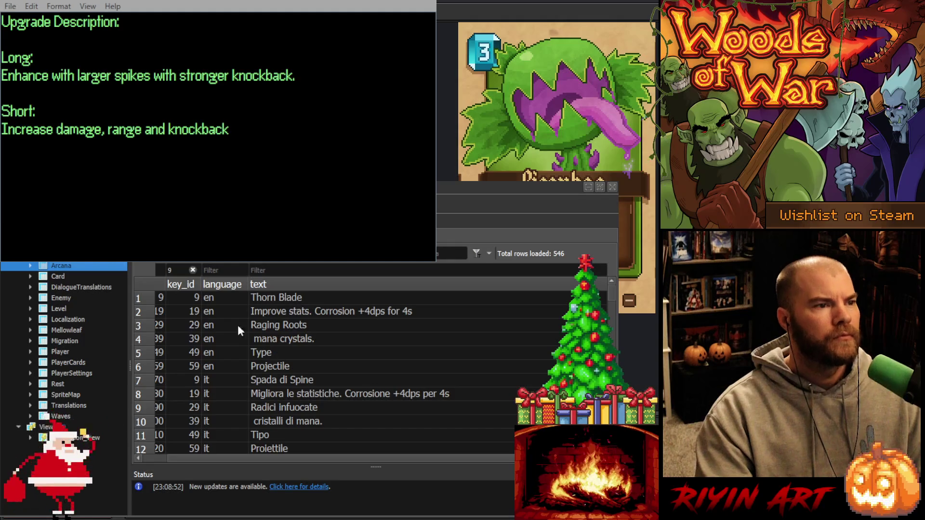
Step the key_id filter through 10 to 11 and select key 11's English text cell.
{"action": "key", "text": "BackSpace"}
{"action": "type", "text": "10"}
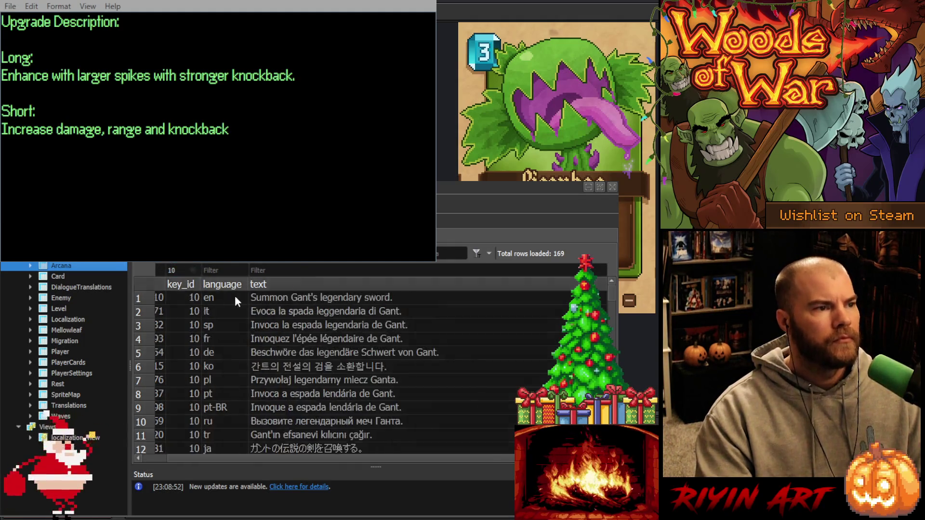
{"action": "key", "text": "BackSpace"}
{"action": "type", "text": "1"}
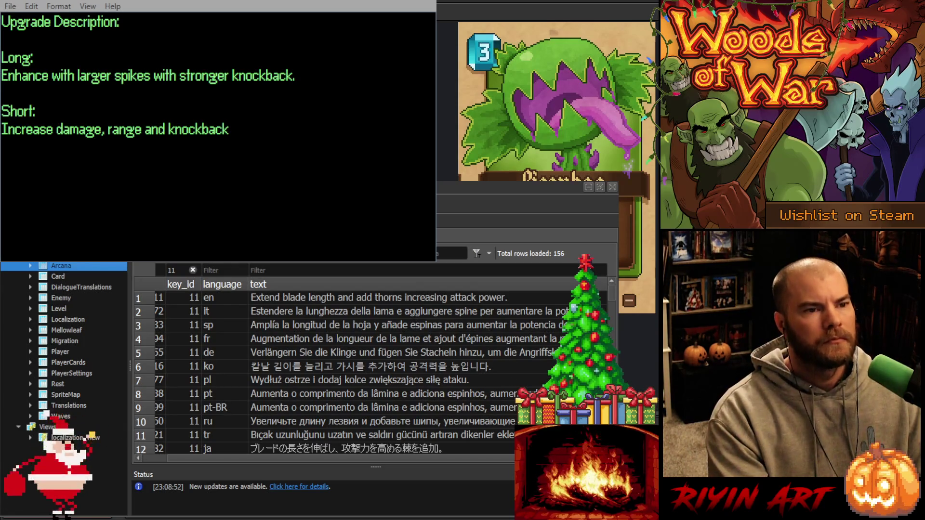
{"action": "left_click", "coordinate": [292, 298]}
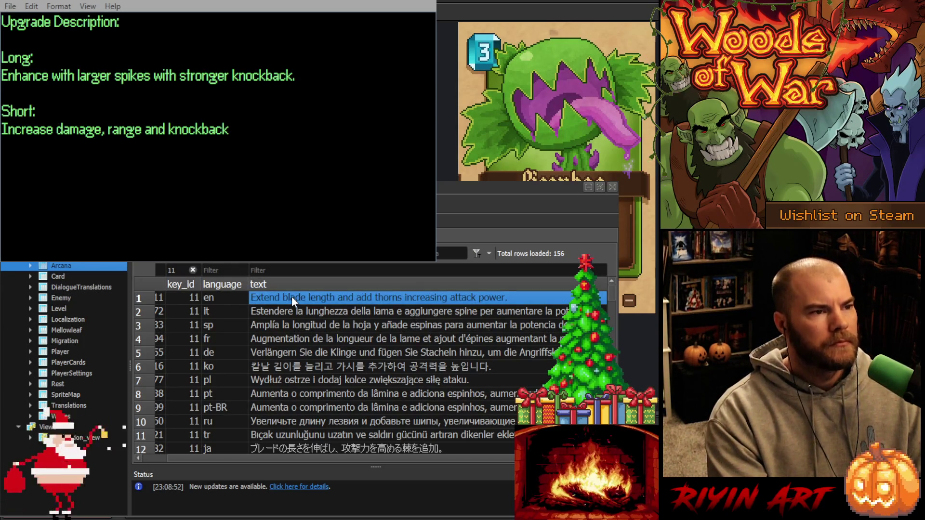
Enter 'Improve stats.' as key 11's English text and commit it.
{"action": "type", "text": "Im"}
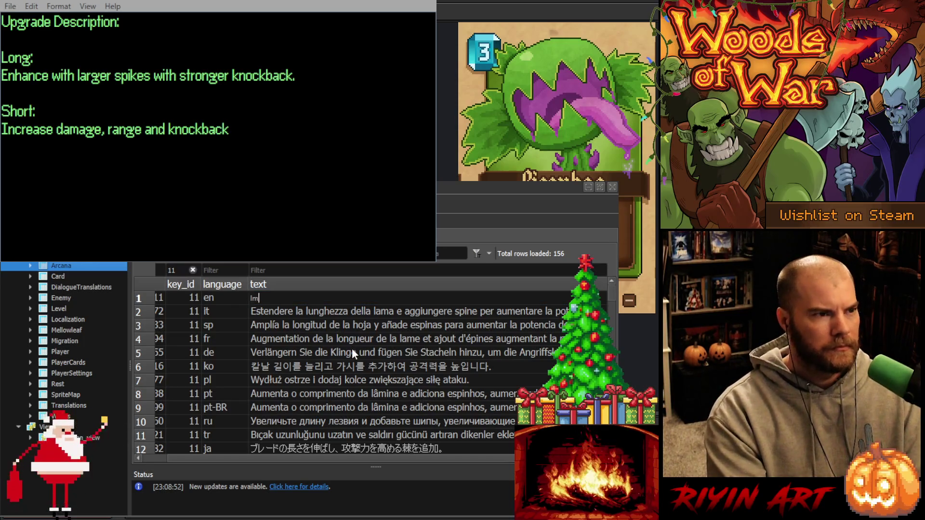
{"action": "type", "text": "prove stats"}
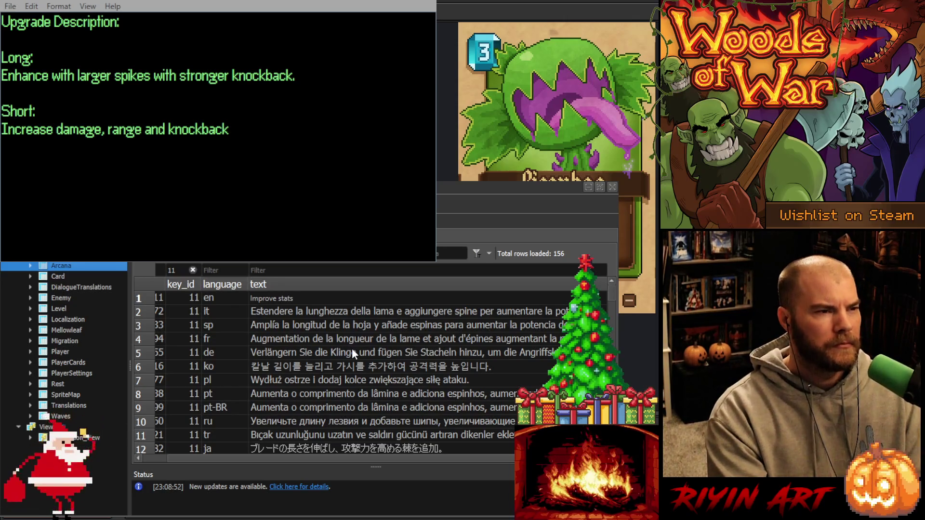
{"action": "type", "text": "."}
{"action": "key", "text": "Return"}
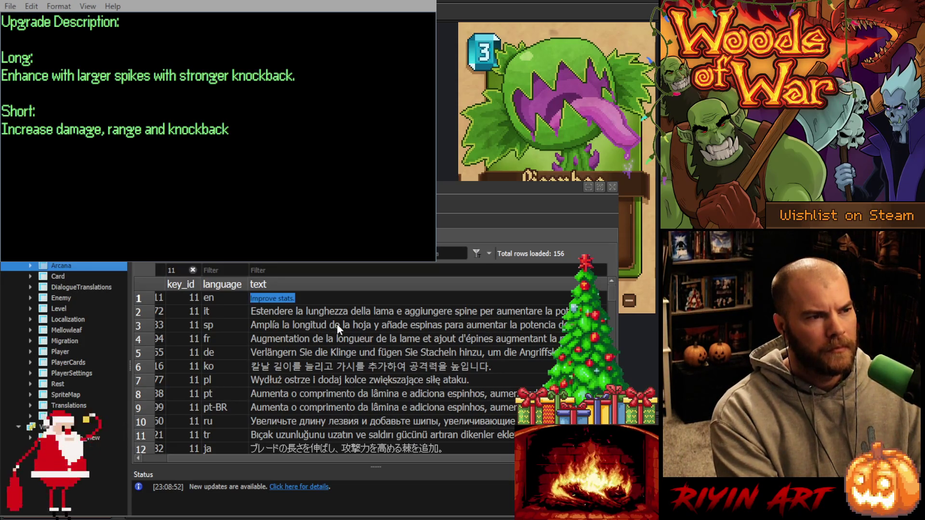
{"action": "left_click", "coordinate": [310, 297]}
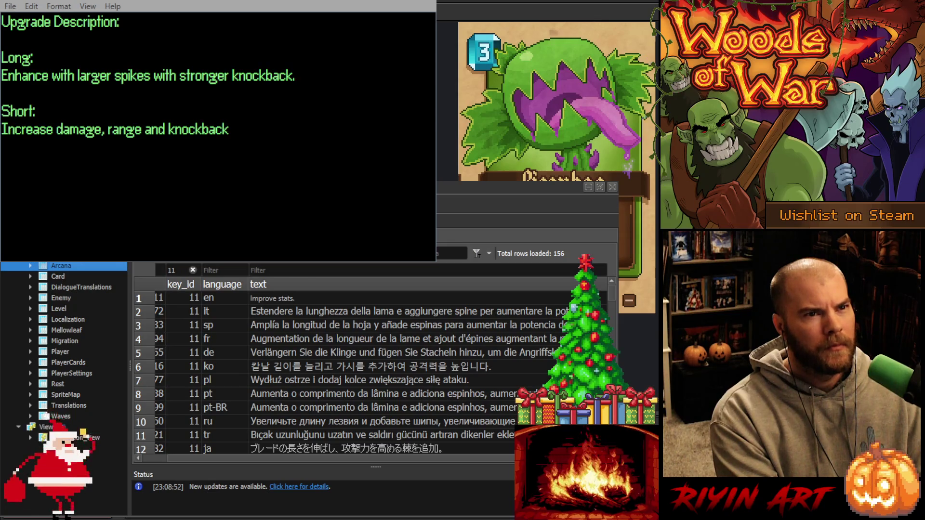
{"action": "key", "text": "Return"}
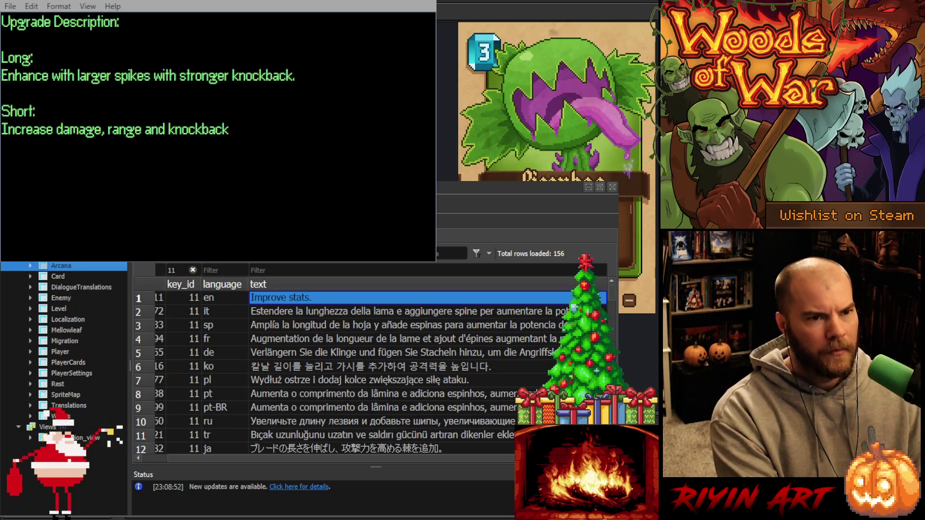
Paste 'Increase damage, range and knockback.' into key 11's English cell and the Italian translation.
{"action": "left_click", "coordinate": [329, 314]}
{"action": "left_click", "coordinate": [315, 299]}
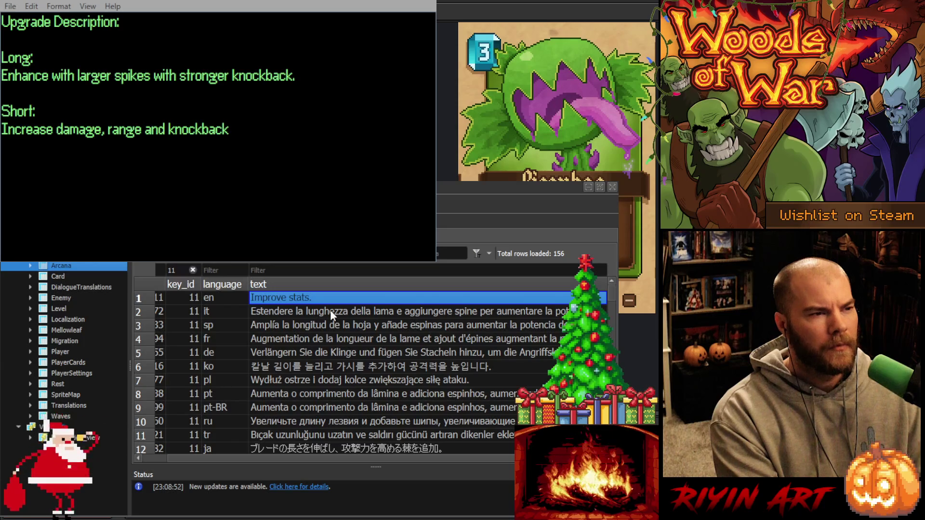
{"action": "type", "text": "Increase damage, range and knockback"}
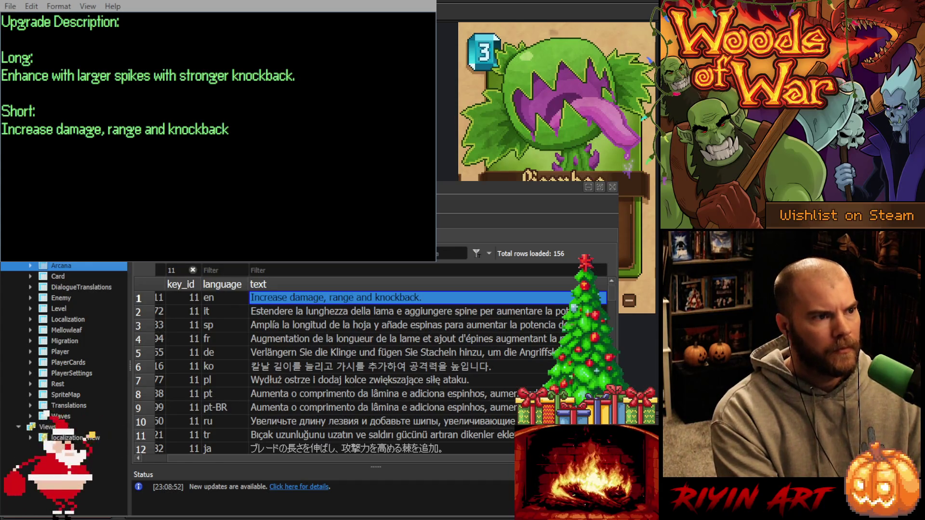
{"action": "left_click", "coordinate": [277, 312]}
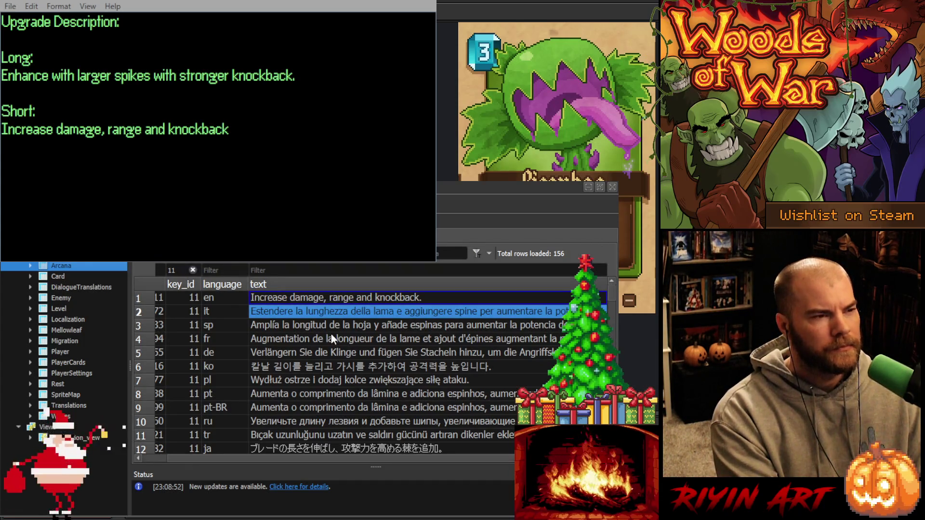
{"action": "type", "text": "Aumenta danno, gittata e respinta."}
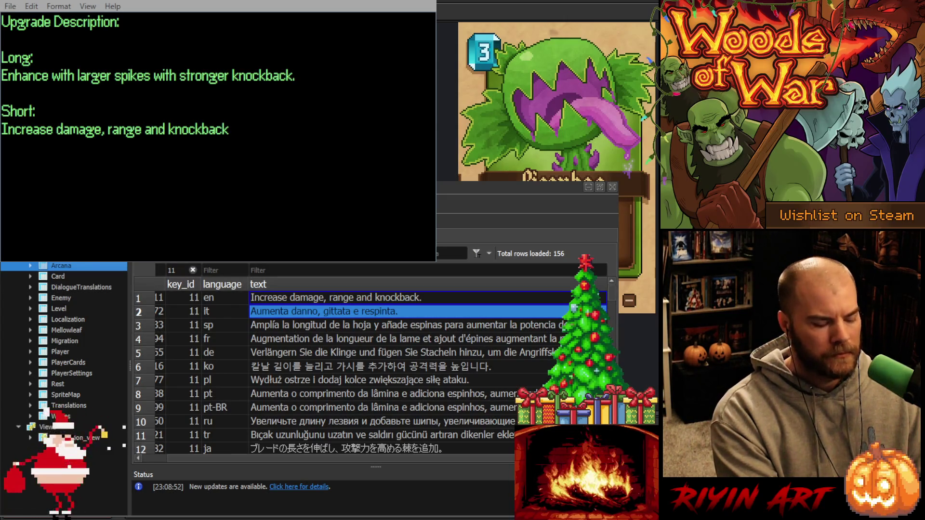
Paste key 11's short Spanish translation, then the French through Chinese translations.
{"action": "left_click", "coordinate": [281, 326]}
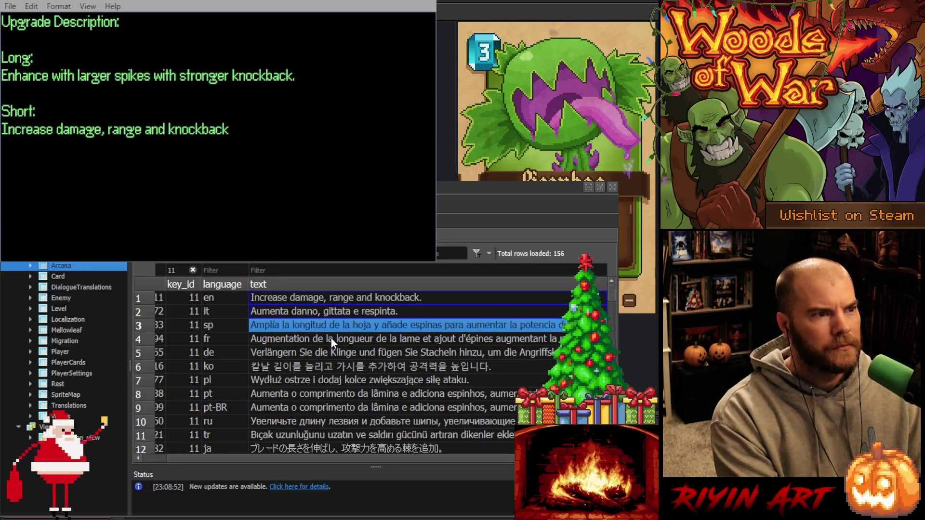
{"action": "type", "text": "Aumenta daño, alcance y retroceso."}
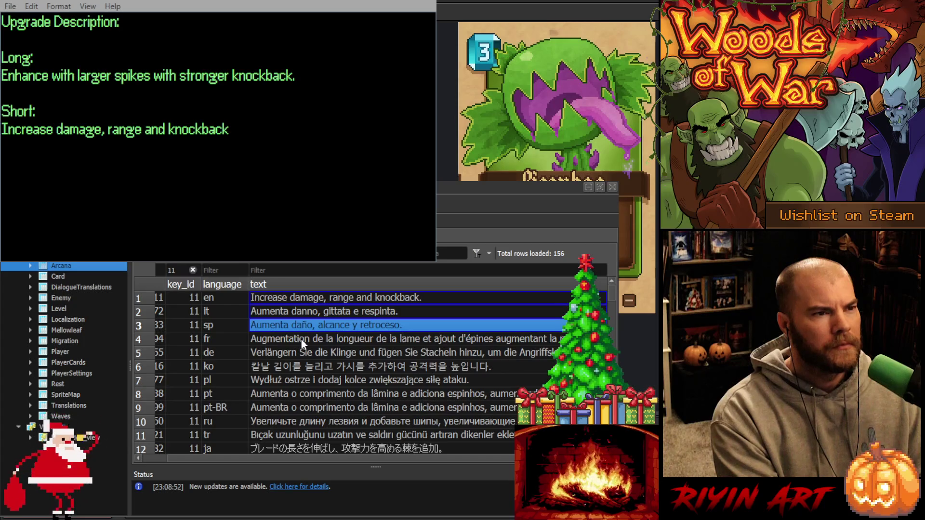
{"action": "left_click", "coordinate": [267, 337]}
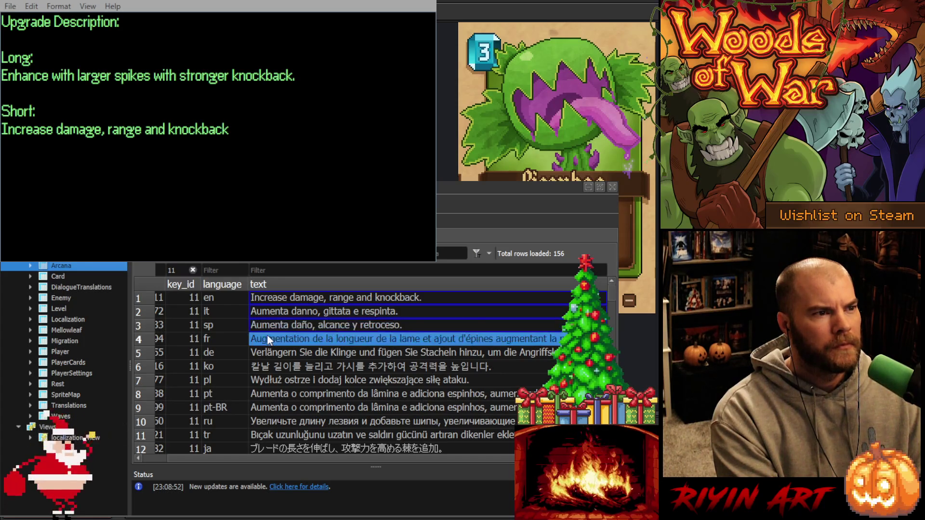
{"action": "scroll", "coordinate": [299, 333], "scroll_direction": "down", "scroll_amount": 1}
{"action": "type", "text": "Augmente dégâts, portée et recul. Erhöht Schaden, Reichweite und Rückstoß. 피해, 사거리 및 넉백 증가. Zwiększa obrażenia, zasięg i odrzut. Aumenta dano, alcance e recuo. Aumenta dano, alcance e recuo. Увеличивает урон, дальность и отдачу. Hasarı, menzili ve geri tepmesini artırır. ダメージ、射程、ノックバックを強化。 提升伤害、射程和击退。"}
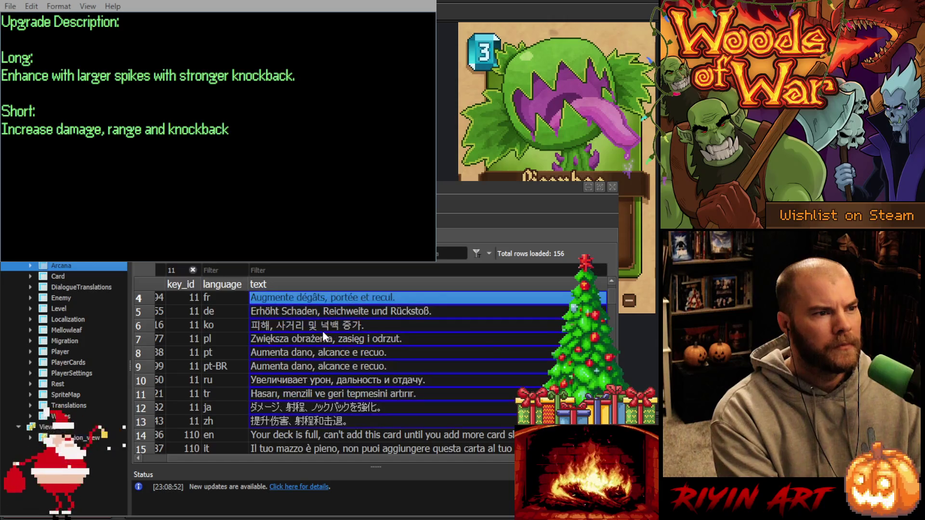
{"action": "scroll", "coordinate": [325, 334], "scroll_direction": "up", "scroll_amount": 1}
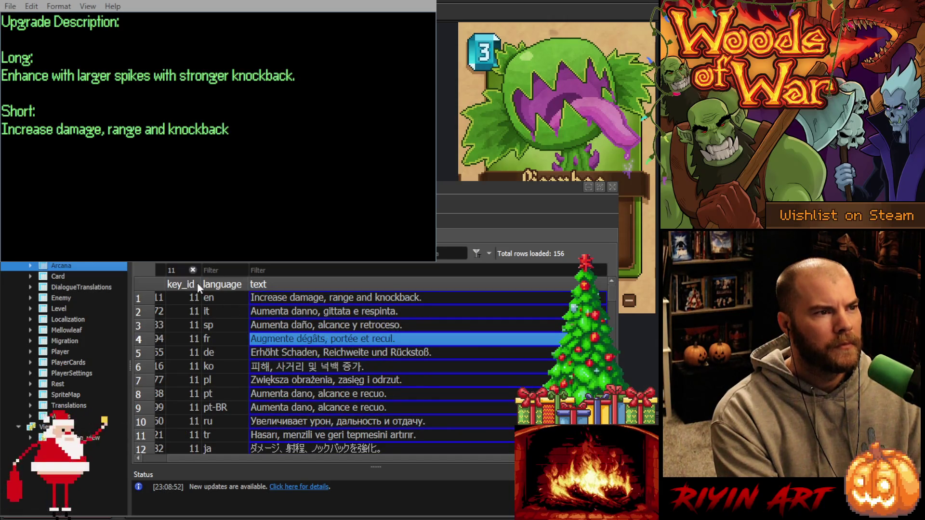
Select key 11's text cells from English down to Chinese to check the pasted rows.
{"action": "left_click", "coordinate": [301, 324]}
{"action": "scroll", "coordinate": [318, 331], "scroll_direction": "down", "scroll_amount": 2}
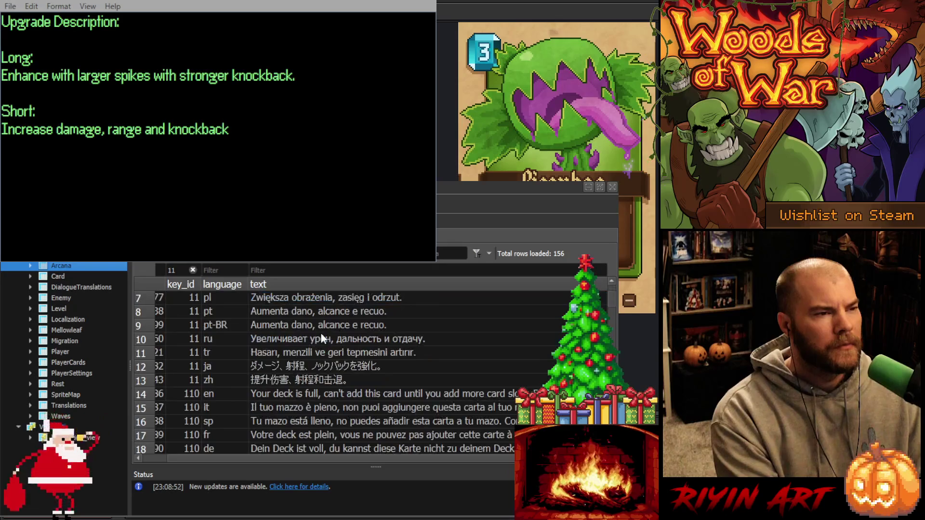
{"action": "scroll", "coordinate": [322, 342], "scroll_direction": "up", "scroll_amount": 2}
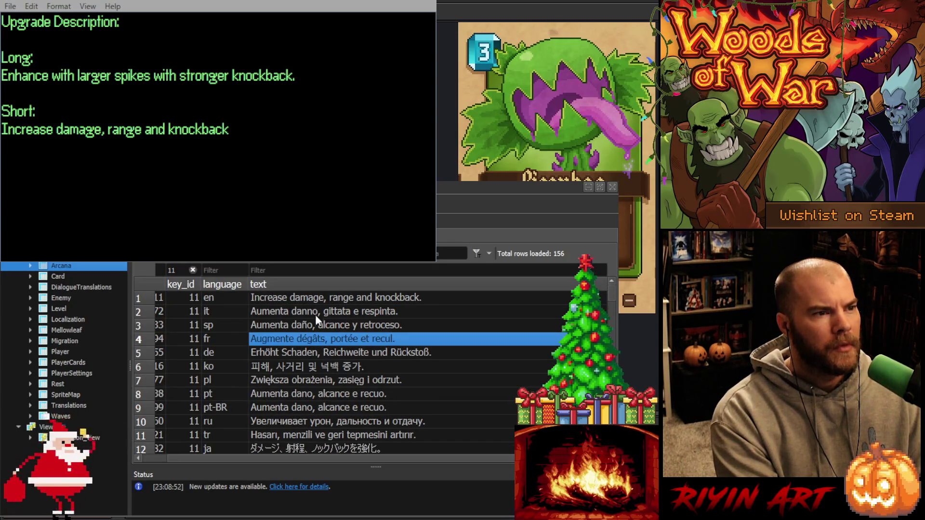
{"action": "left_click", "coordinate": [314, 297]}
{"action": "scroll", "coordinate": [318, 337], "scroll_direction": "down", "scroll_amount": 2}
{"action": "left_click", "coordinate": [308, 379], "text": "shift"}
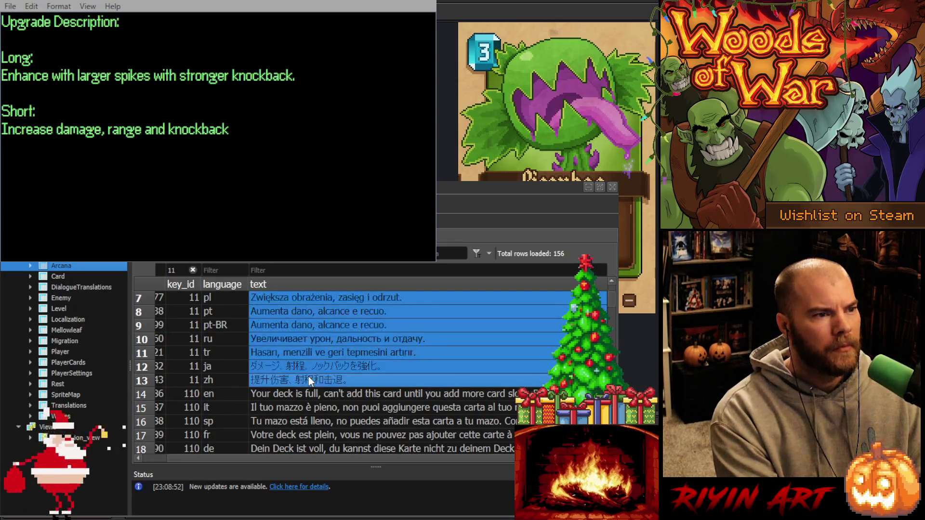
{"action": "scroll", "coordinate": [311, 377], "scroll_direction": "up", "scroll_amount": 2}
{"action": "left_click", "coordinate": [184, 270]}
Filter to key_id 12 and paste the short texts into all its language rows.
{"action": "key", "text": "BackSpace"}
{"action": "type", "text": "2"}
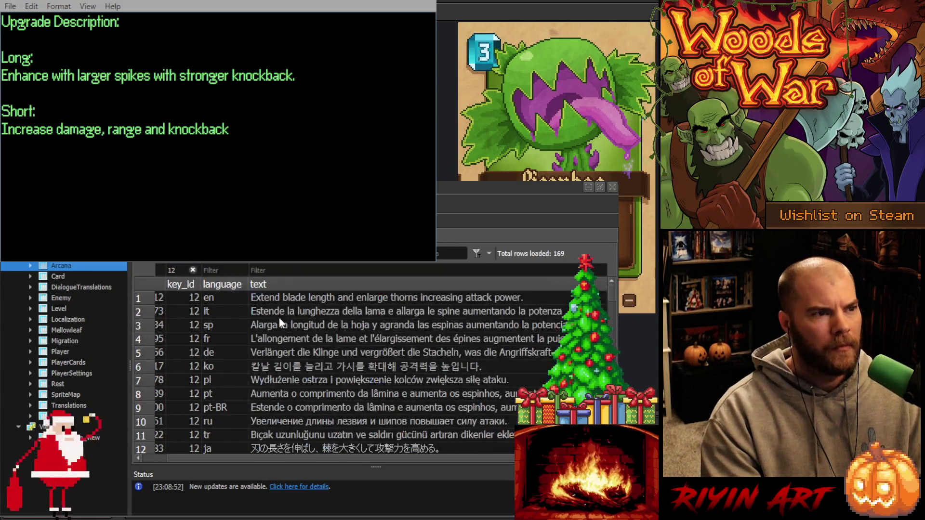
{"action": "left_click", "coordinate": [309, 299]}
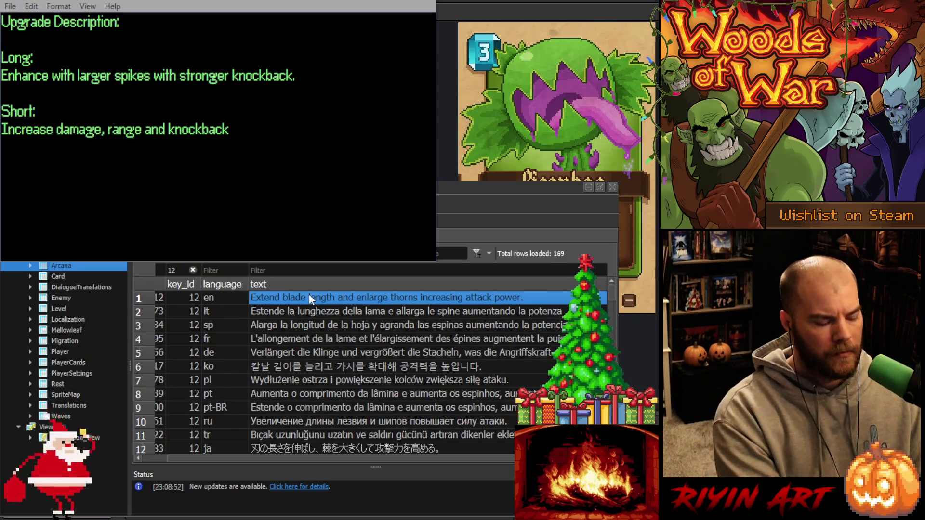
{"action": "type", "text": "Increase damage, range and knockback. Aumenta danno, gittata e respinta. Aumenta daño, alcance y retroceso. Augmente dégâts, portée et recul. Erhöht Schaden, Reichweite und Rückstoß. 피해, 사거리 및 넉백 증가. Zwiększa obrażenia, zasięg i odrzut. Aumenta dano, alcance e recuo. Aumenta dano, alcance e recuo. Увеличивает урон, дальность и отдачу. Hasarı, menzili ve geri tepmesini artırır. ダメージ、射程、ノックバックを強化。 提升伤害、射程和击退。"}
{"action": "scroll", "coordinate": [310, 298], "scroll_direction": "down", "scroll_amount": 1}
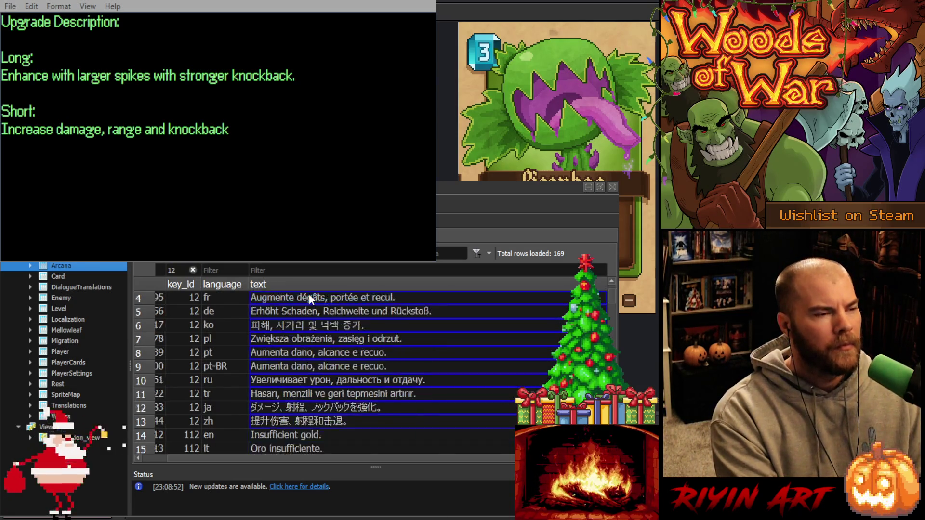
{"action": "scroll", "coordinate": [309, 294], "scroll_direction": "up", "scroll_amount": 1}
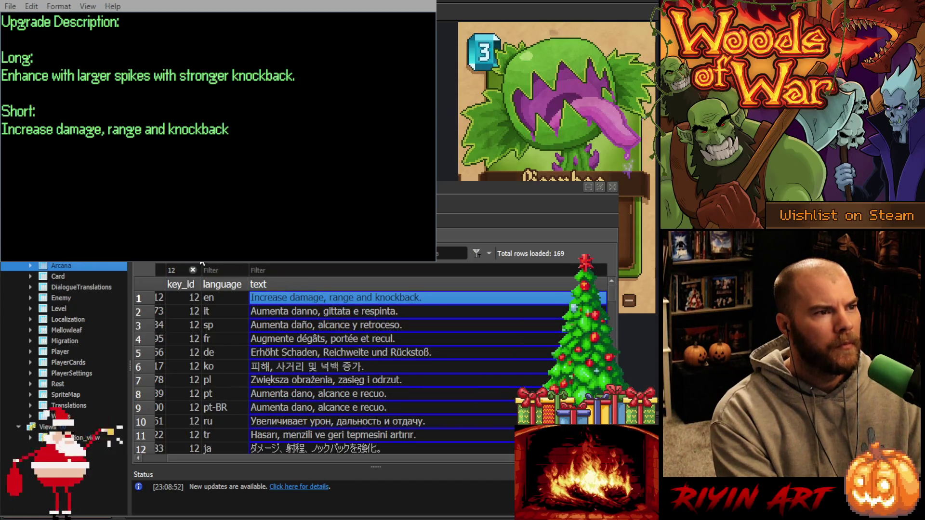
Change the key_id filter to 13.
{"action": "left_click", "coordinate": [176, 270]}
{"action": "key", "text": "BackSpace"}
{"action": "type", "text": "3"}
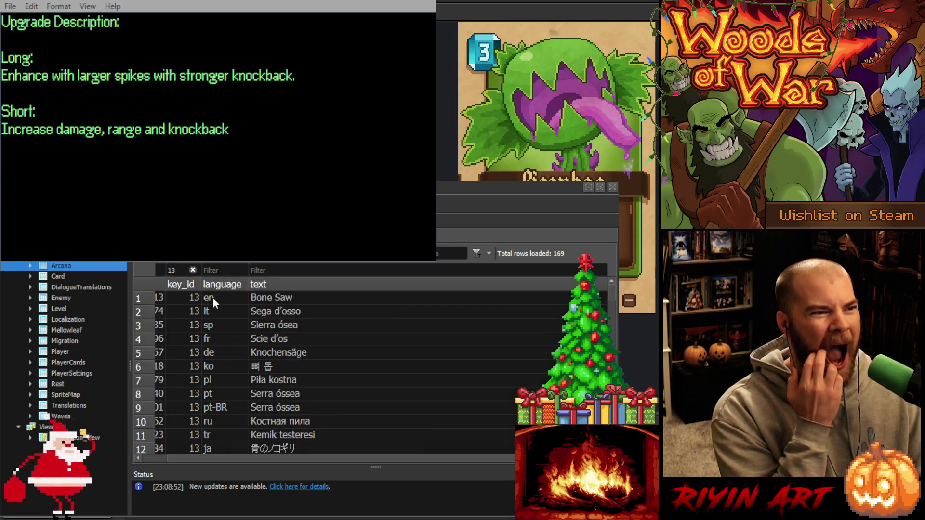
Change the key_id filter through 14, 15 and 16, then back to 15.
{"action": "key", "text": "BackSpace"}
{"action": "type", "text": "4"}
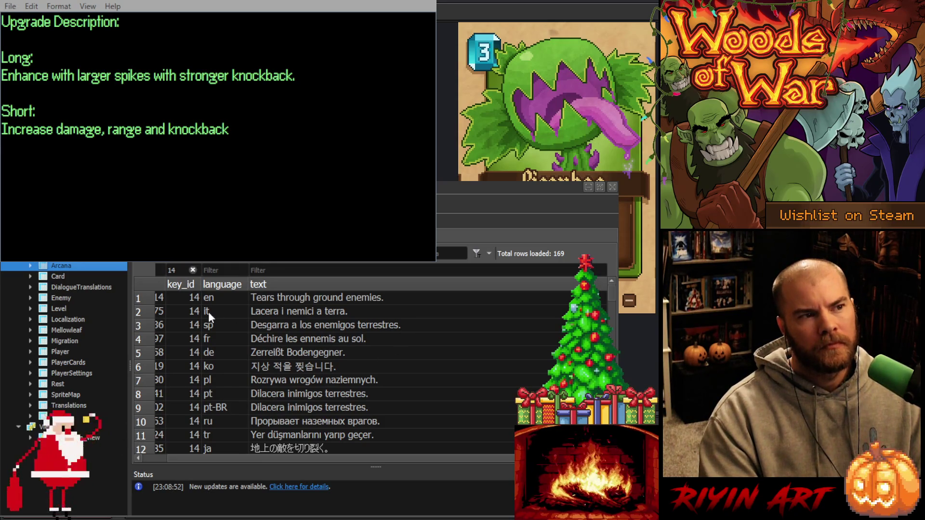
{"action": "double_click", "coordinate": [179, 271]}
{"action": "type", "text": "5"}
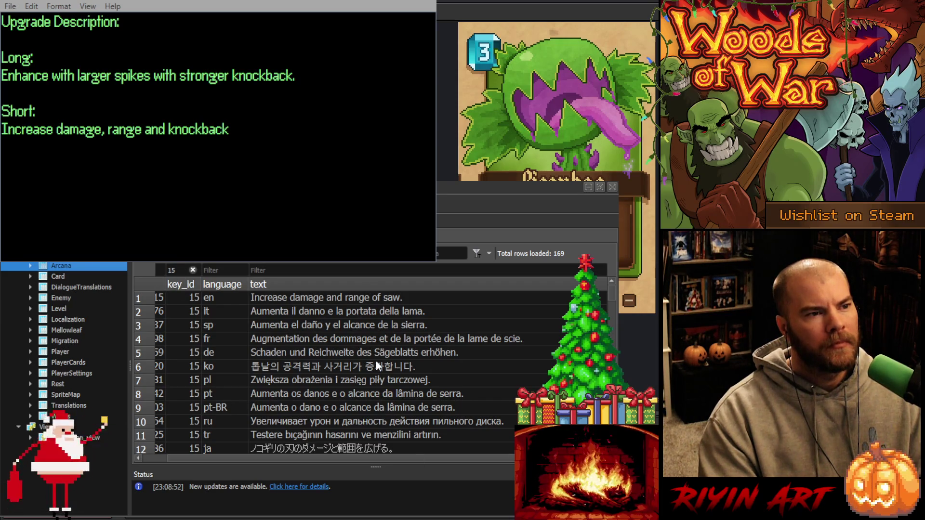
{"action": "scroll", "coordinate": [375, 362], "scroll_direction": "down", "scroll_amount": 1}
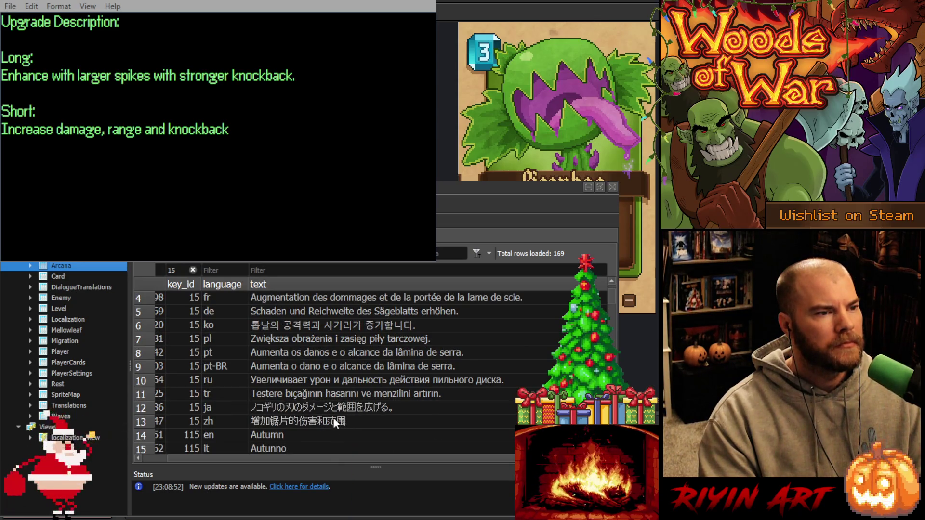
{"action": "scroll", "coordinate": [348, 415], "scroll_direction": "up", "scroll_amount": 1}
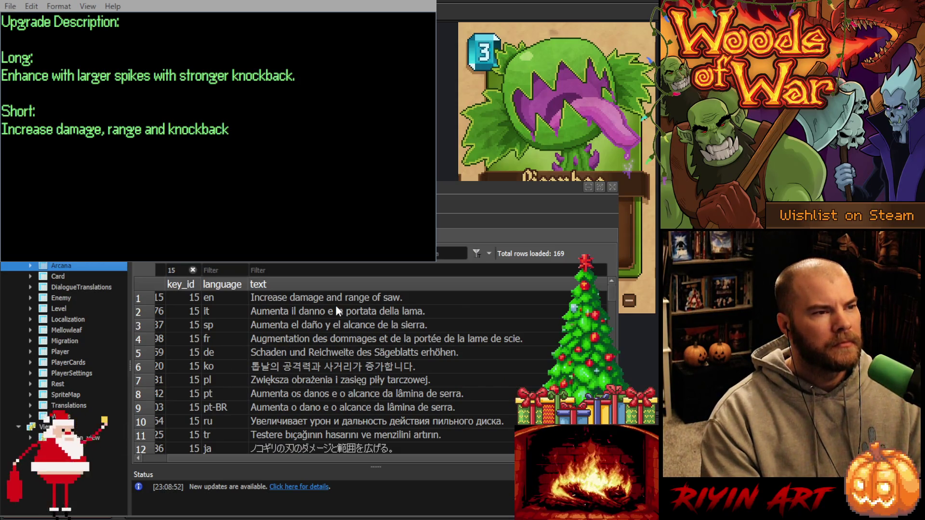
{"action": "double_click", "coordinate": [165, 268]}
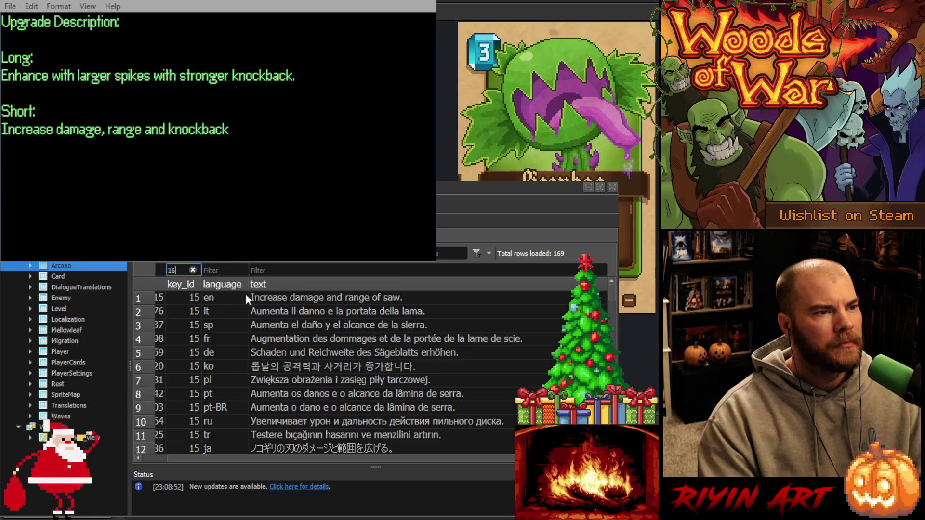
{"action": "type", "text": "16"}
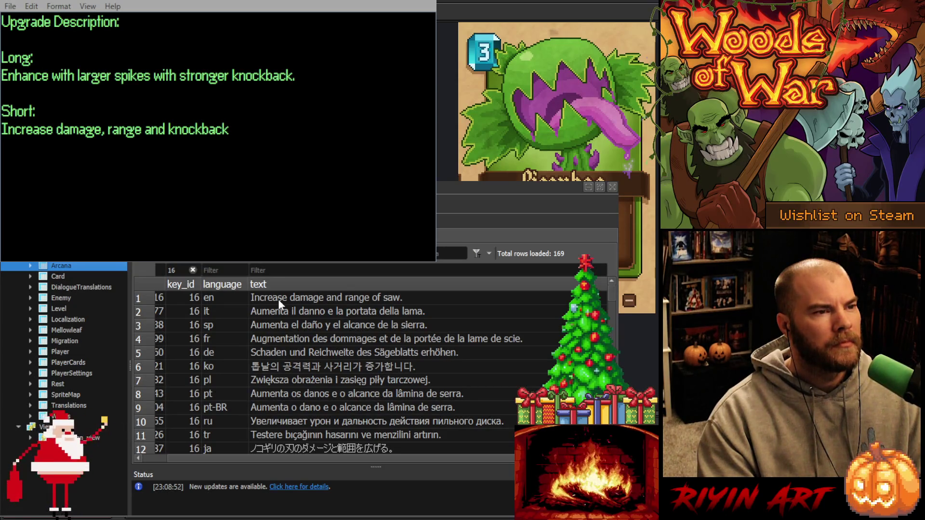
{"action": "double_click", "coordinate": [171, 271]}
{"action": "type", "text": "15"}
Select key 15's text cells from English down to Chinese.
{"action": "left_click", "coordinate": [315, 299]}
{"action": "scroll", "coordinate": [316, 308], "scroll_direction": "down", "scroll_amount": 1}
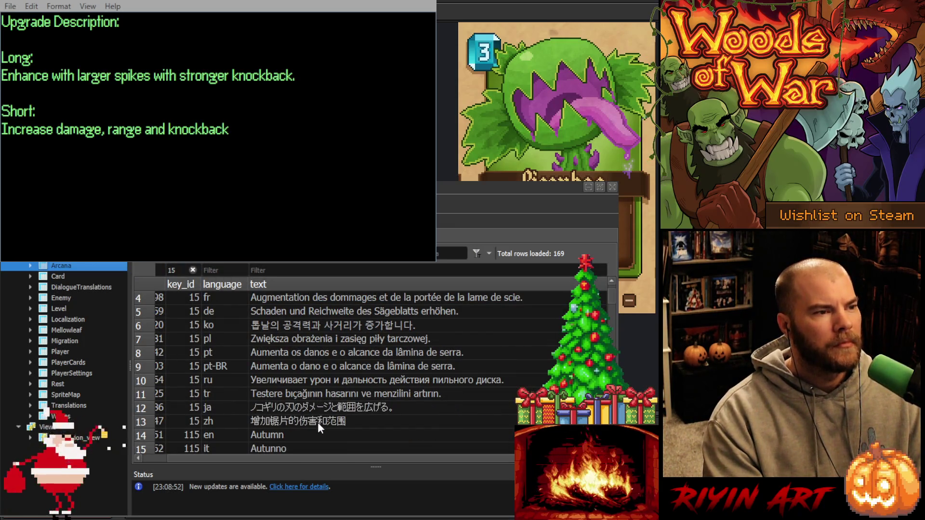
{"action": "left_click", "coordinate": [317, 421], "text": "shift"}
{"action": "scroll", "coordinate": [331, 409], "scroll_direction": "up", "scroll_amount": 1}
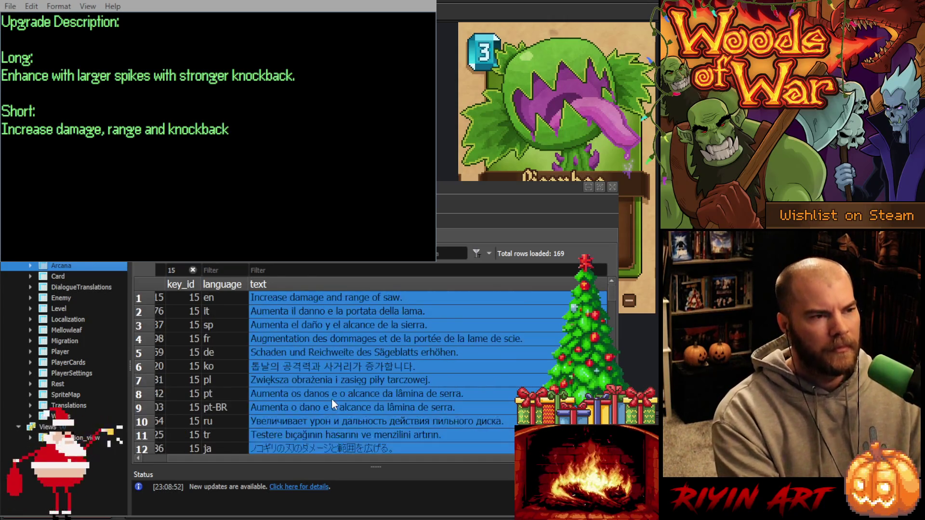
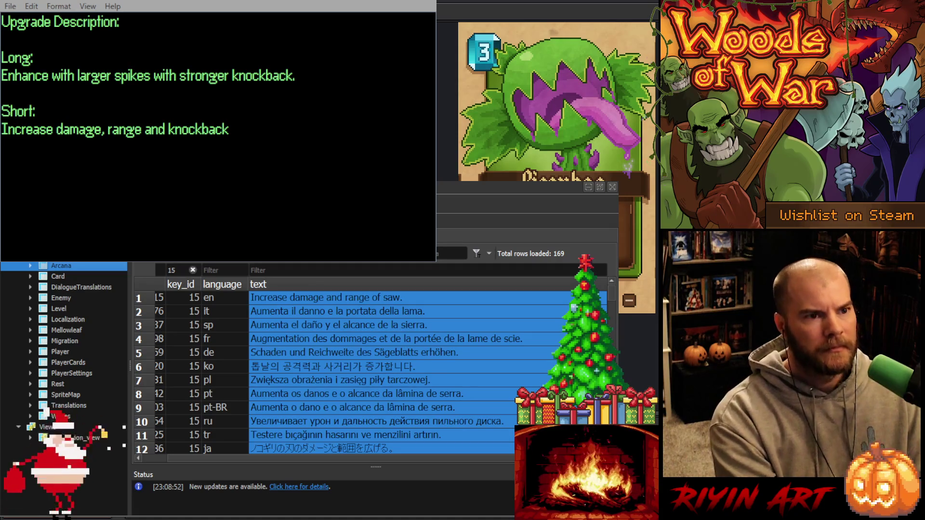
Paste the shortened translations over the key_id 15 text cells, starting at the English row.
{"action": "left_click", "coordinate": [337, 326]}
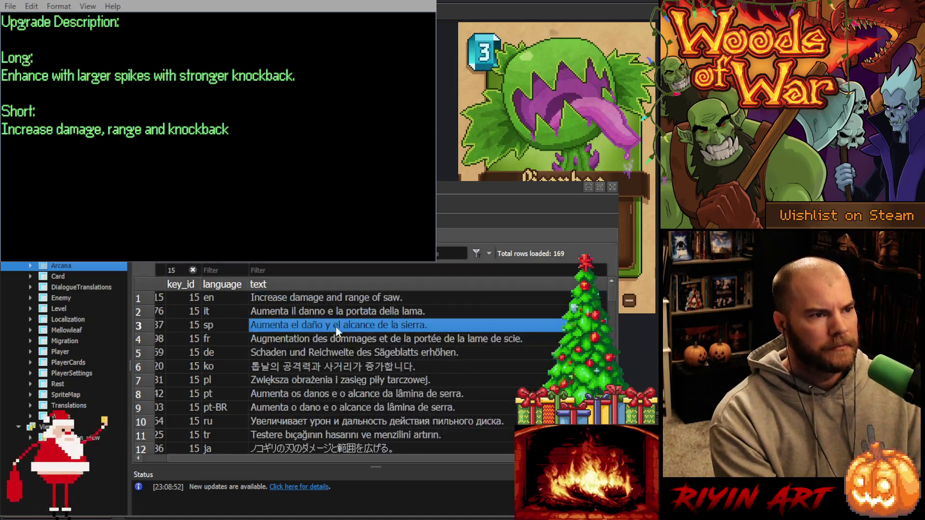
{"action": "scroll", "coordinate": [344, 322], "scroll_direction": "down", "scroll_amount": 1}
{"action": "left_click", "coordinate": [314, 421]}
{"action": "scroll", "coordinate": [314, 421], "scroll_direction": "up", "scroll_amount": 1}
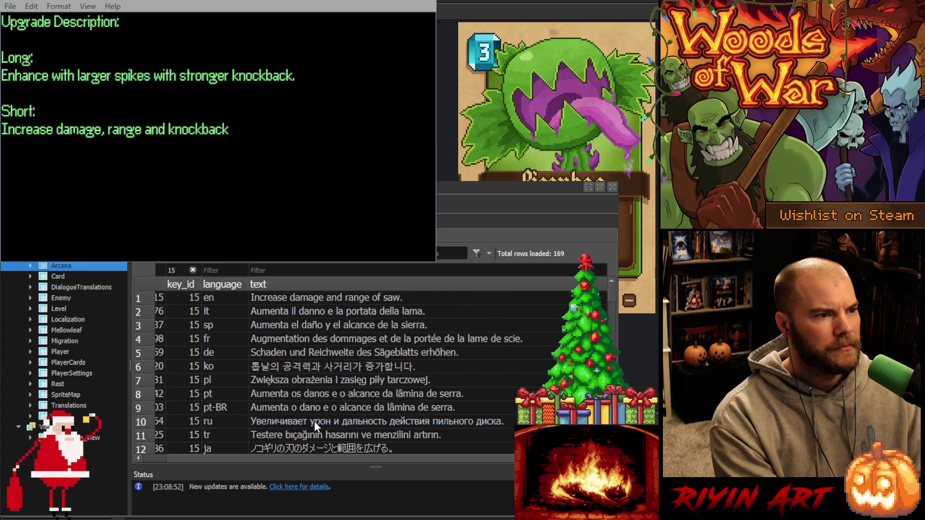
{"action": "left_click", "coordinate": [301, 297]}
{"action": "type", "text": "Increase damage and range. Aumenta il danno e la portata. Aumenta el daño y el alcance. Augmentation des dommages et de la portée. Schaden und Reichweite erhöhen. 공격력과 사거리가 증가합니다. Zwiększa obrażenia i zasięg. Aumenta os danos e o alcance. Aumenta o dano e o alcance. Увеличивает урон и дальность. Hasar ve menzili artırın. ダメージと範囲を広げる。 增加伤害和范围"}
{"action": "scroll", "coordinate": [303, 295], "scroll_direction": "down", "scroll_amount": 1}
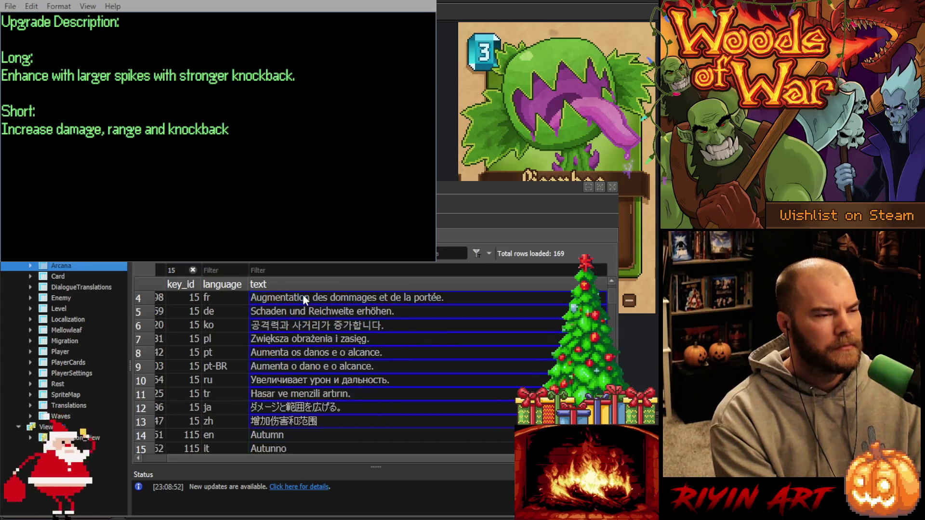
{"action": "scroll", "coordinate": [303, 294], "scroll_direction": "up", "scroll_amount": 1}
{"action": "left_click", "coordinate": [302, 296]}
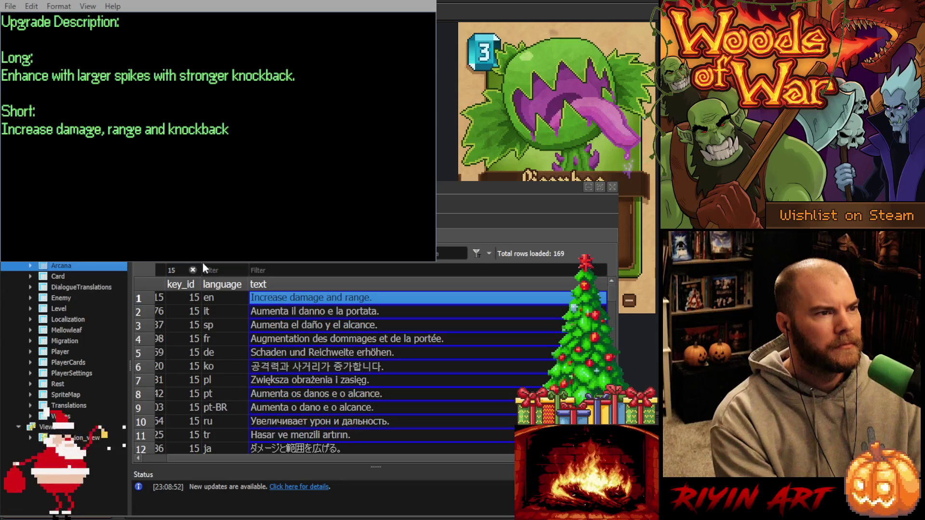
Filter to key_id 16, paste the shortened translations over its rows and commit the changes.
{"action": "double_click", "coordinate": [176, 271]}
{"action": "type", "text": "16"}
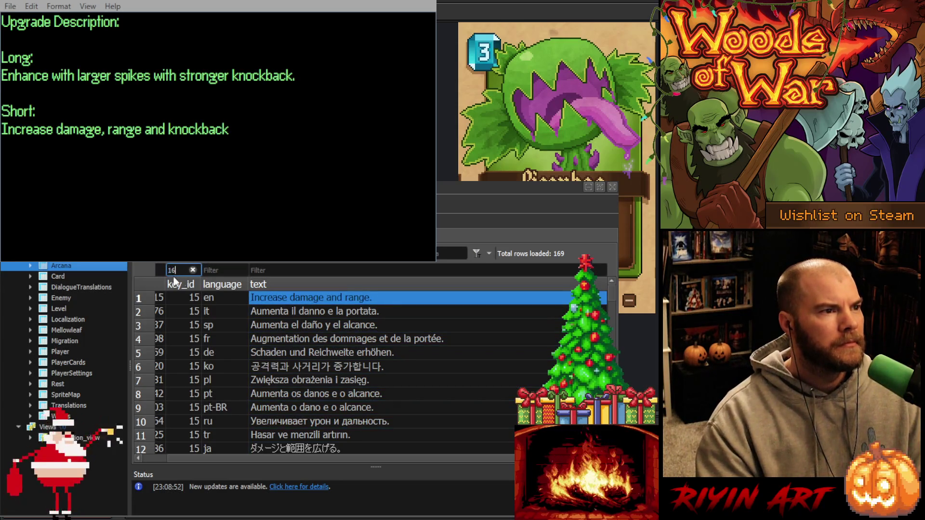
{"action": "left_click", "coordinate": [304, 298]}
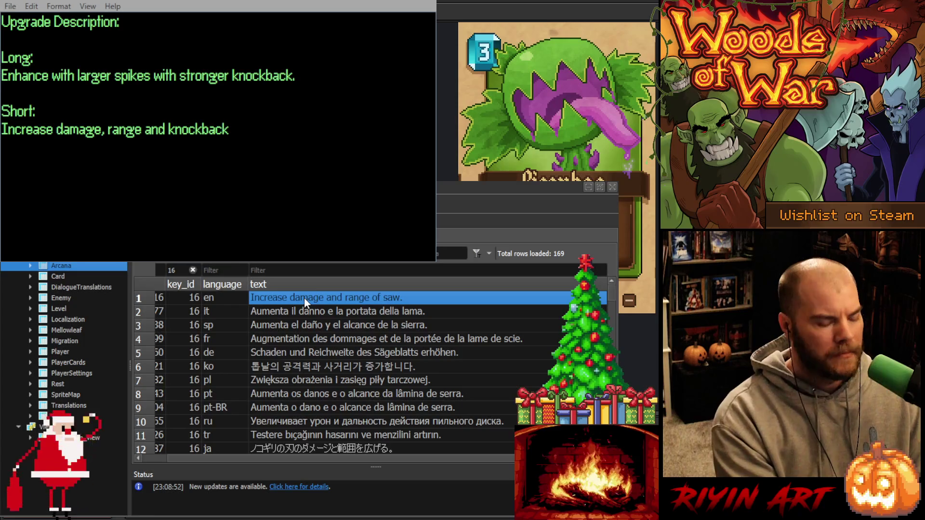
{"action": "type", "text": "Increase damage and range. Aumenta il danno e la portata. Aumenta el daño y el alcance. Augmentation des dommages et de la portée. Schaden und Reichweite erhöhen. 공격력과 사거리가 증가합니다. Zwiększa obrażenia i zasięg. Aumenta os danos e o alcance. Aumenta o dano e o alcance. Увеличивает урон и дальность. Hasar ve menzilini artırın. ダメージと範囲を広げる。"}
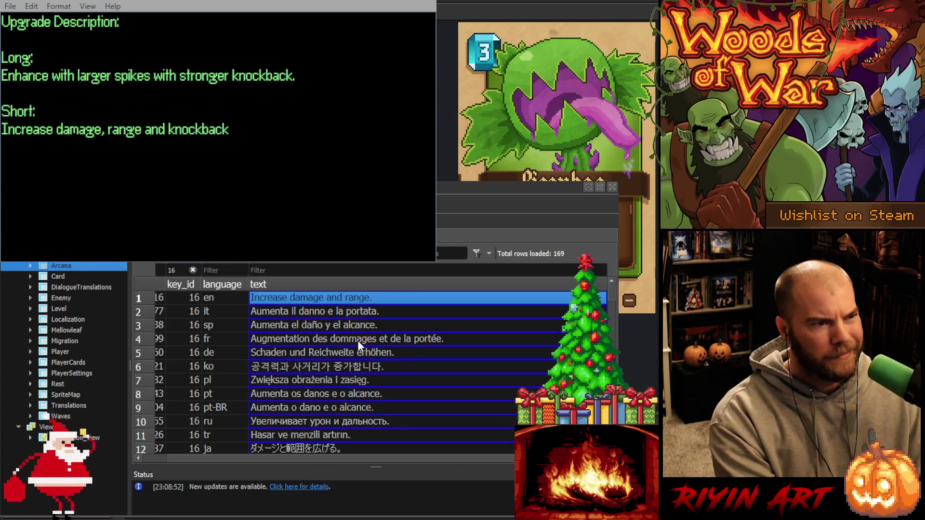
{"action": "key", "text": "ctrl+s"}
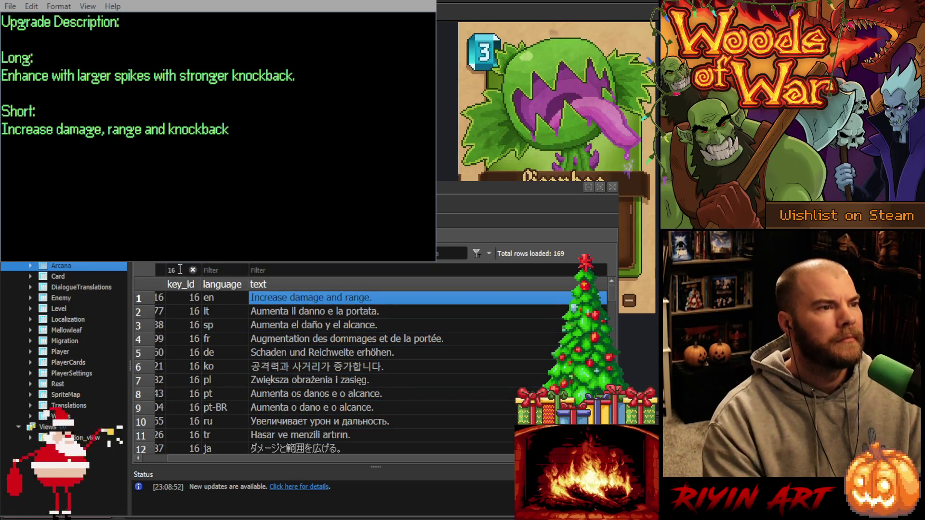
Filter the translations by key_ids 17, 18, 19 and 20 in turn.
{"action": "scroll", "coordinate": [320, 364], "scroll_direction": "down", "scroll_amount": 1}
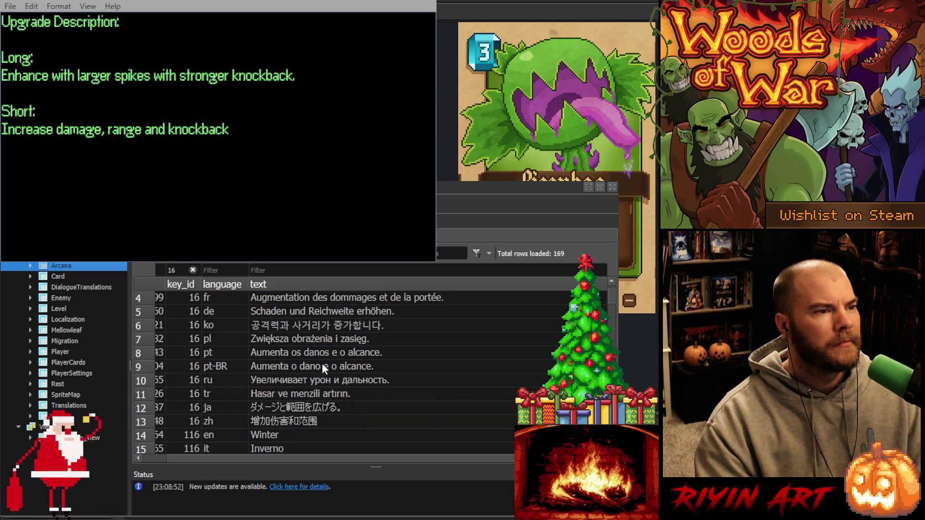
{"action": "scroll", "coordinate": [322, 363], "scroll_direction": "up", "scroll_amount": 1}
{"action": "left_click_drag", "start_coordinate": [182, 271], "coordinate": [143, 274]}
{"action": "key", "text": "Return"}
{"action": "double_click", "coordinate": [174, 270]}
{"action": "type", "text": "18"}
{"action": "key", "text": "Return"}
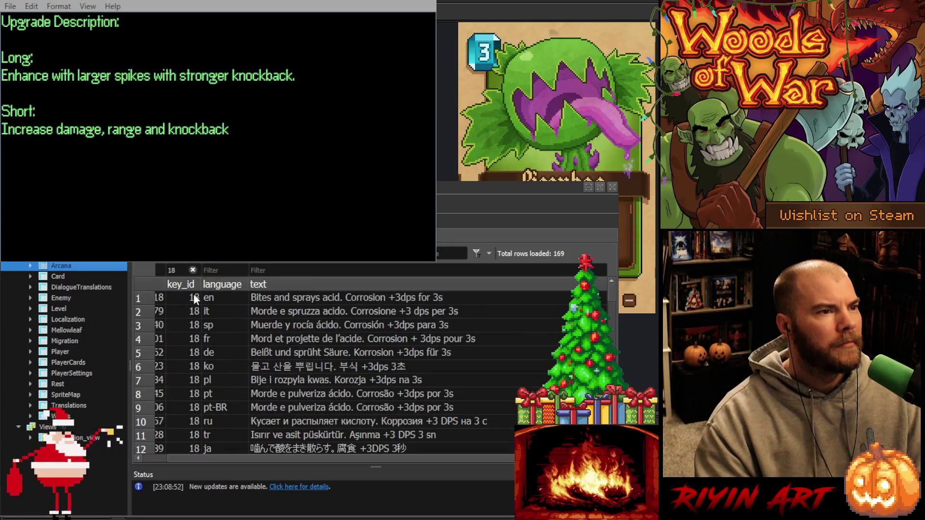
{"action": "left_click_drag", "start_coordinate": [182, 270], "coordinate": [145, 279]}
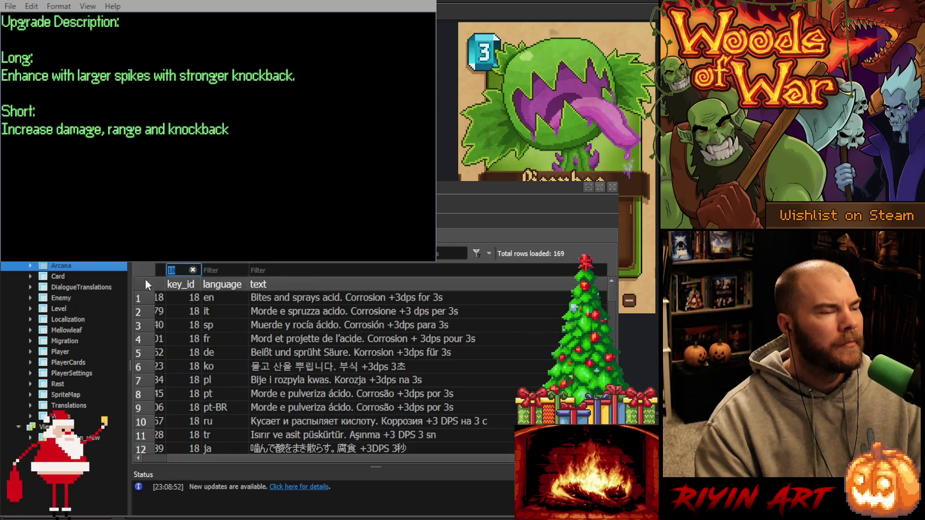
{"action": "type", "text": "19"}
{"action": "key", "text": "Return"}
{"action": "mouse_move", "coordinate": [179, 270]}
{"action": "left_mouse_down"}
{"action": "mouse_move", "coordinate": [135, 273]}
{"action": "mouse_move", "coordinate": [138, 262]}
{"action": "left_mouse_up"}
{"action": "key", "text": "Return"}
Continue filtering through key_ids 21, 22, 23 and 24, then enter 25.
{"action": "type", "text": "21"}
{"action": "key", "text": "Return"}
{"action": "type", "text": "22"}
{"action": "key", "text": "Return"}
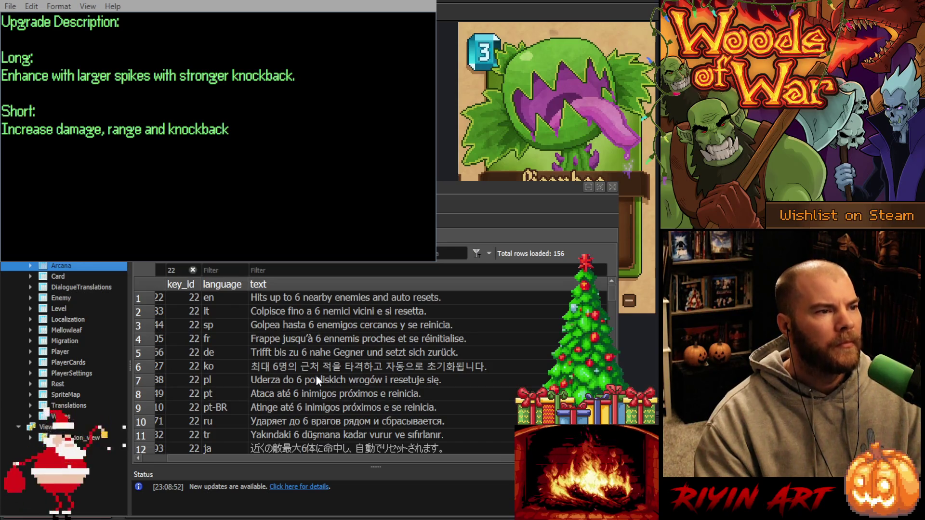
{"action": "double_click", "coordinate": [173, 270]}
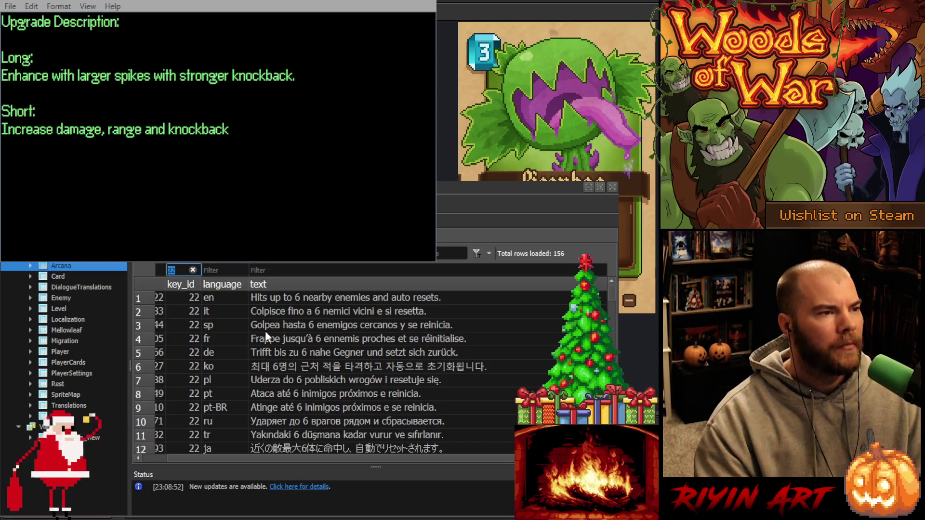
{"action": "type", "text": "23"}
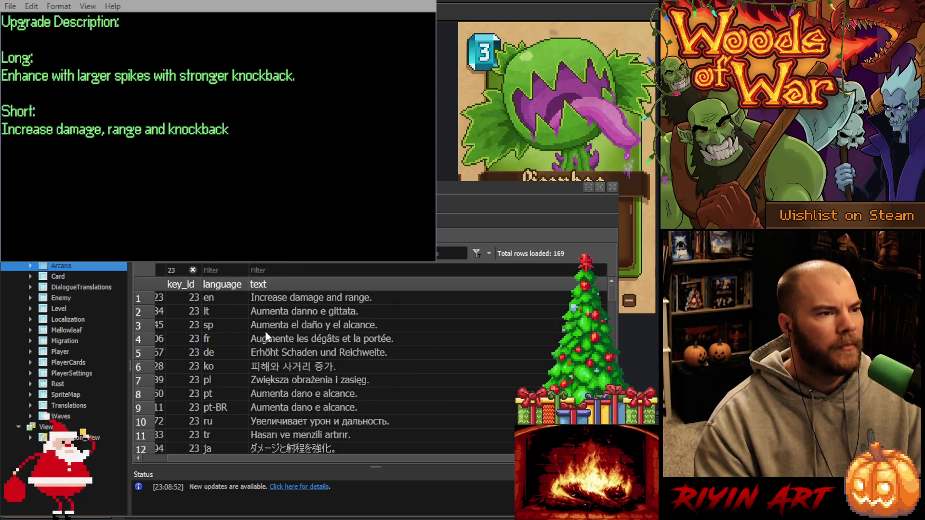
{"action": "double_click", "coordinate": [181, 269]}
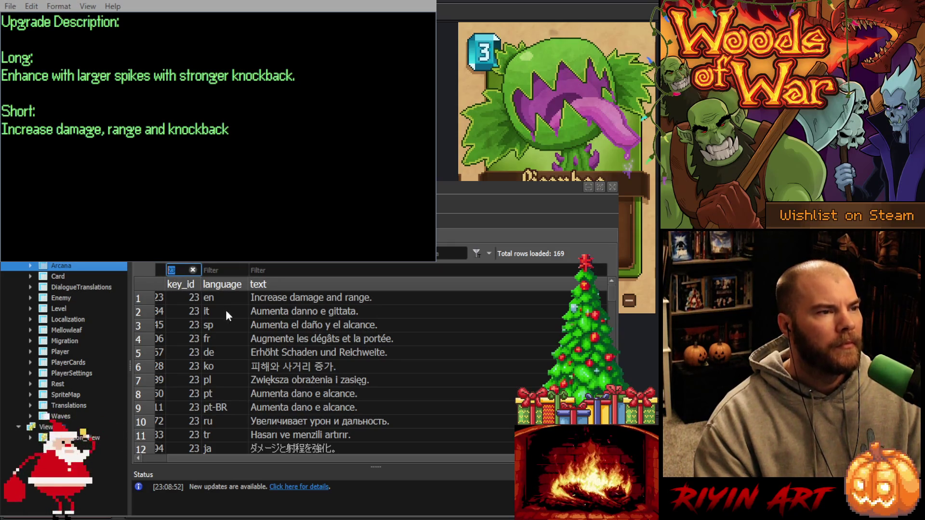
{"action": "type", "text": "24"}
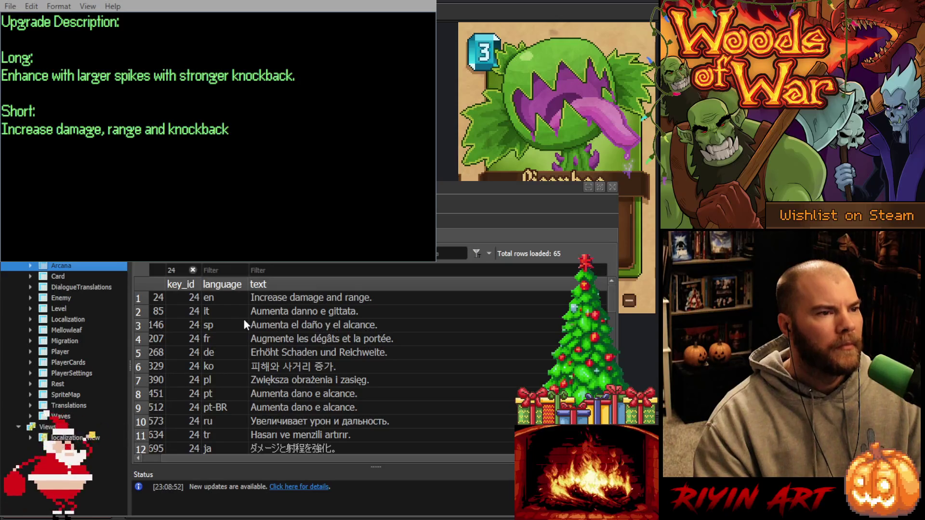
{"action": "double_click", "coordinate": [181, 270]}
{"action": "type", "text": "25"}
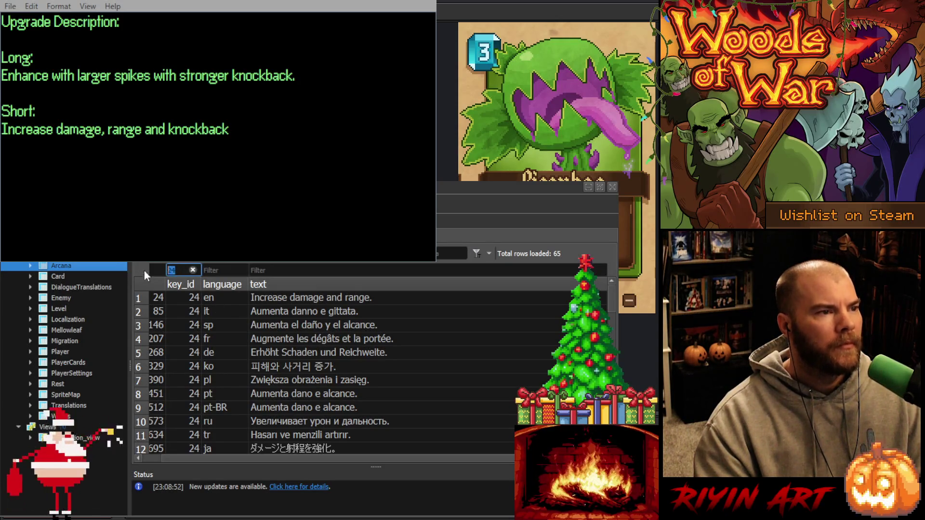
Filter the translations by key_ids 26, 27, 29 and 30 in turn.
{"action": "double_click", "coordinate": [181, 270]}
{"action": "type", "text": "26"}
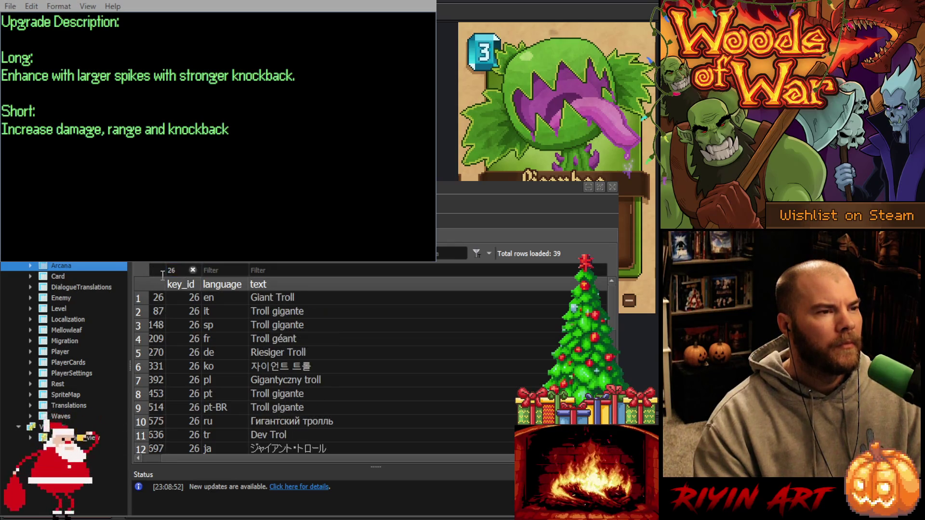
{"action": "double_click", "coordinate": [180, 271]}
{"action": "type", "text": "27"}
{"action": "double_click", "coordinate": [179, 272]}
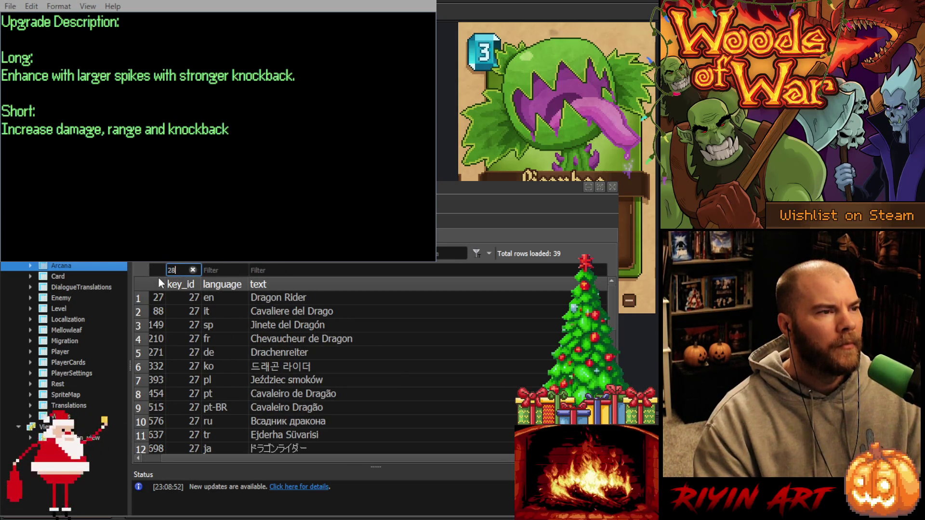
{"action": "type", "text": "8"}
{"action": "type", "text": "9"}
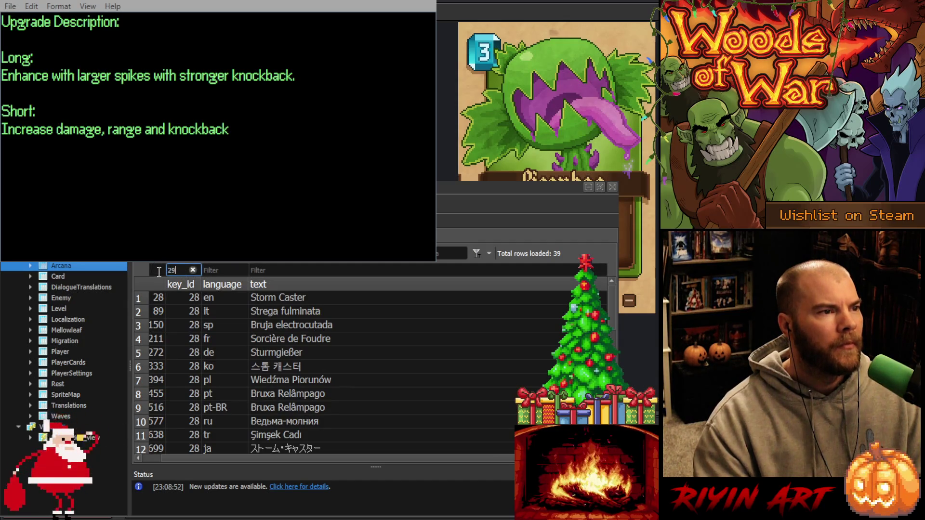
{"action": "double_click", "coordinate": [174, 270]}
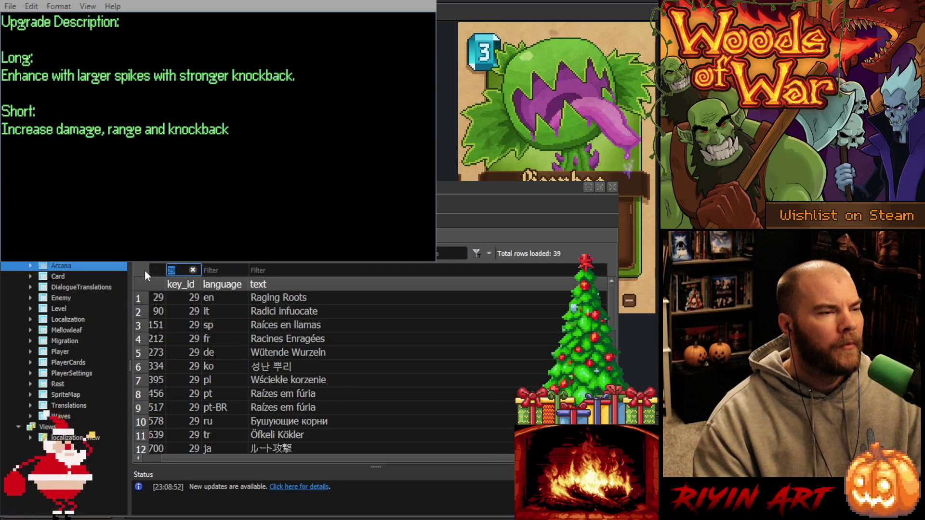
{"action": "type", "text": "30"}
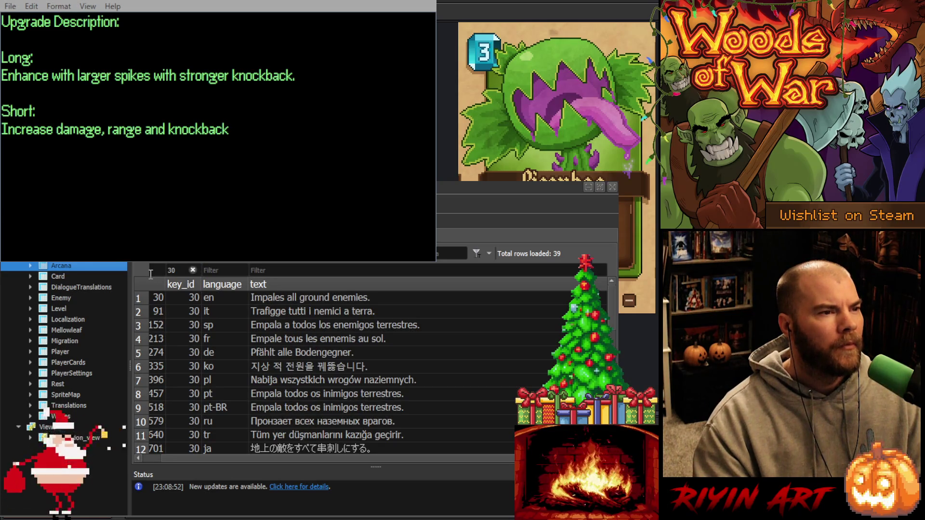
Step the key_id filter through 32 to 38, then clear it to show all rows.
{"action": "left_click_drag", "start_coordinate": [181, 270], "coordinate": [155, 268]}
{"action": "type", "text": "1"}
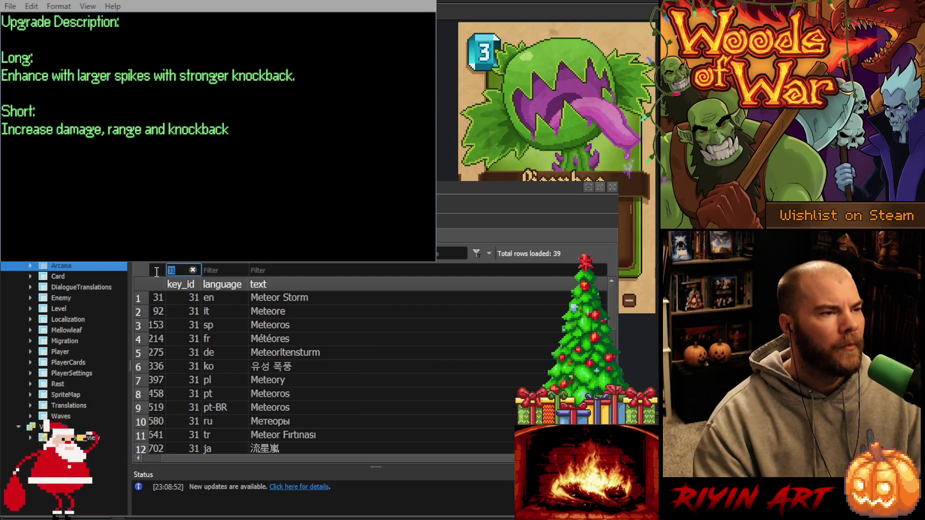
{"action": "type", "text": "32"}
{"action": "left_click_drag", "start_coordinate": [184, 271], "coordinate": [148, 268]}
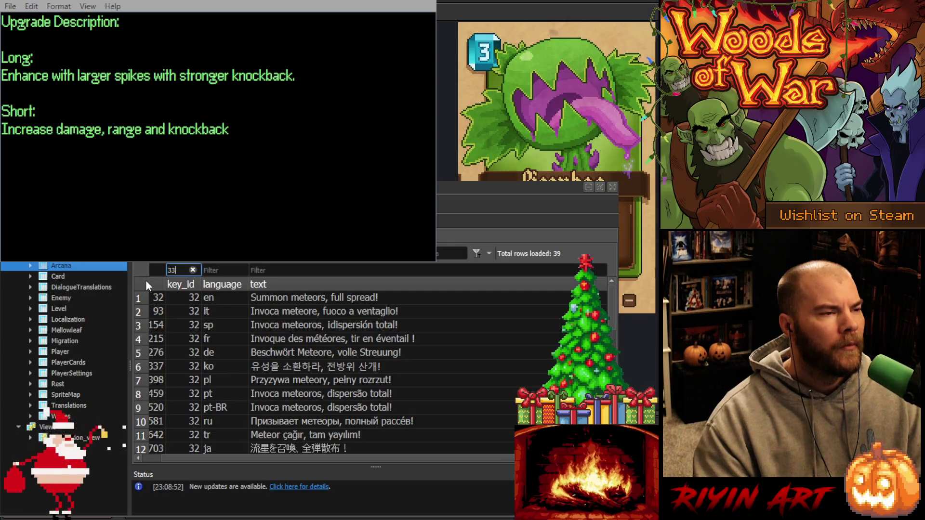
{"action": "left_click_drag", "start_coordinate": [182, 271], "coordinate": [125, 267]}
{"action": "type", "text": "34"}
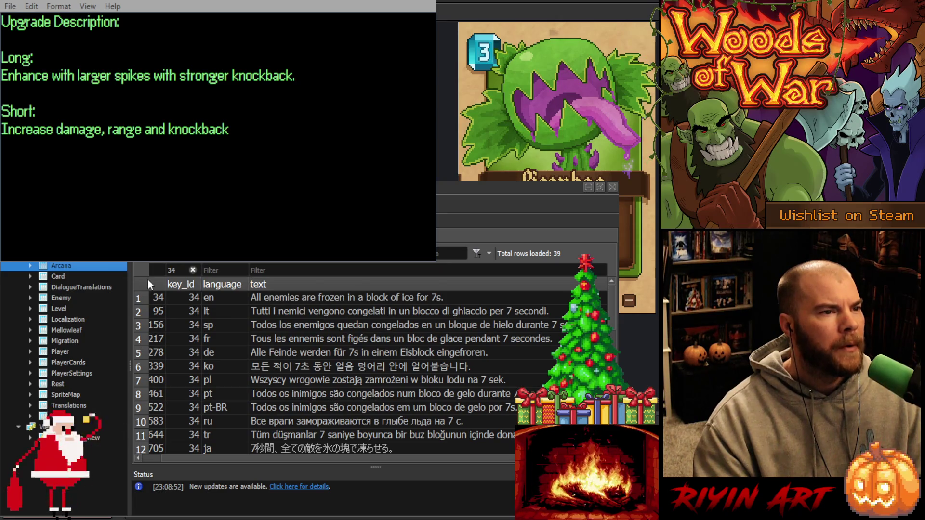
{"action": "left_click_drag", "start_coordinate": [179, 271], "coordinate": [151, 268]}
{"action": "type", "text": "36"}
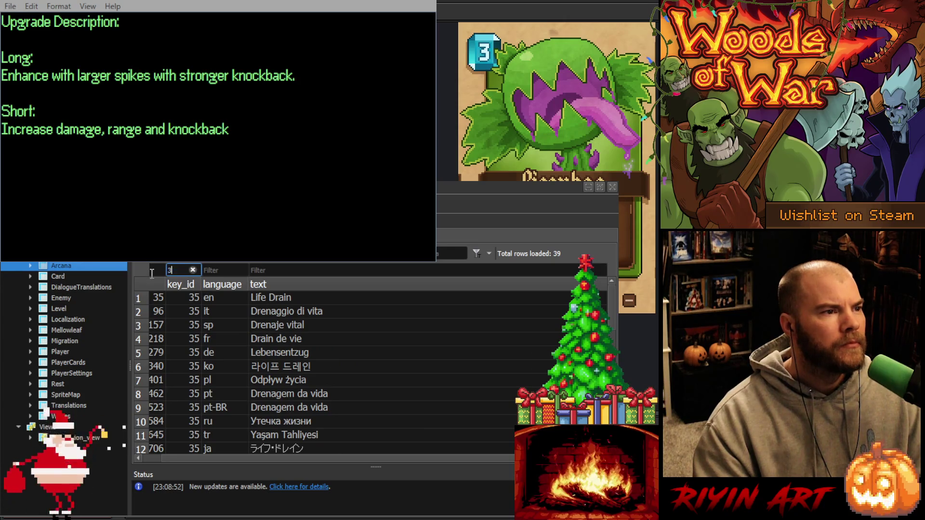
{"action": "left_click_drag", "start_coordinate": [184, 271], "coordinate": [146, 269]}
{"action": "type", "text": "37"}
{"action": "left_click_drag", "start_coordinate": [174, 270], "coordinate": [163, 270]}
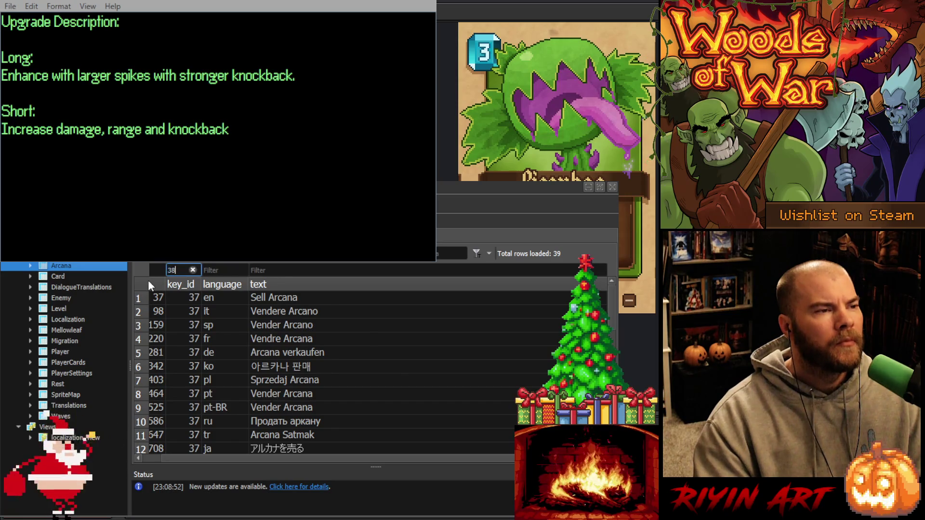
{"action": "type", "text": "38"}
{"action": "left_click", "coordinate": [193, 271]}
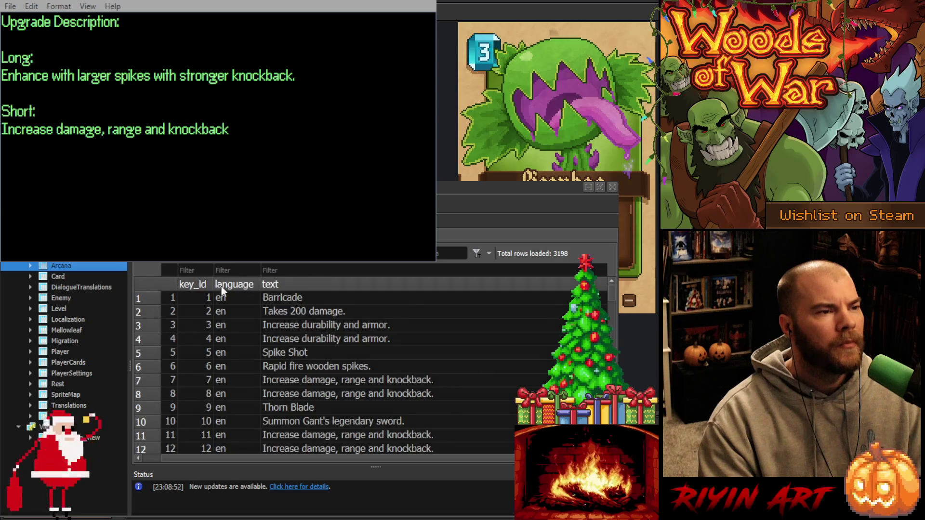
{"action": "scroll", "coordinate": [300, 338], "scroll_direction": "down", "scroll_amount": 9}
{"action": "scroll", "coordinate": [337, 362], "scroll_direction": "down", "scroll_amount": 7}
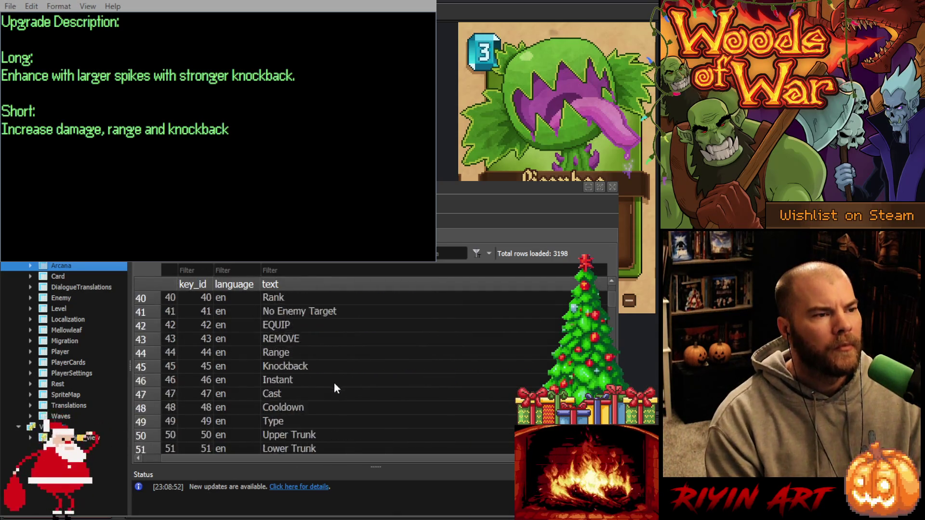
{"action": "scroll", "coordinate": [337, 381], "scroll_direction": "up", "scroll_amount": 7}
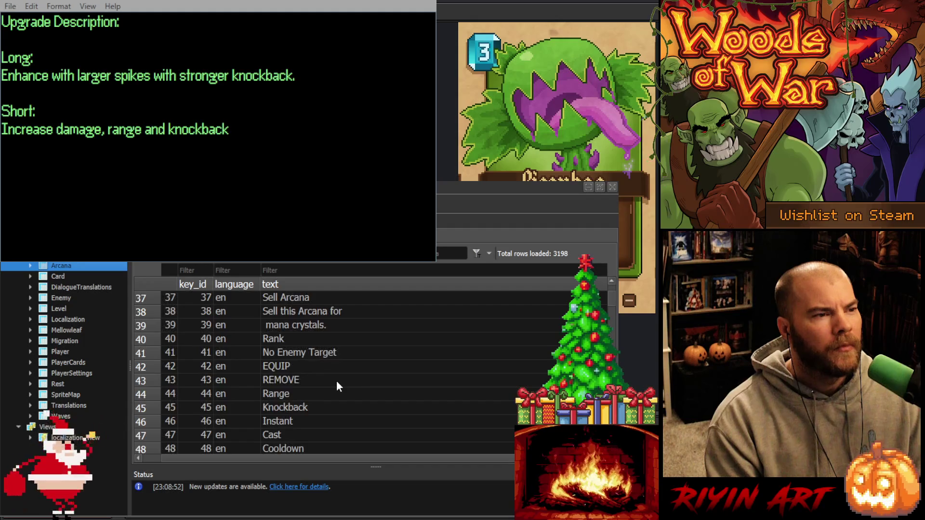
{"action": "scroll", "coordinate": [414, 413], "scroll_direction": "down", "scroll_amount": 12}
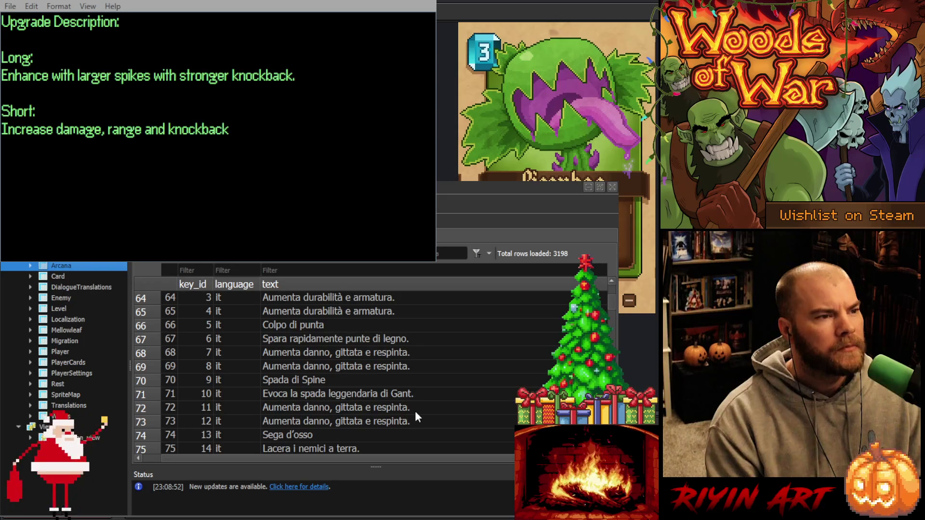
{"action": "scroll", "coordinate": [416, 413], "scroll_direction": "up", "scroll_amount": 3}
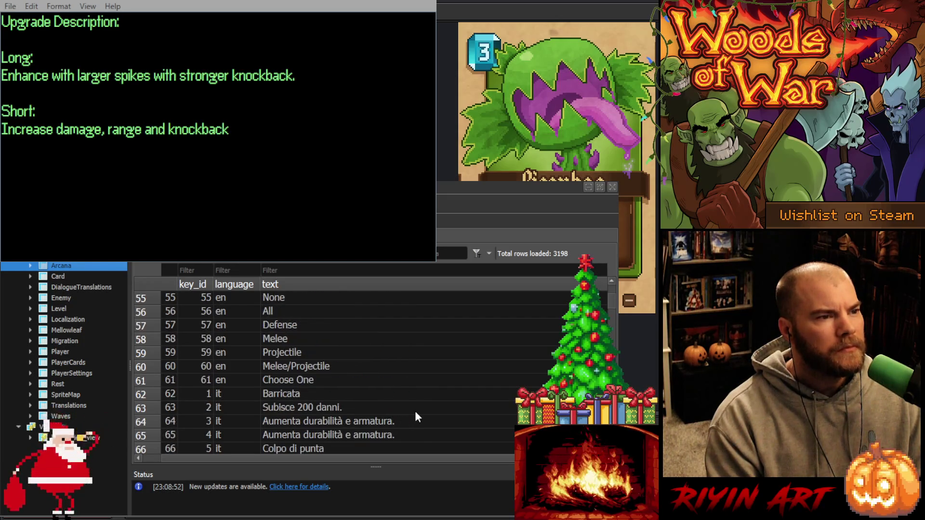
{"action": "scroll", "coordinate": [416, 417], "scroll_direction": "up", "scroll_amount": 3}
{"action": "scroll", "coordinate": [416, 417], "scroll_direction": "down", "scroll_amount": 6}
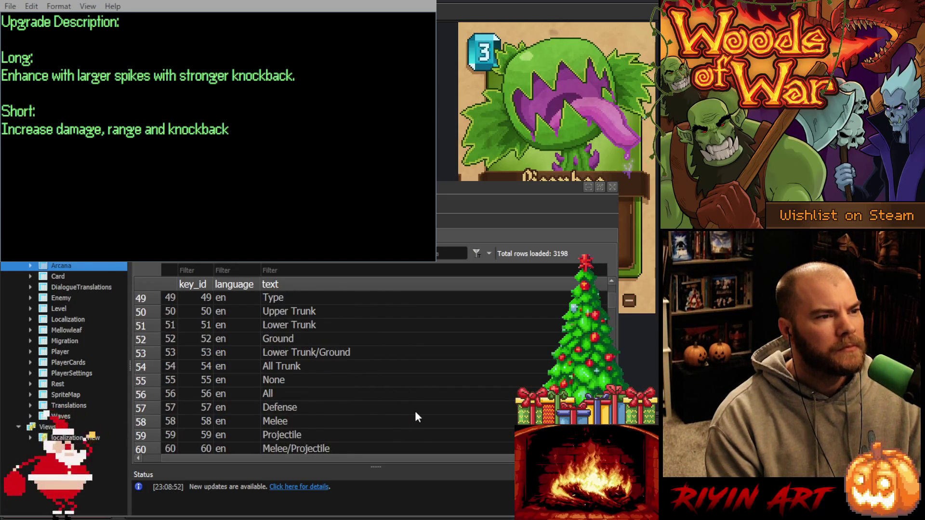
{"action": "scroll", "coordinate": [416, 413], "scroll_direction": "down", "scroll_amount": 14}
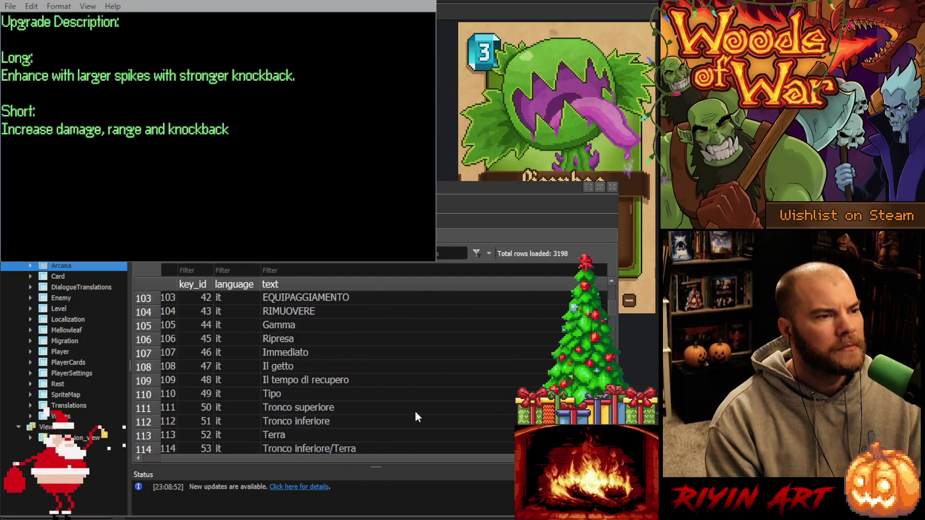
{"action": "scroll", "coordinate": [416, 417], "scroll_direction": "down", "scroll_amount": 4}
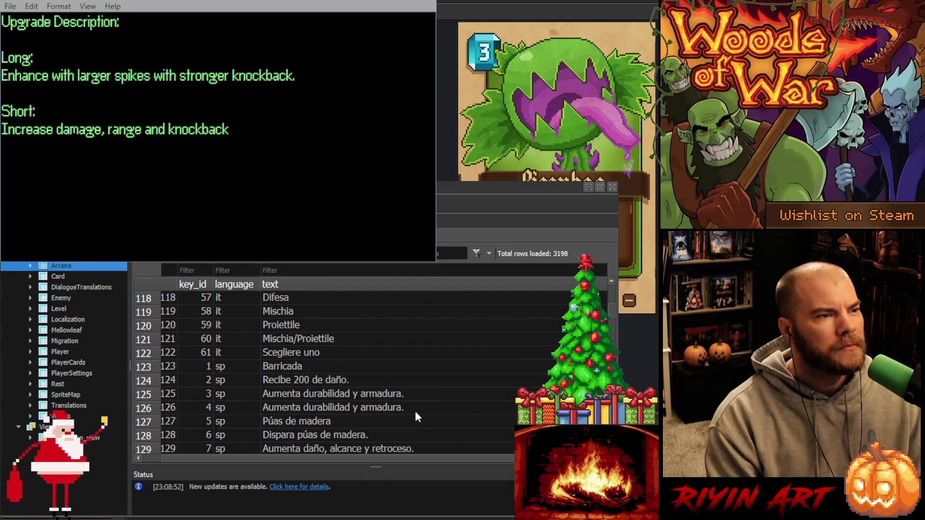
Filter the translations by key_ids 62, 63, 64 and then 74.
{"action": "left_click", "coordinate": [192, 271]}
{"action": "type", "text": "62"}
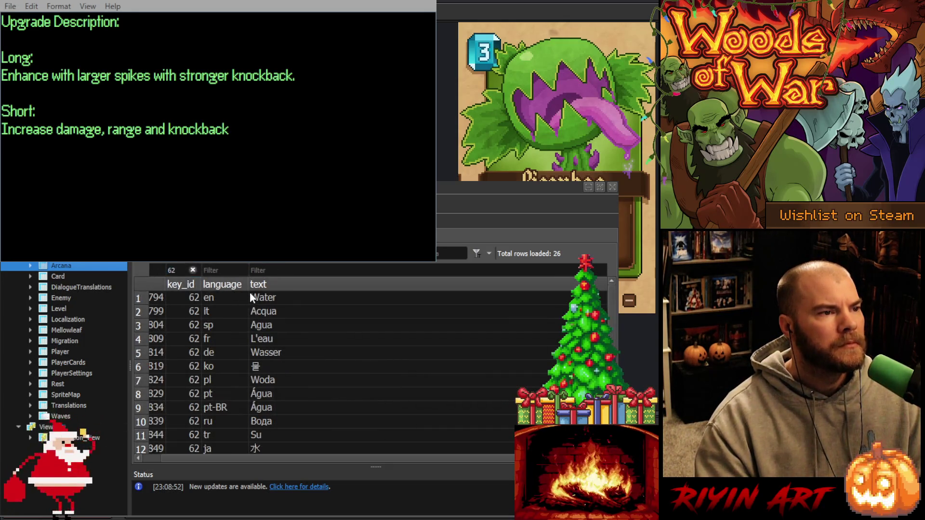
{"action": "left_click_drag", "start_coordinate": [186, 270], "coordinate": [146, 267]}
{"action": "type", "text": "63"}
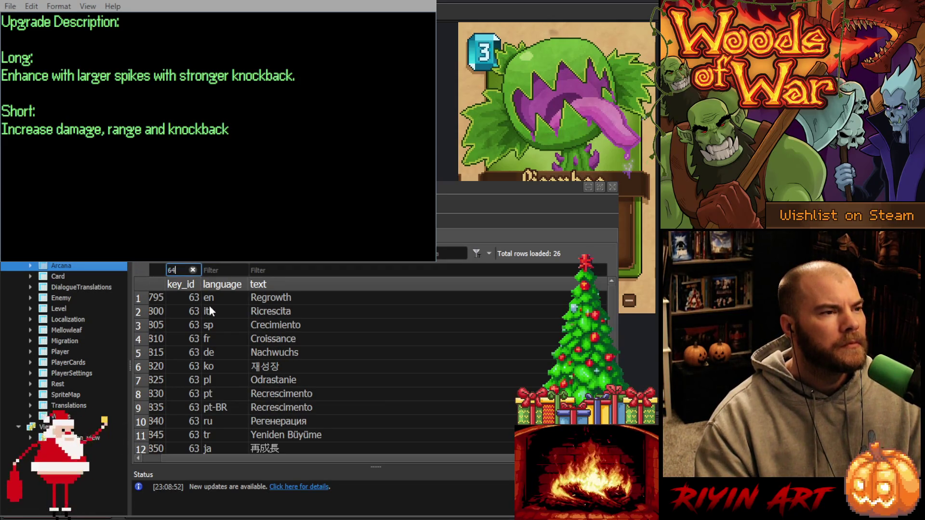
{"action": "type", "text": "64"}
{"action": "left_click_drag", "start_coordinate": [180, 270], "coordinate": [138, 269]}
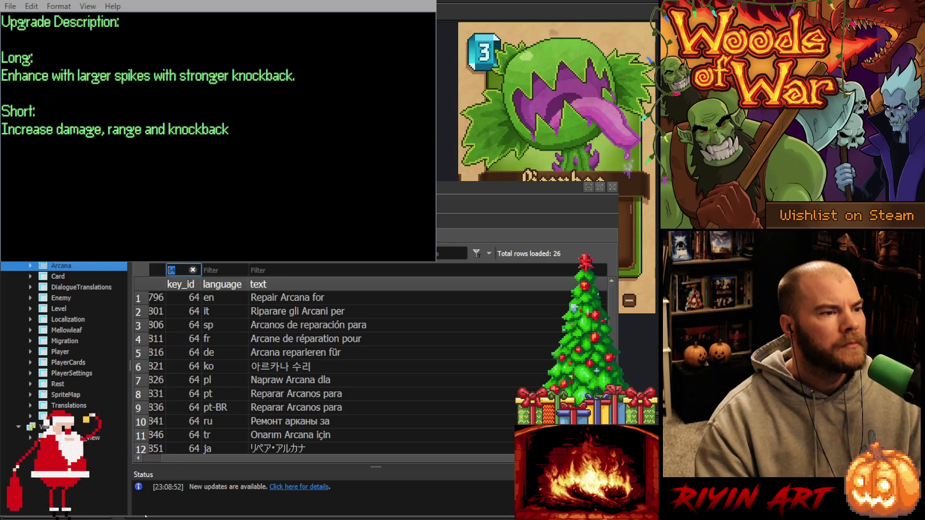
{"action": "scroll", "coordinate": [227, 403], "scroll_direction": "down", "scroll_amount": 20}
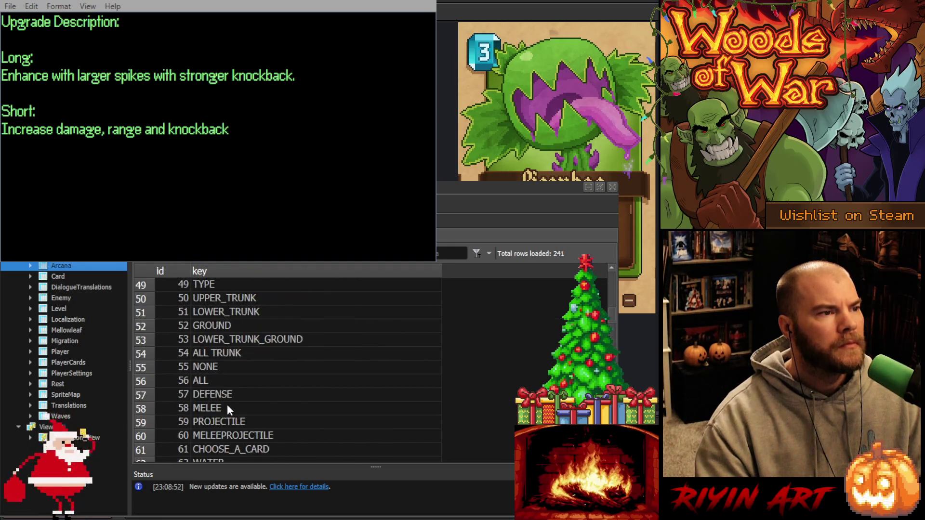
{"action": "scroll", "coordinate": [261, 330], "scroll_direction": "down", "scroll_amount": 1}
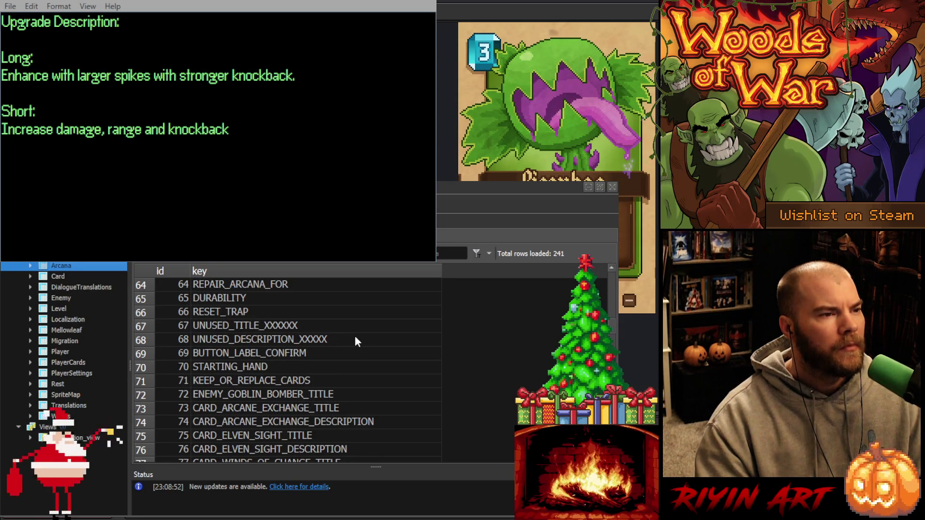
{"action": "scroll", "coordinate": [363, 353], "scroll_direction": "down", "scroll_amount": 1}
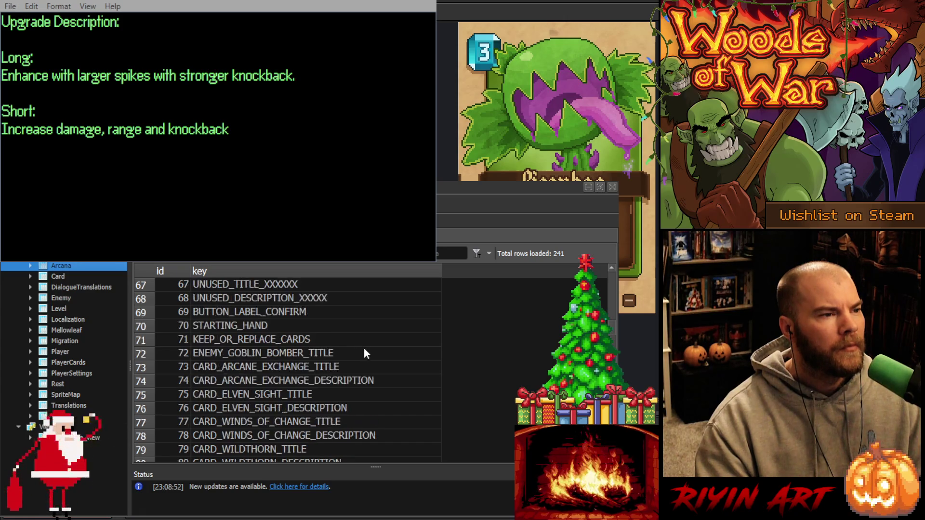
{"action": "scroll", "coordinate": [388, 354], "scroll_direction": "down", "scroll_amount": 1}
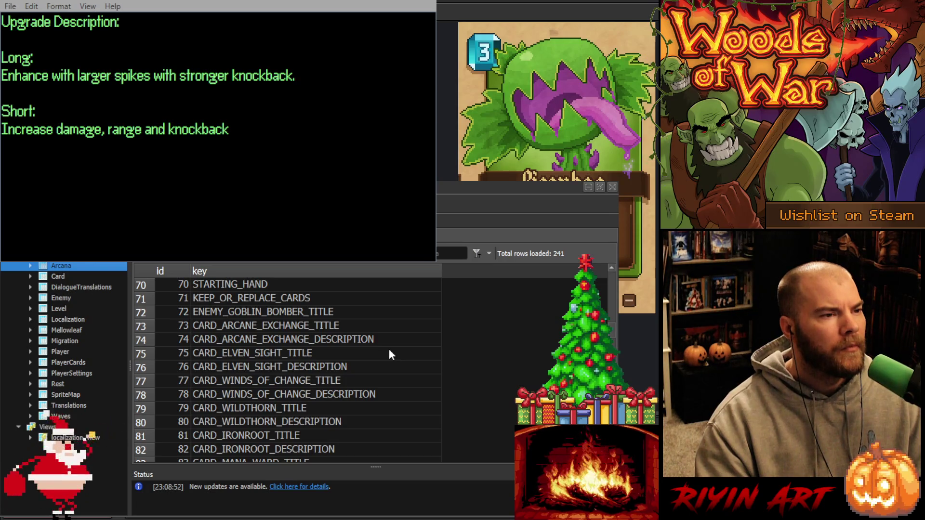
{"action": "scroll", "coordinate": [390, 351], "scroll_direction": "down", "scroll_amount": 1}
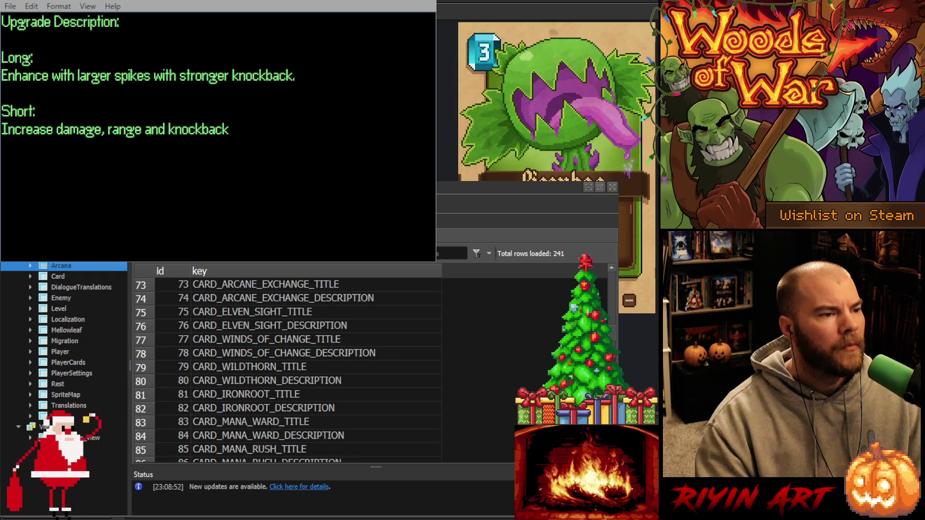
{"action": "key", "text": "Delete"}
{"action": "type", "text": "74"}
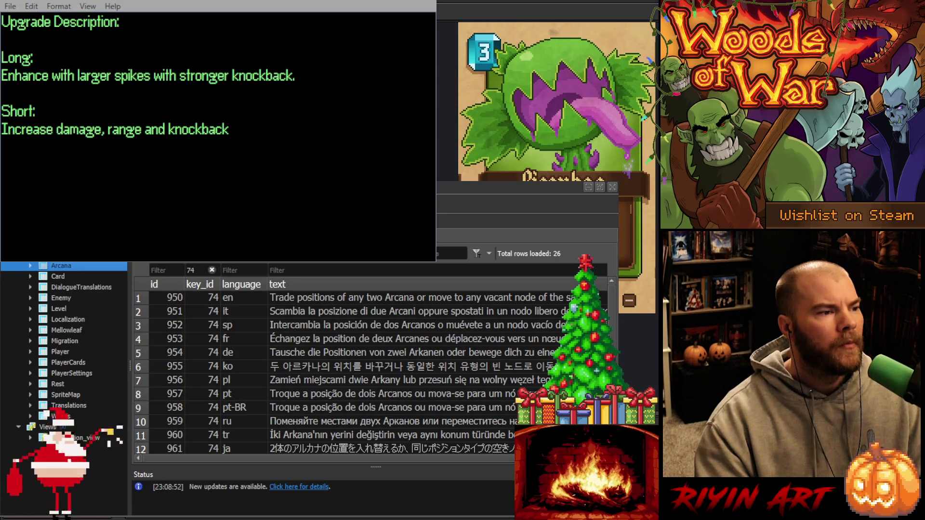
Switch to the localization keys table and scroll down to row 172.
{"action": "key", "text": "ctrl+Tab"}
{"action": "scroll", "coordinate": [227, 408], "scroll_direction": "down", "scroll_amount": 5}
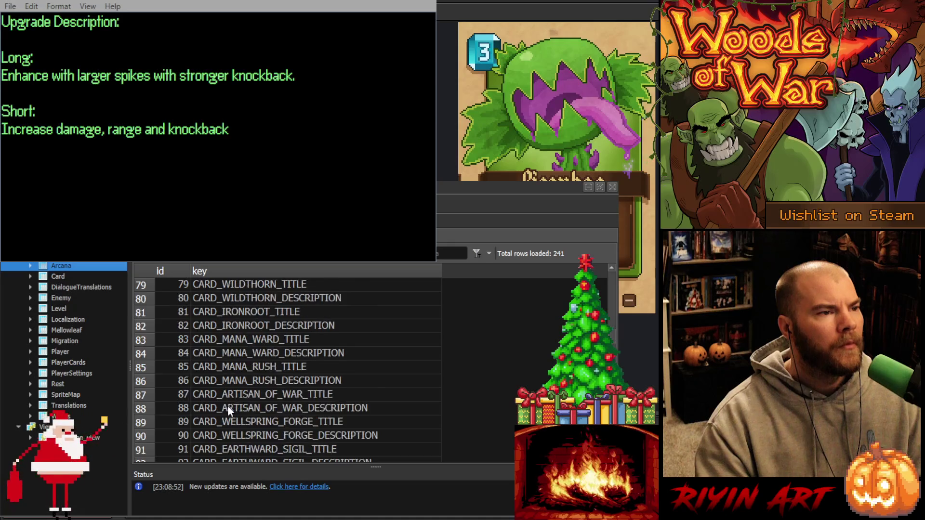
{"action": "scroll", "coordinate": [244, 391], "scroll_direction": "down", "scroll_amount": 2}
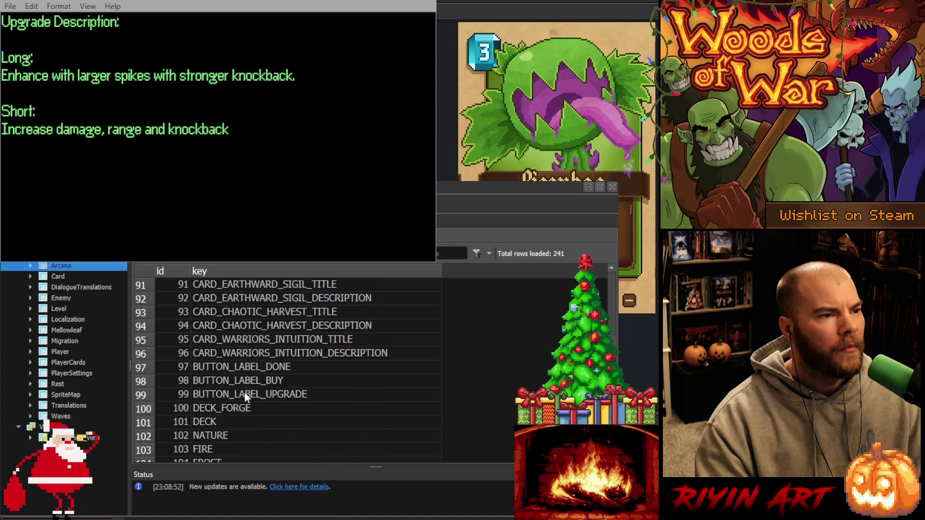
{"action": "scroll", "coordinate": [255, 392], "scroll_direction": "down", "scroll_amount": 4}
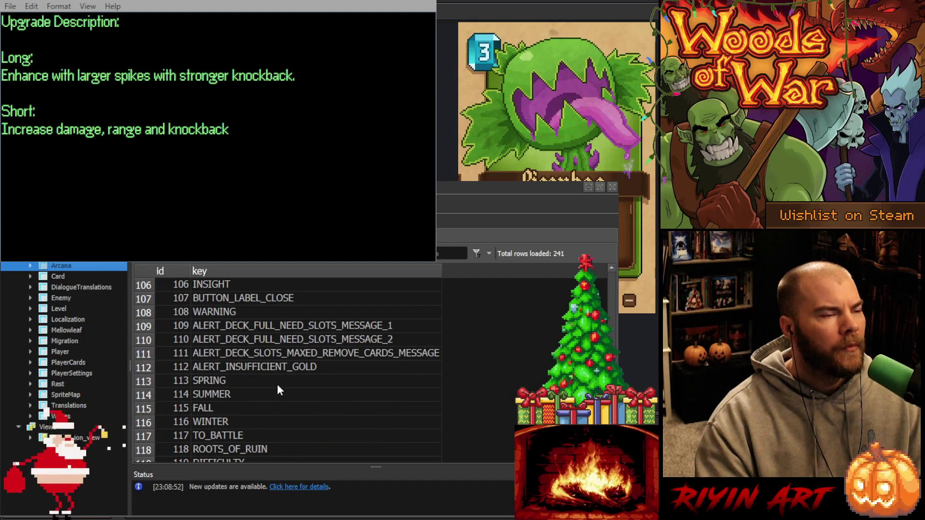
{"action": "scroll", "coordinate": [278, 389], "scroll_direction": "down", "scroll_amount": 1}
{"action": "scroll", "coordinate": [278, 391], "scroll_direction": "down", "scroll_amount": 9}
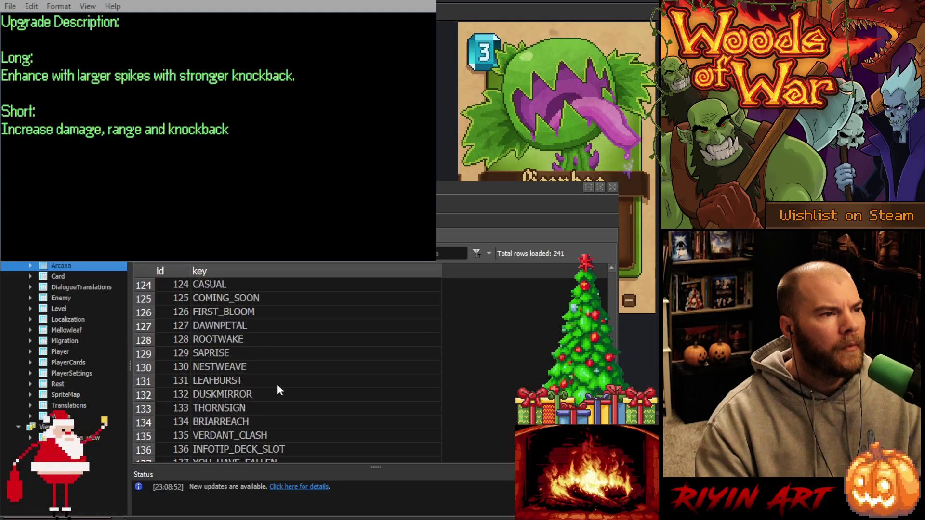
{"action": "scroll", "coordinate": [278, 391], "scroll_direction": "down", "scroll_amount": 9}
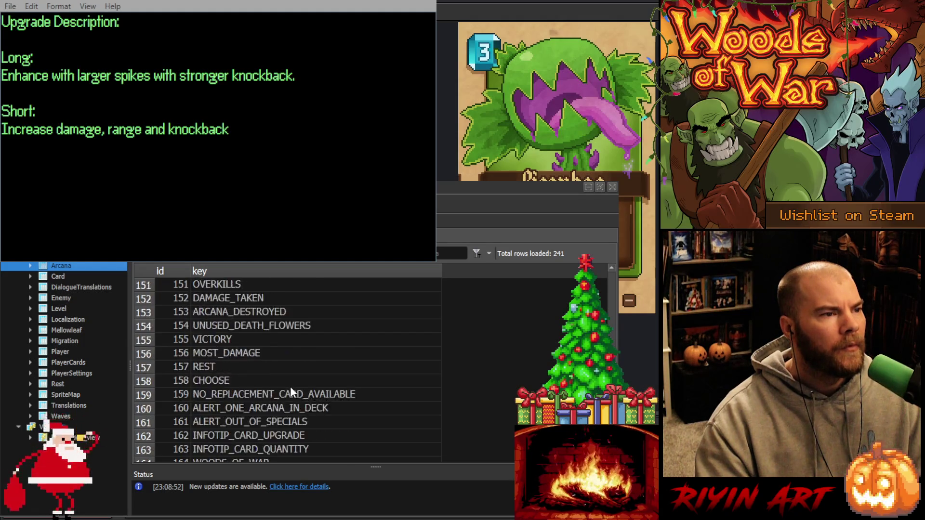
{"action": "scroll", "coordinate": [291, 386], "scroll_direction": "down", "scroll_amount": 3}
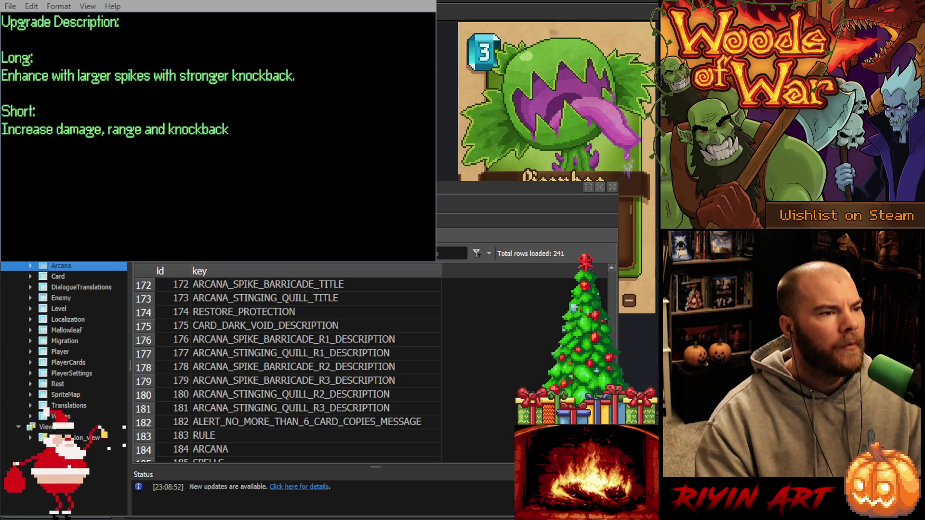
Step the key_id filter through 176 and 177 to 178, confirm it, and select its English text.
{"action": "double_click", "coordinate": [200, 269]}
{"action": "type", "text": "176"}
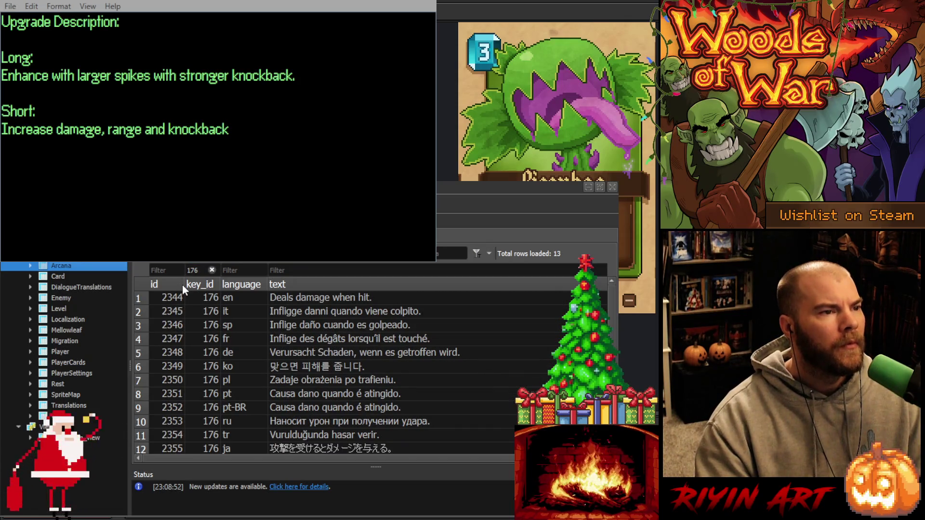
{"action": "left_click_drag", "start_coordinate": [202, 270], "coordinate": [170, 269]}
{"action": "type", "text": "177"}
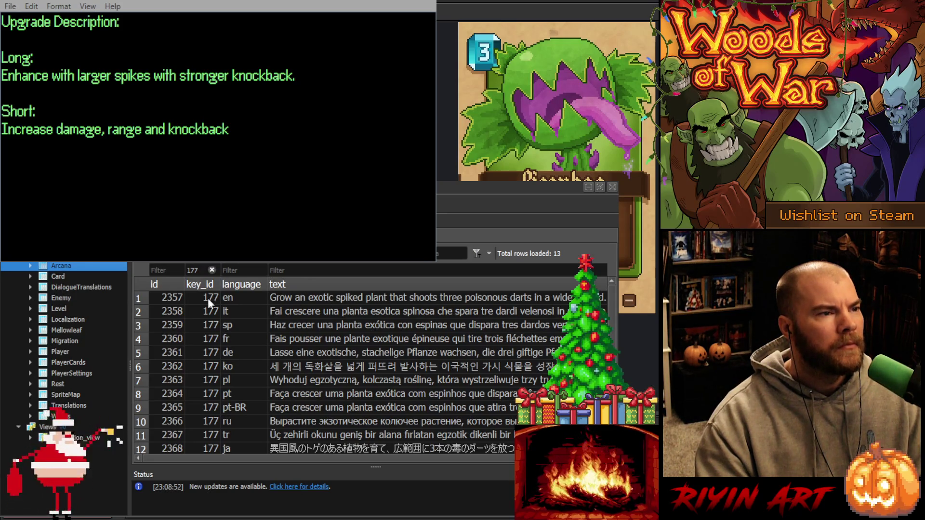
{"action": "double_click", "coordinate": [192, 270]}
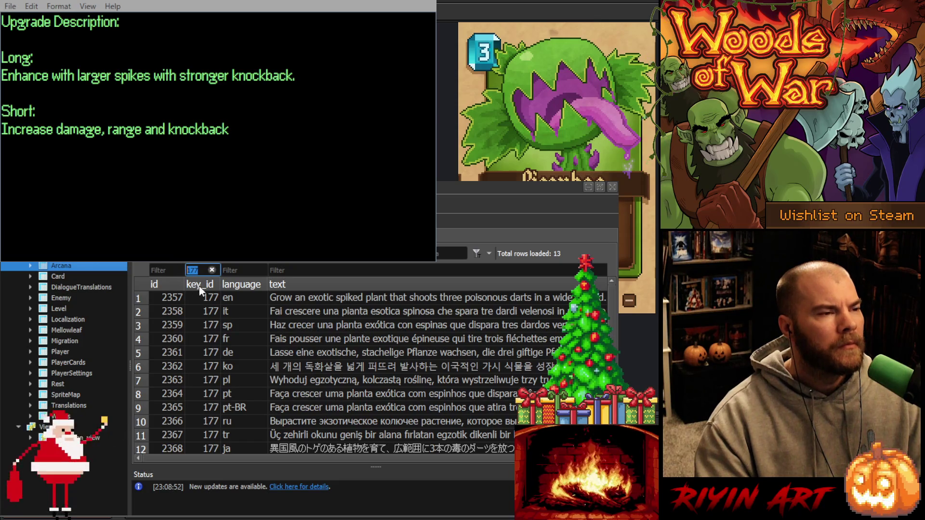
{"action": "type", "text": "1"}
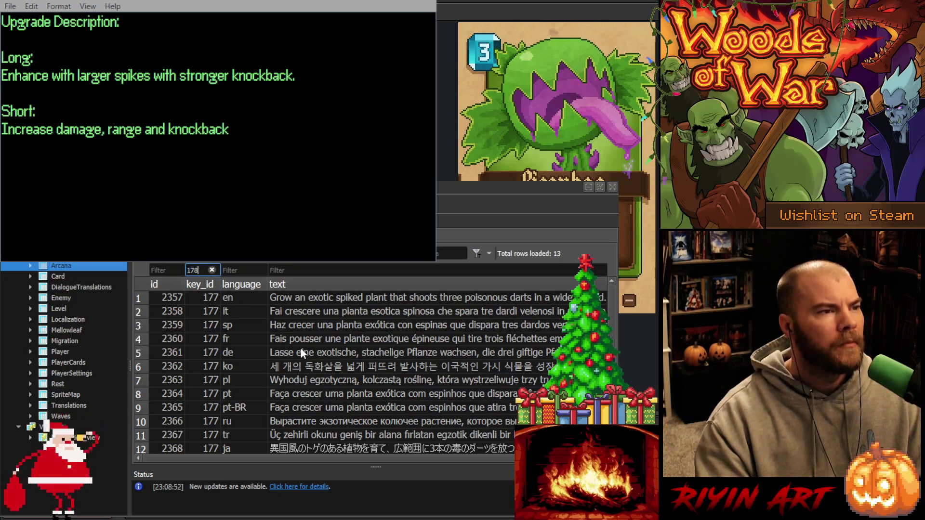
{"action": "type", "text": "78"}
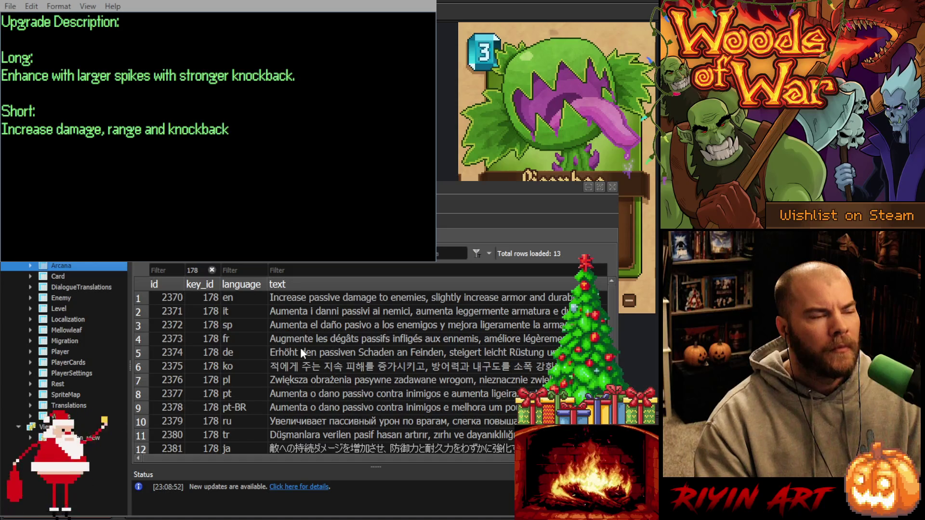
{"action": "key", "text": "ctrl+Tab"}
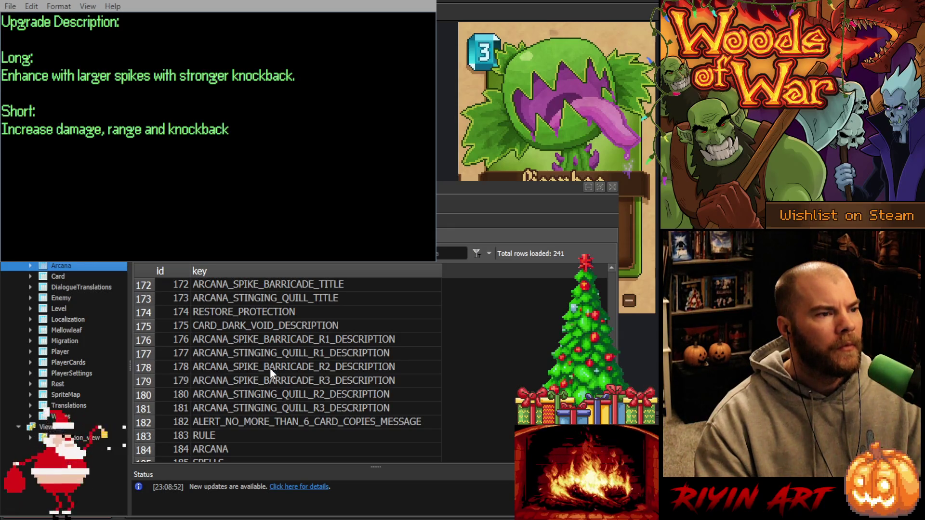
{"action": "key", "text": "ctrl+Tab"}
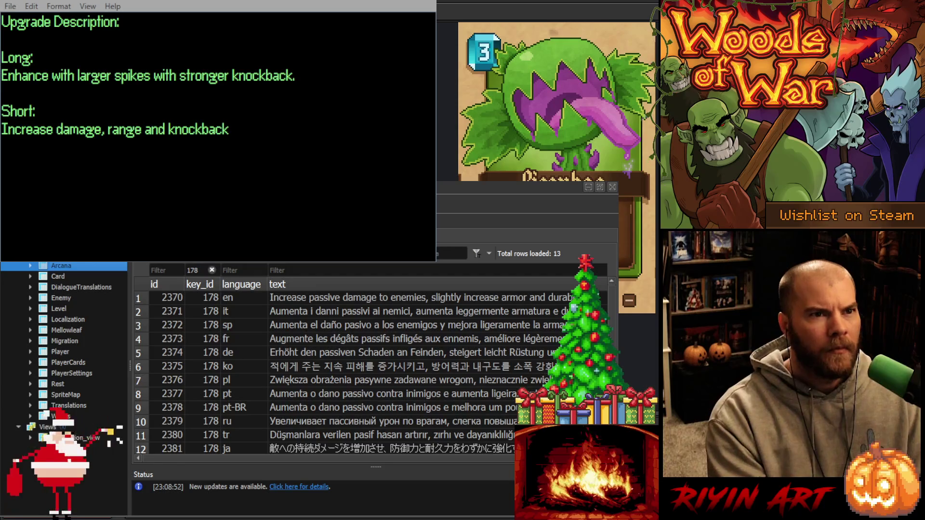
{"action": "left_click", "coordinate": [335, 299]}
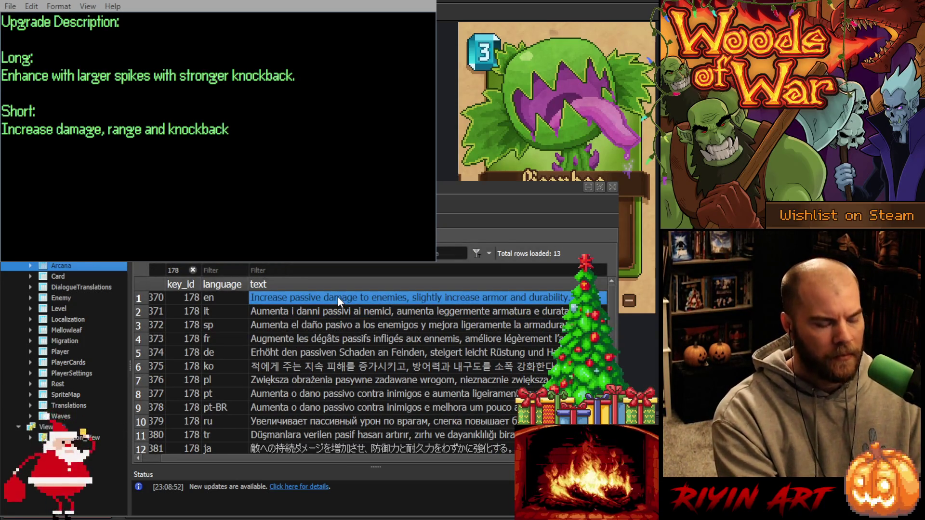
Paste 'Increase damage, durability and armor.' translations over all 13 key 178 rows and review them.
{"action": "type", "text": "Increase damage, durability and armor."}
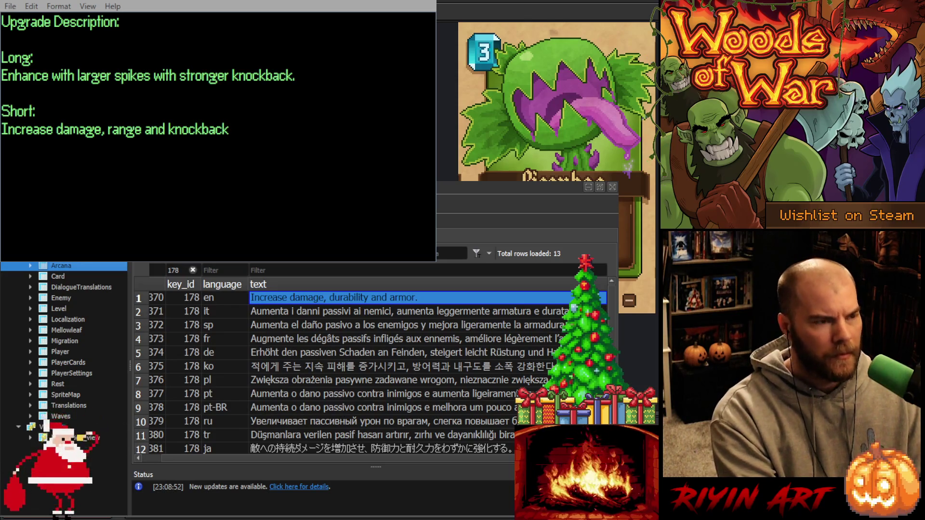
{"action": "left_click", "coordinate": [405, 311]}
{"action": "key", "text": "ctrl+v"}
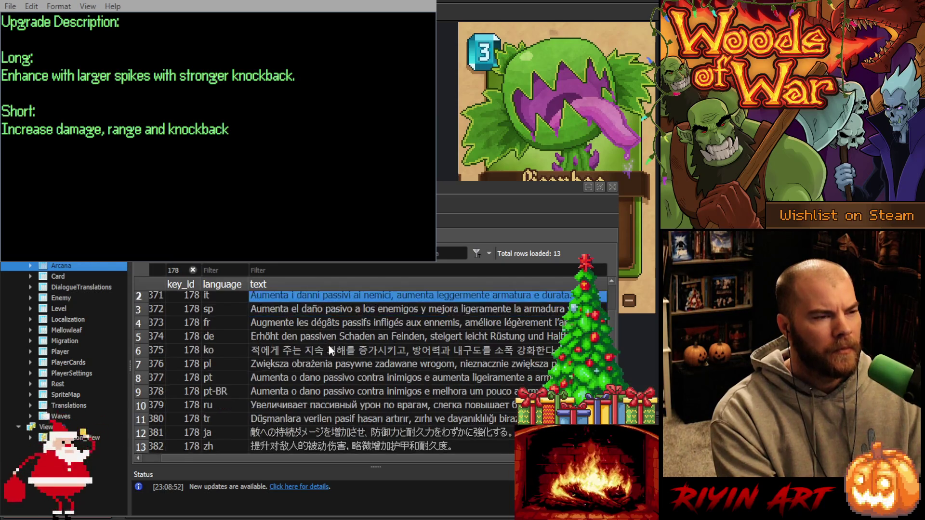
{"action": "scroll", "coordinate": [329, 345], "scroll_direction": "up", "scroll_amount": 1}
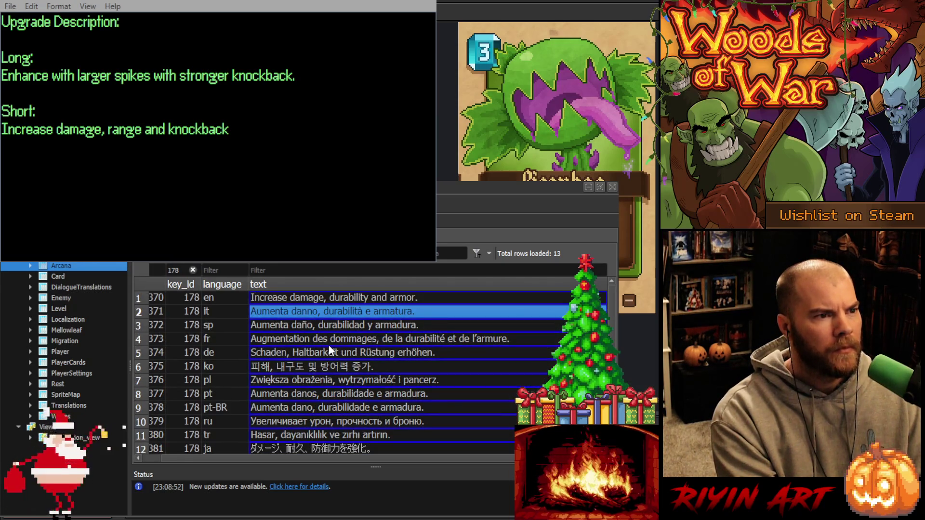
{"action": "scroll", "coordinate": [329, 345], "scroll_direction": "down", "scroll_amount": 1}
{"action": "scroll", "coordinate": [284, 433], "scroll_direction": "up", "scroll_amount": 1}
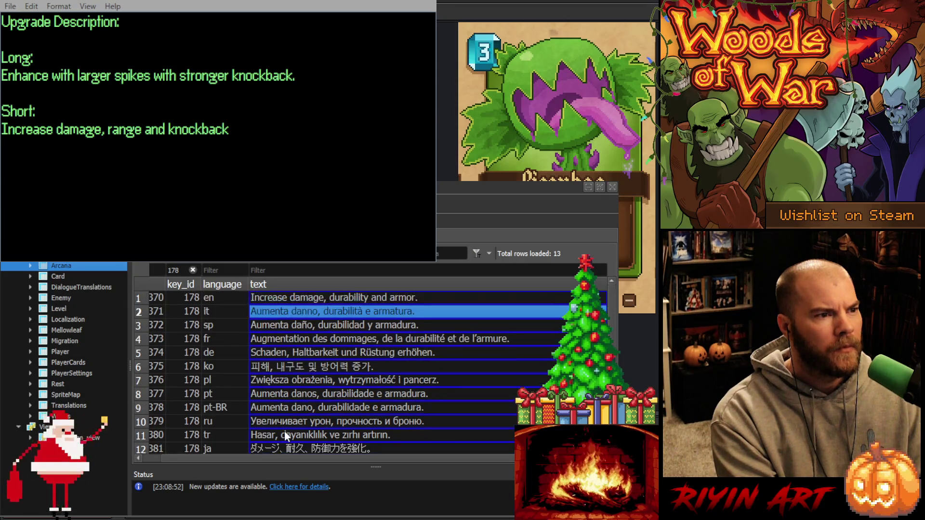
{"action": "left_click", "coordinate": [270, 298]}
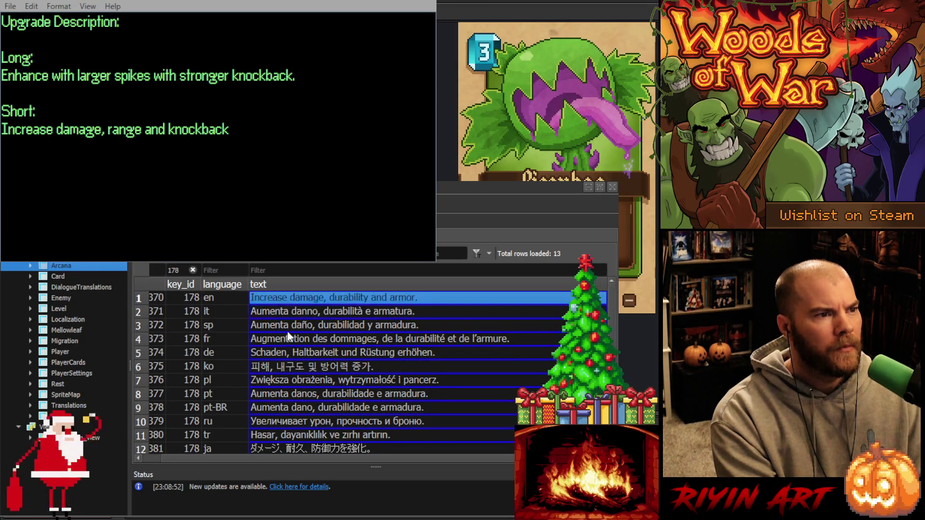
{"action": "scroll", "coordinate": [289, 337], "scroll_direction": "down", "scroll_amount": 1}
{"action": "left_click", "coordinate": [291, 445], "text": "shift"}
{"action": "scroll", "coordinate": [316, 426], "scroll_direction": "up", "scroll_amount": 1}
{"action": "scroll", "coordinate": [313, 383], "scroll_direction": "down", "scroll_amount": 1}
{"action": "scroll", "coordinate": [289, 357], "scroll_direction": "up", "scroll_amount": 1}
Delete the last digit of the key_id filter value.
{"action": "left_click", "coordinate": [208, 268]}
{"action": "left_click", "coordinate": [183, 271]}
{"action": "key", "text": "BackSpace"}
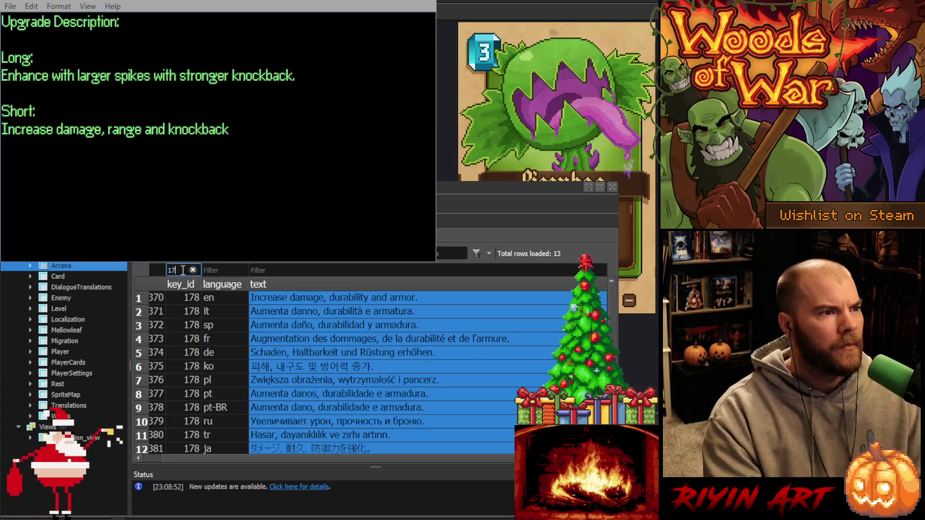
Filter to key_id 179 and paste the shorter translations over all 13 rows.
{"action": "type", "text": "9"}
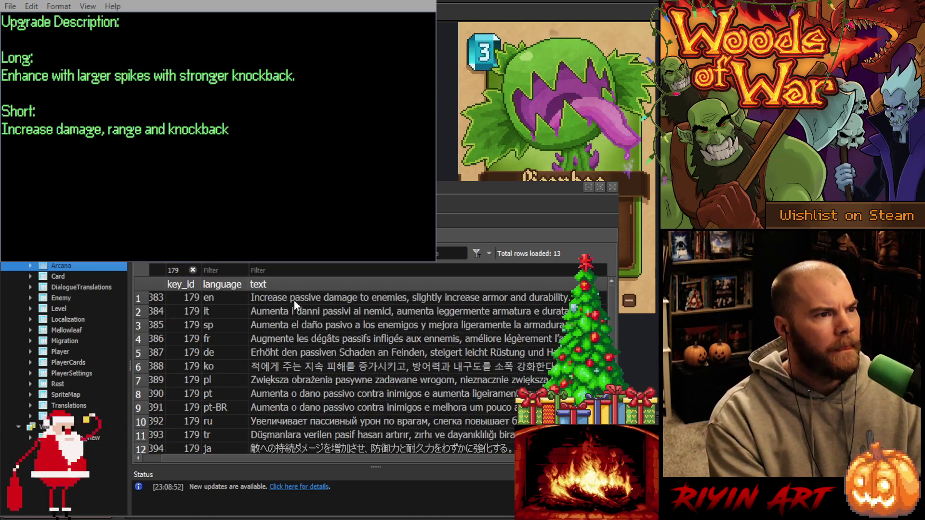
{"action": "left_click", "coordinate": [295, 301]}
{"action": "key", "text": "ctrl+v"}
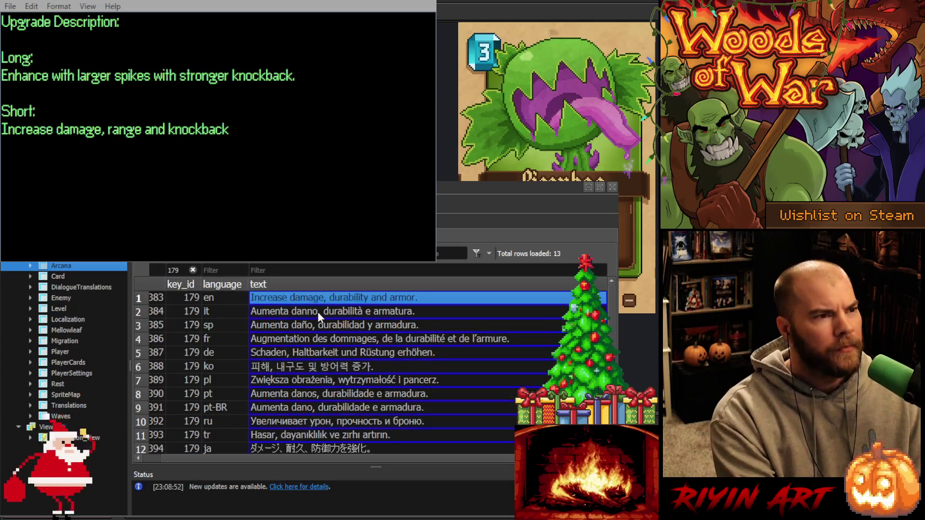
{"action": "scroll", "coordinate": [339, 319], "scroll_direction": "down", "scroll_amount": 1}
{"action": "scroll", "coordinate": [340, 320], "scroll_direction": "up", "scroll_amount": 1}
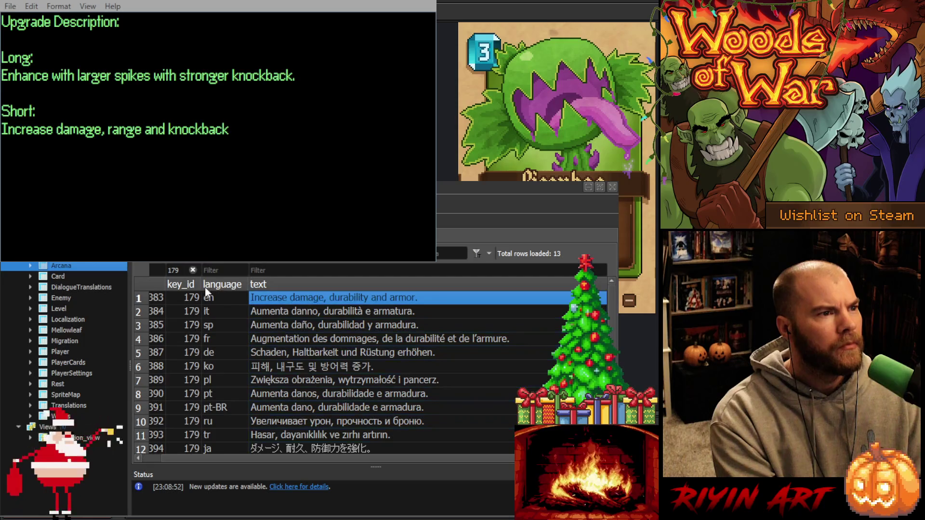
Filter to key_id 180, then view the localization keys table.
{"action": "double_click", "coordinate": [167, 271]}
{"action": "type", "text": "180"}
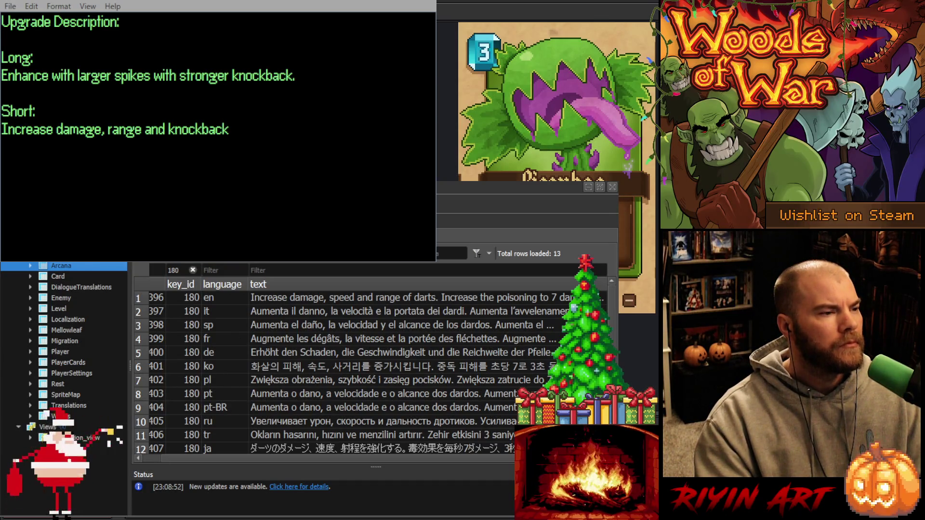
{"action": "key", "text": "ctrl+Tab"}
{"action": "scroll", "coordinate": [321, 393], "scroll_direction": "down", "scroll_amount": 1}
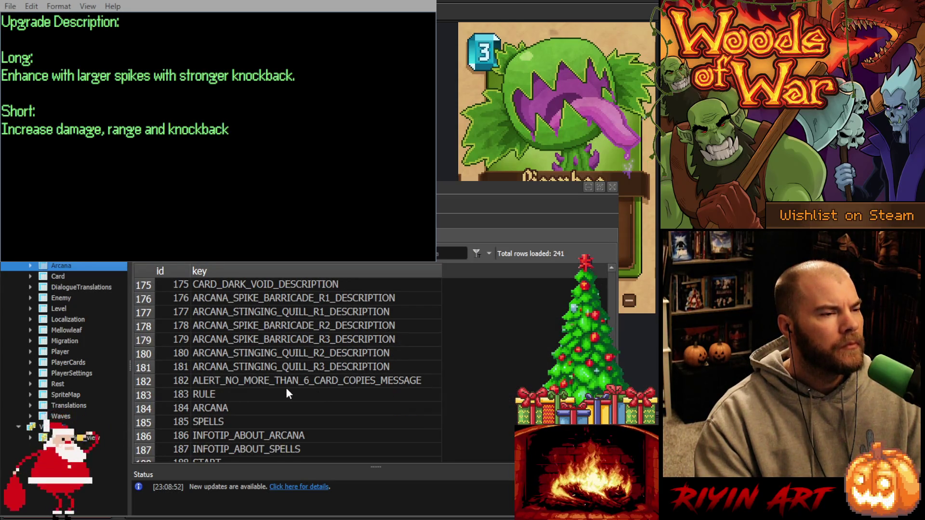
Scroll the localization keys to row 241 and close the upgrade-description Notepad window.
{"action": "scroll", "coordinate": [294, 393], "scroll_direction": "down", "scroll_amount": 2}
{"action": "scroll", "coordinate": [355, 395], "scroll_direction": "down", "scroll_amount": 1}
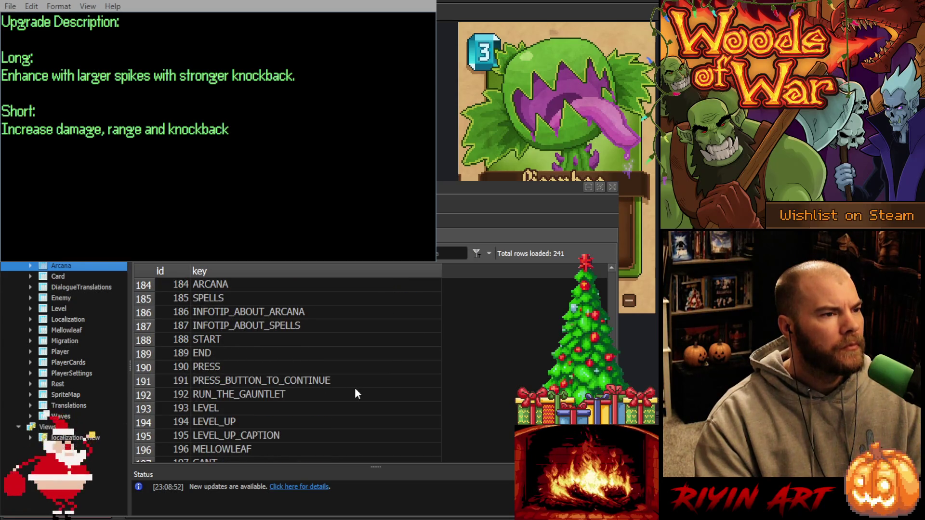
{"action": "scroll", "coordinate": [356, 394], "scroll_direction": "down", "scroll_amount": 4}
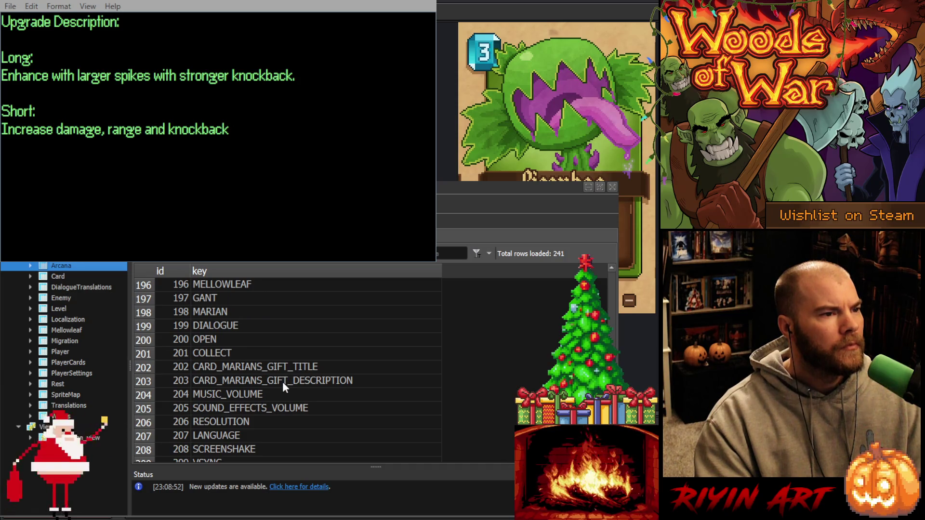
{"action": "scroll", "coordinate": [367, 394], "scroll_direction": "down", "scroll_amount": 1}
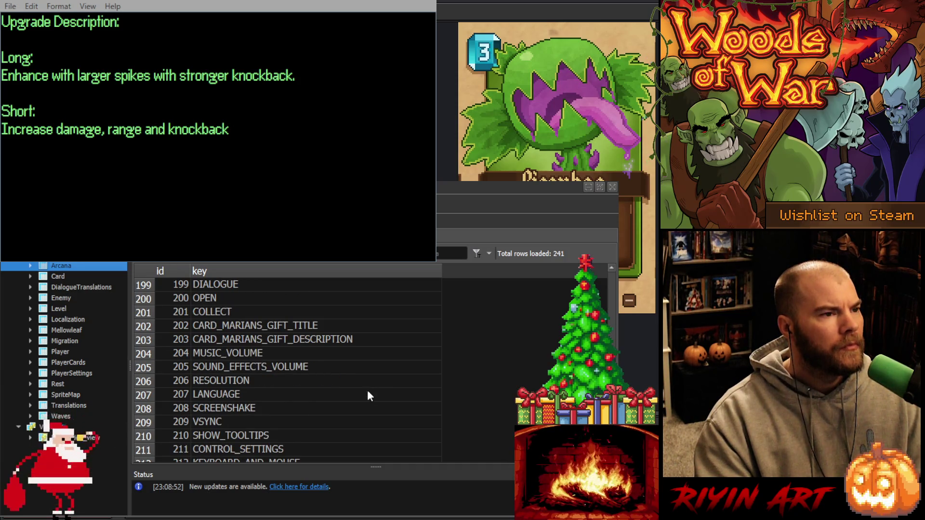
{"action": "scroll", "coordinate": [376, 390], "scroll_direction": "down", "scroll_amount": 7}
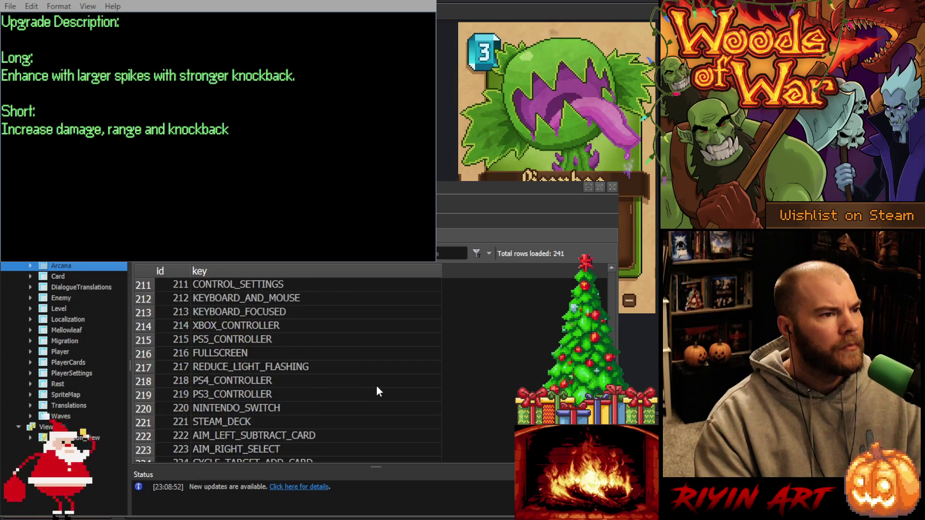
{"action": "scroll", "coordinate": [377, 391], "scroll_direction": "down", "scroll_amount": 3}
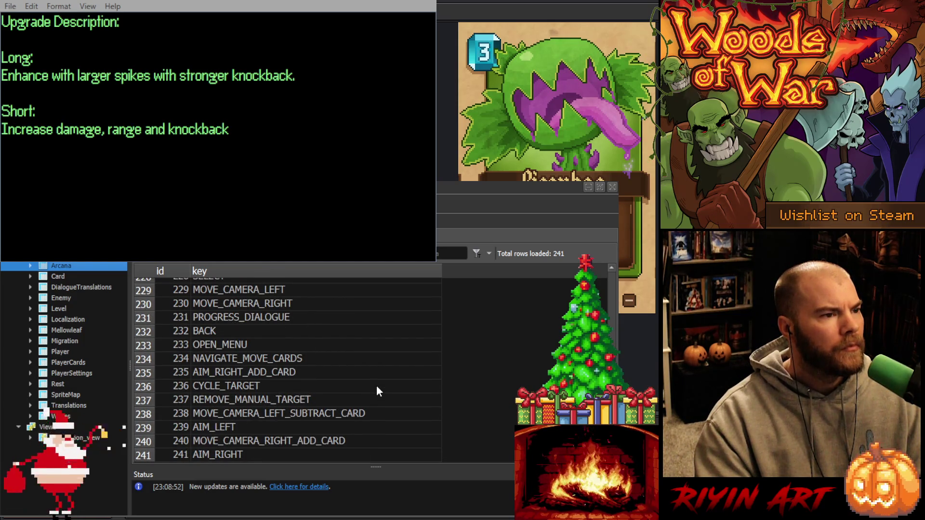
{"action": "left_click", "coordinate": [267, 76]}
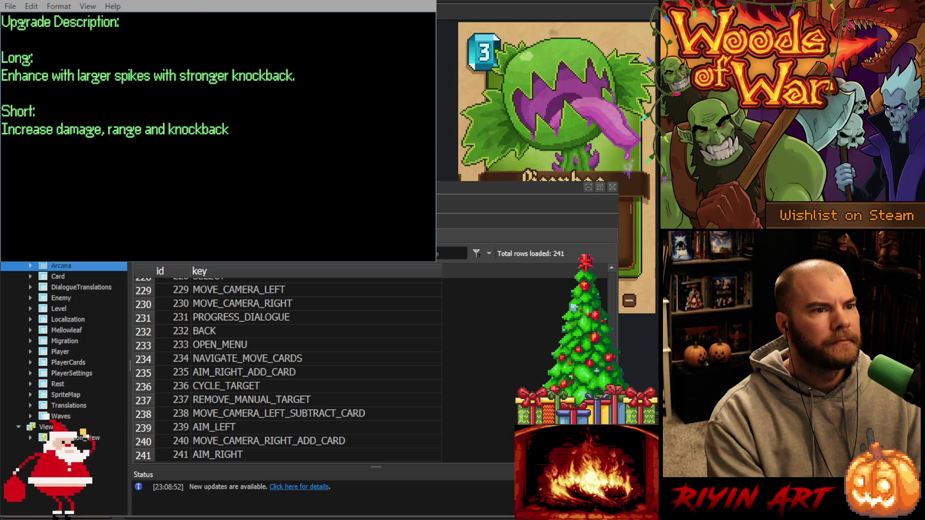
{"action": "key", "text": "alt+F4"}
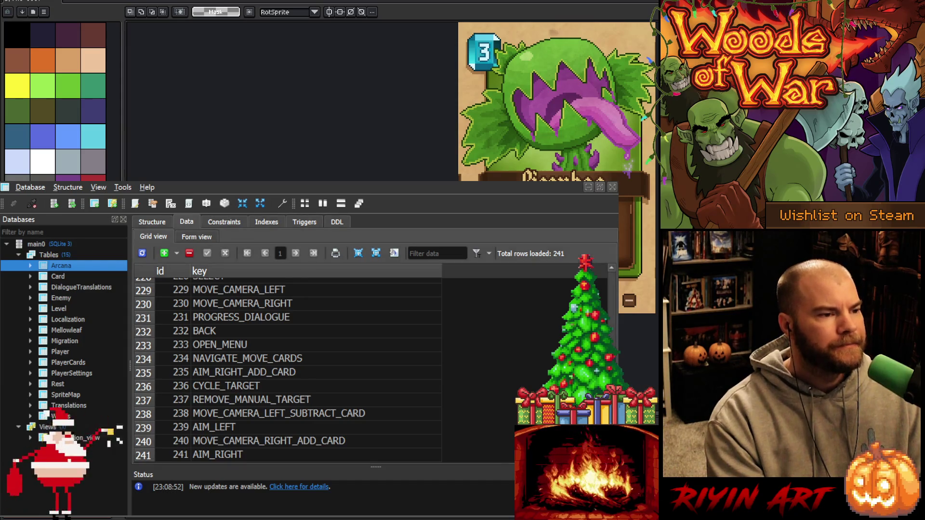
Pan Aseprite's canvas to centre the Piranhas card, then go back to VS Code.
{"action": "key", "text": "alt+Tab"}
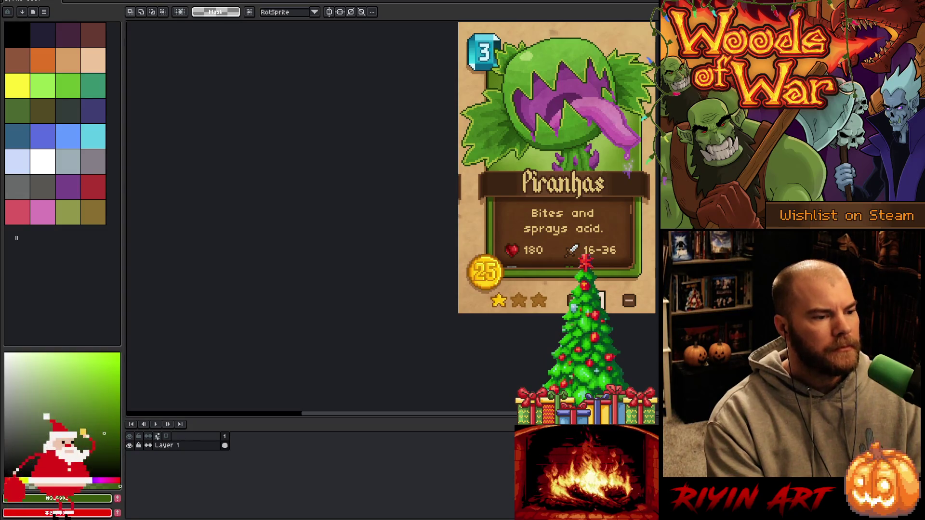
{"action": "mouse_move", "coordinate": [557, 165]}
{"action": "left_mouse_down"}
{"action": "mouse_move", "coordinate": [422, 236]}
{"action": "mouse_move", "coordinate": [393, 224]}
{"action": "left_mouse_up"}
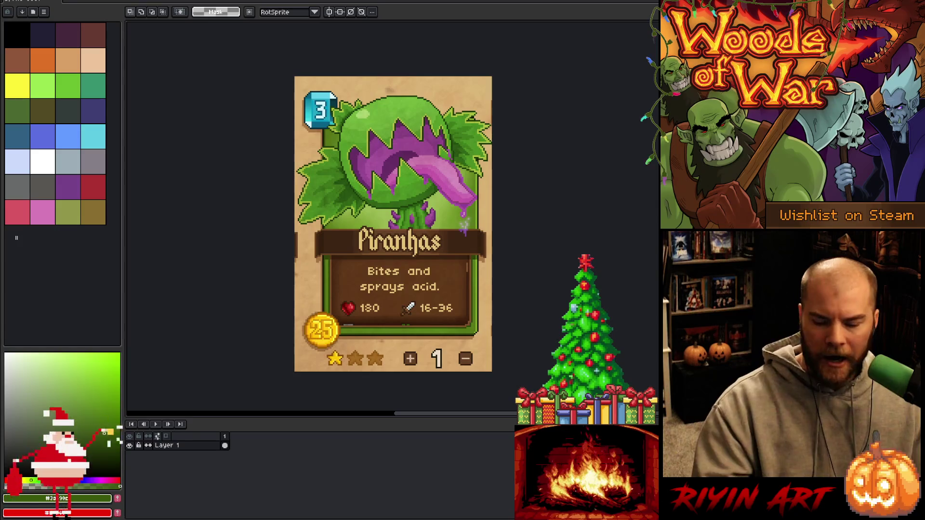
{"action": "key", "text": "alt+Tab"}
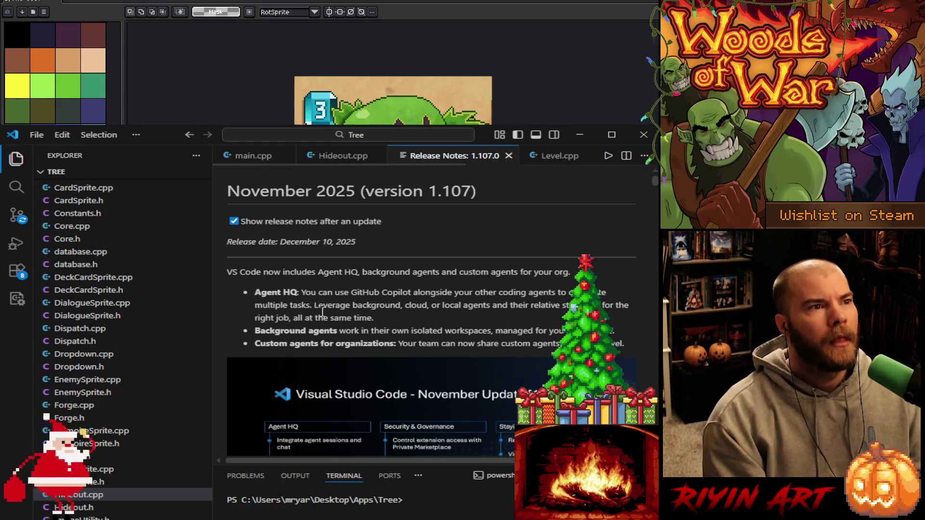
Close the Release Notes, Level.cpp, Interface.cpp and CardSprite.cpp tabs, plus the card image in Aseprite.
{"action": "scroll", "coordinate": [313, 318], "scroll_direction": "down", "scroll_amount": 1}
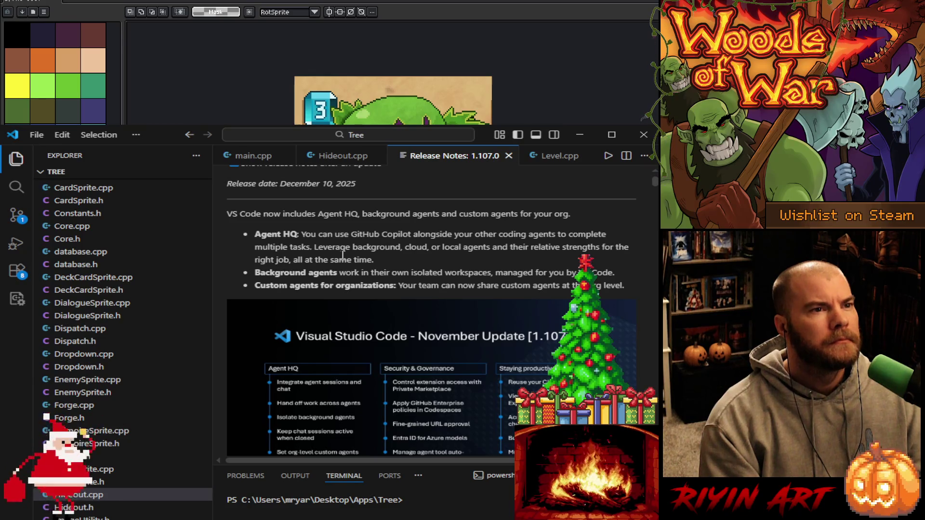
{"action": "scroll", "coordinate": [343, 255], "scroll_direction": "down", "scroll_amount": 5}
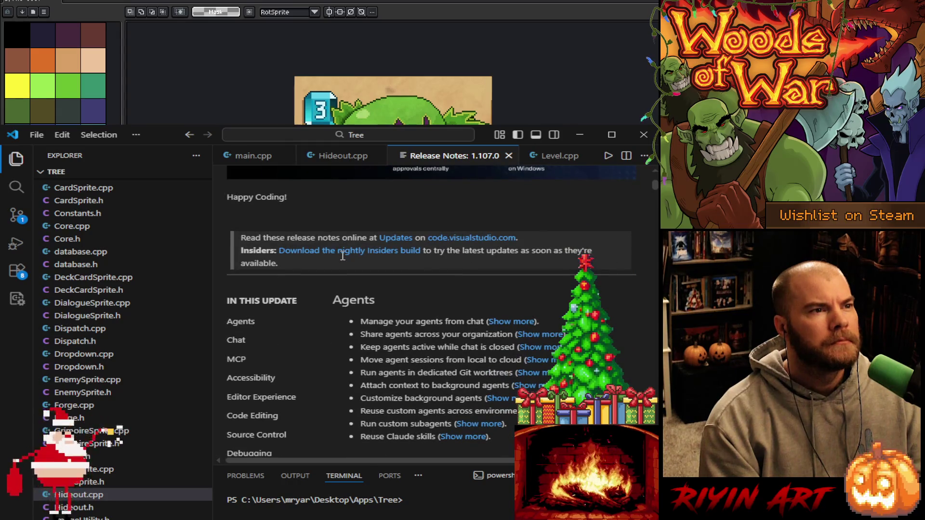
{"action": "scroll", "coordinate": [343, 255], "scroll_direction": "down", "scroll_amount": 2}
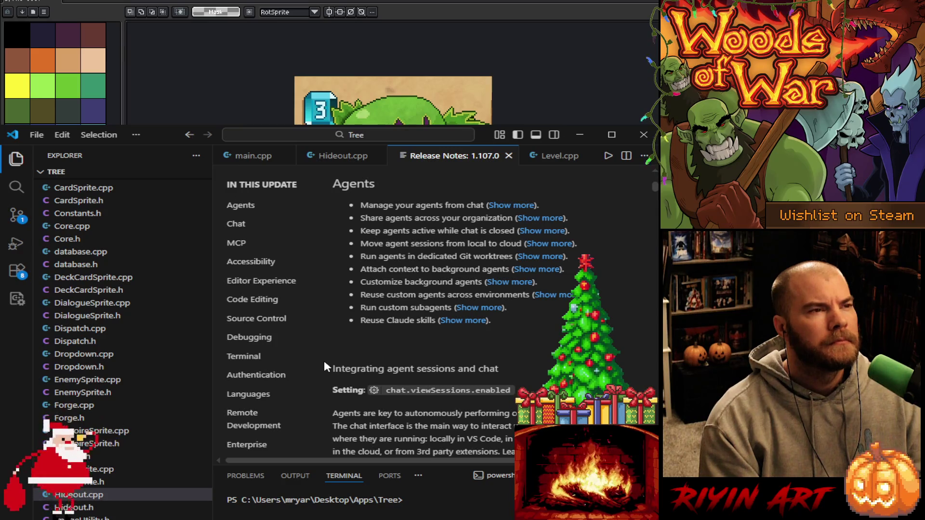
{"action": "left_click", "coordinate": [508, 155]}
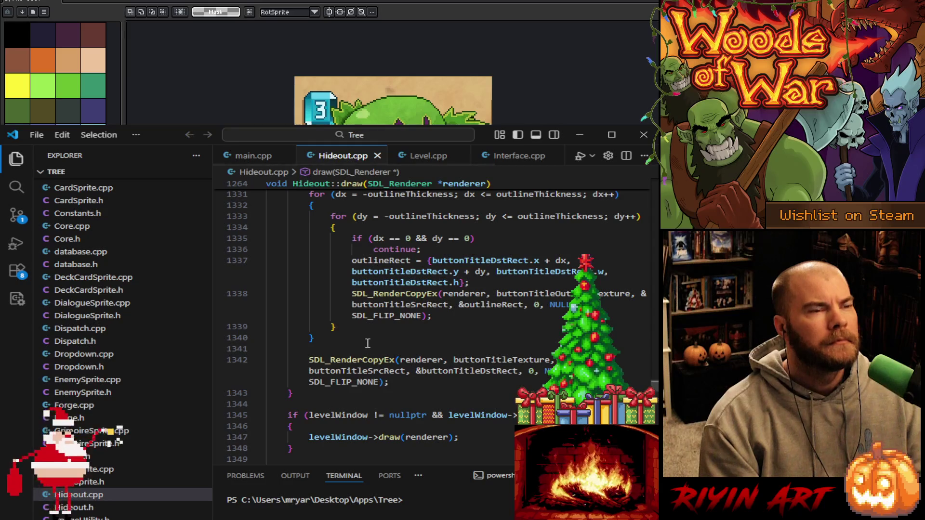
{"action": "left_click", "coordinate": [471, 156]}
{"action": "left_click", "coordinate": [471, 156]}
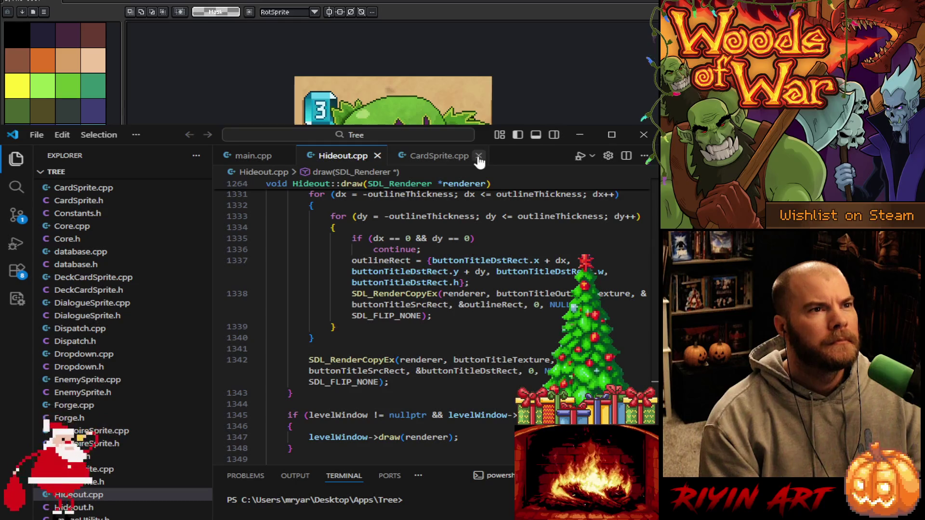
{"action": "left_click", "coordinate": [476, 155]}
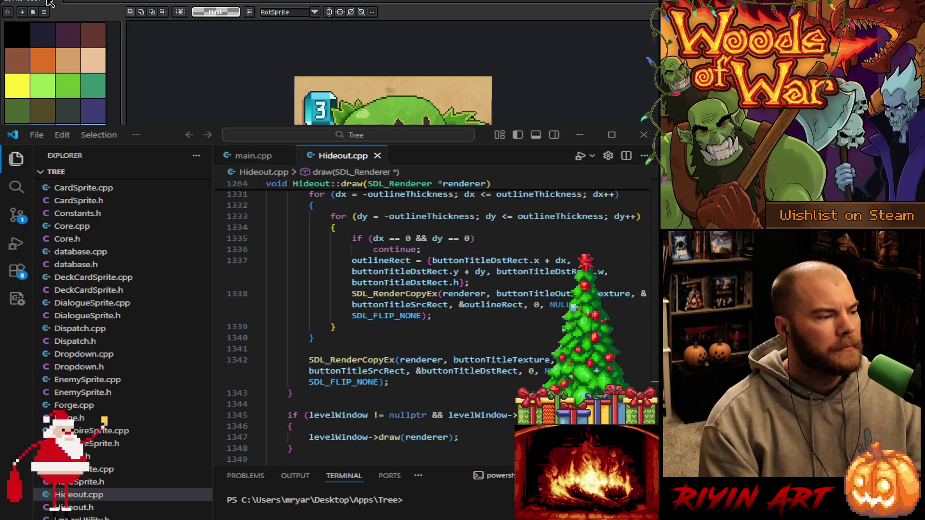
{"action": "key", "text": "ctrl+w"}
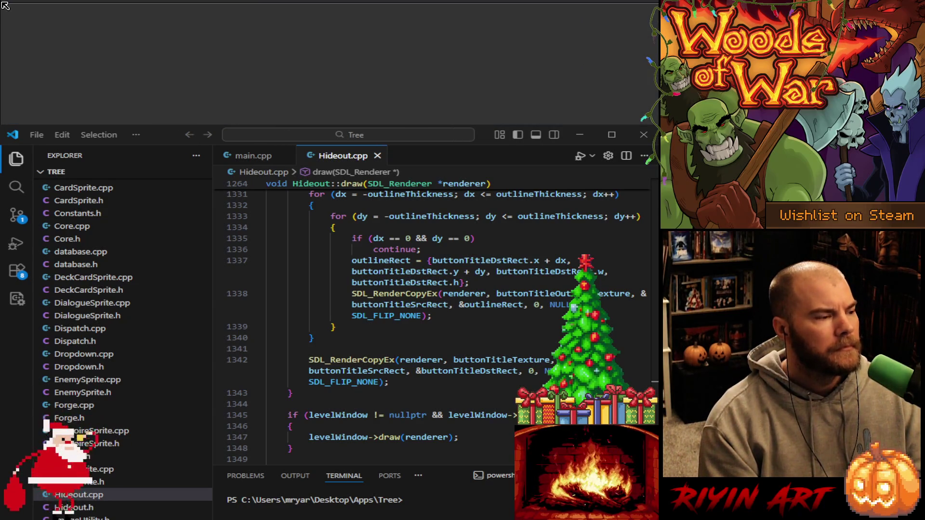
Reopen frog_lord_boss_v6.aseprite from the File menu's recent files.
{"action": "key", "text": "alt+f"}
{"action": "mouse_move", "coordinate": [38, 16]}
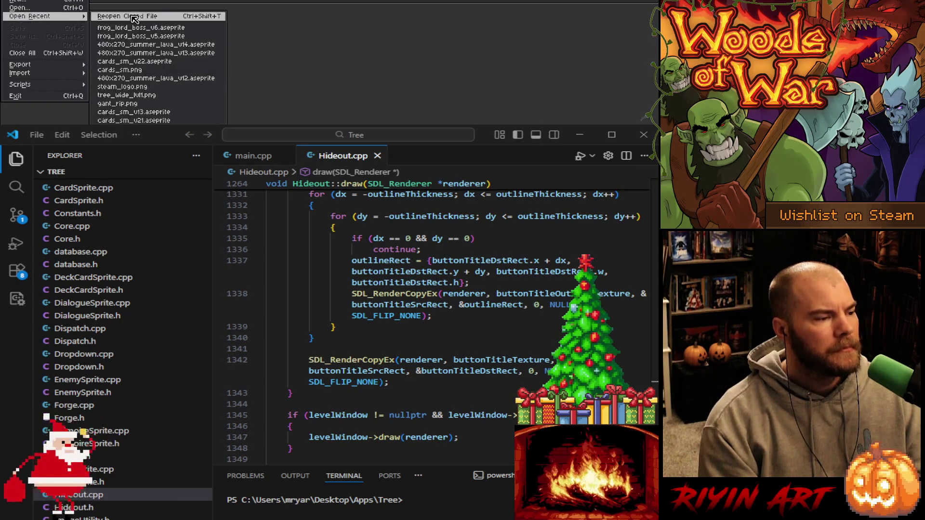
{"action": "left_click", "coordinate": [184, 28]}
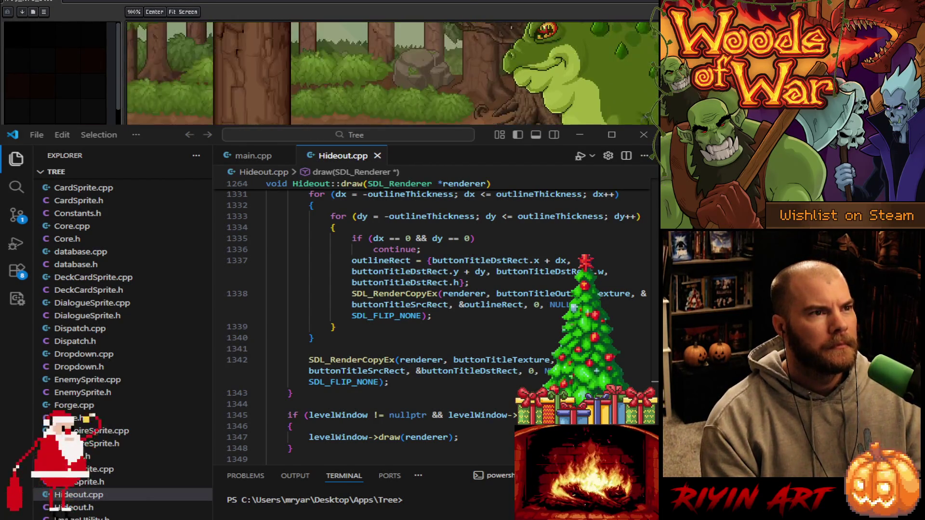
Zoom out and pan the forest scene left until the green frog is fully visible.
{"action": "scroll", "coordinate": [603, 72], "scroll_direction": "up", "scroll_amount": 3}
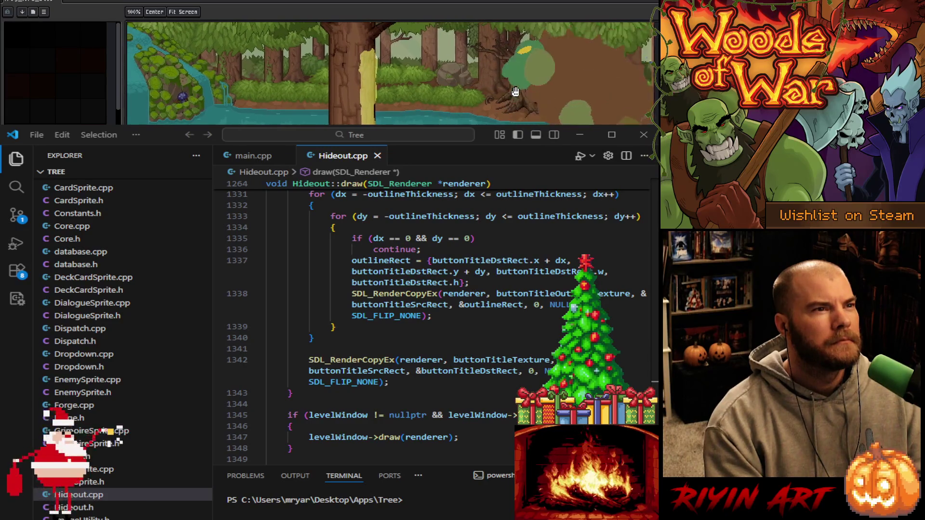
{"action": "scroll", "coordinate": [503, 93], "scroll_direction": "down", "scroll_amount": 2}
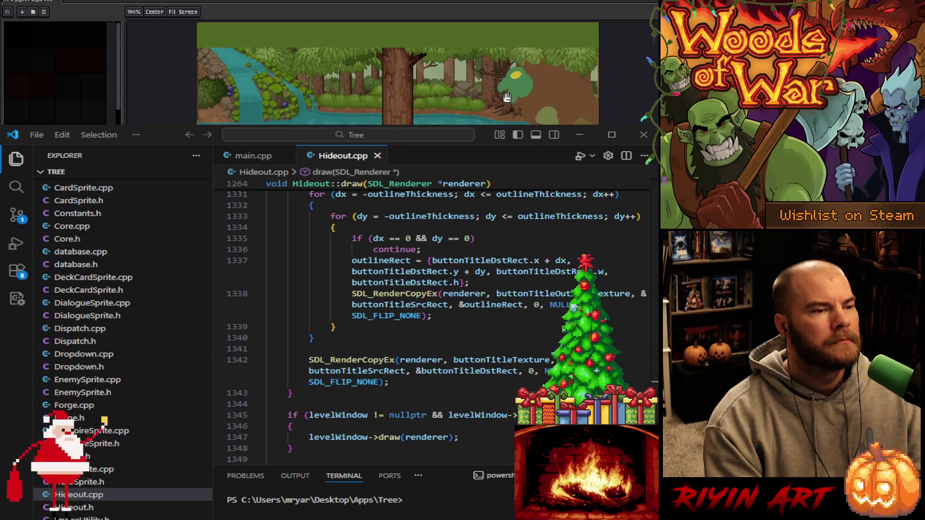
{"action": "mouse_move", "coordinate": [501, 93]}
{"action": "left_mouse_down"}
{"action": "mouse_move", "coordinate": [438, 64]}
{"action": "mouse_move", "coordinate": [481, 58]}
{"action": "left_mouse_up"}
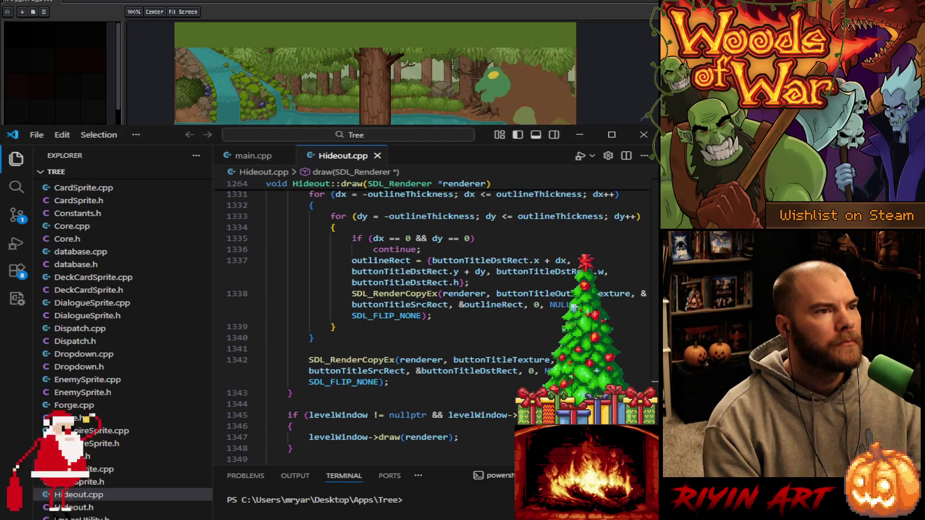
{"action": "left_click", "coordinate": [419, 332]}
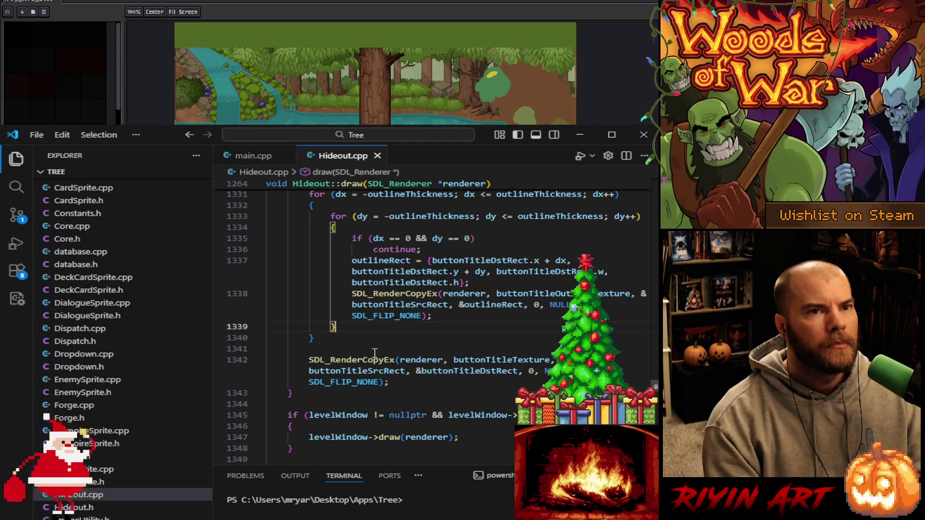
{"action": "left_click", "coordinate": [350, 341]}
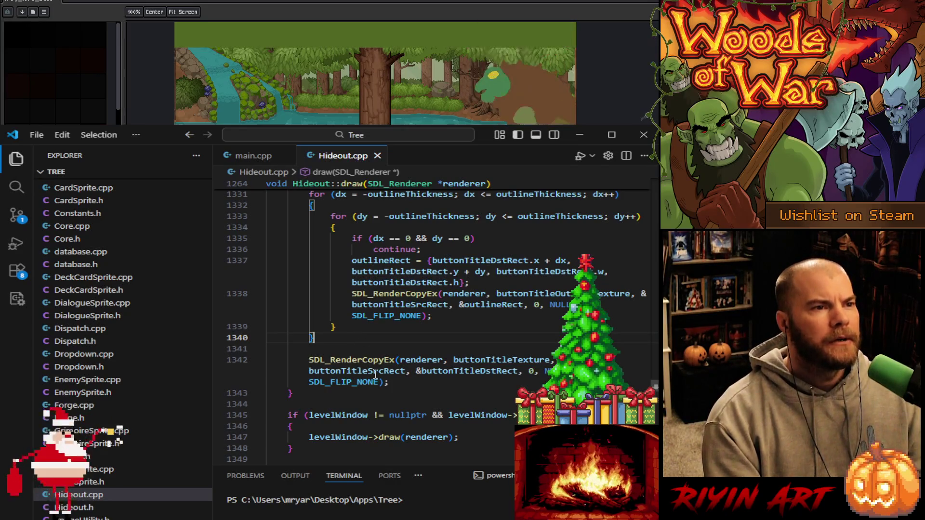
{"action": "mouse_move", "coordinate": [375, 375]}
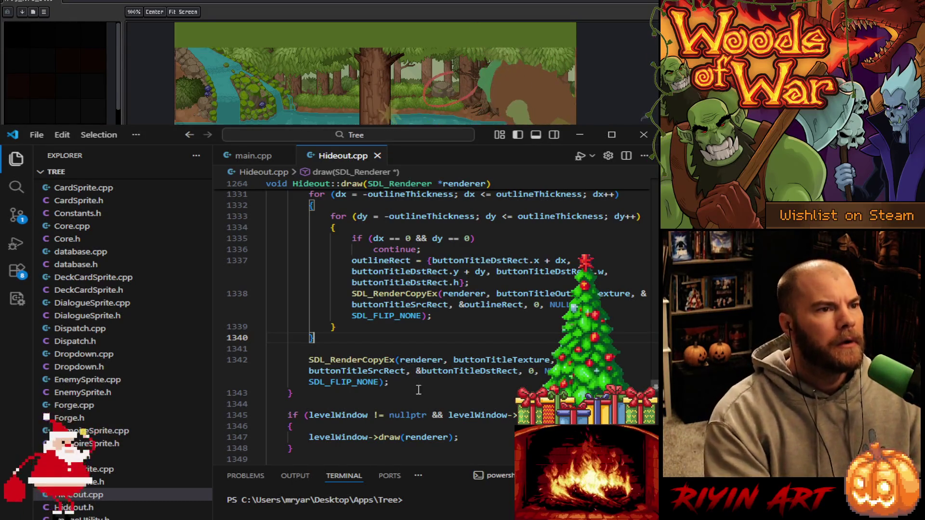
Hide the terminal panel and scroll Hideout.cpp up to the moveRectInsideCircle corner checks.
{"action": "scroll", "coordinate": [463, 369], "scroll_direction": "up", "scroll_amount": 3}
{"action": "scroll", "coordinate": [463, 370], "scroll_direction": "up", "scroll_amount": 9}
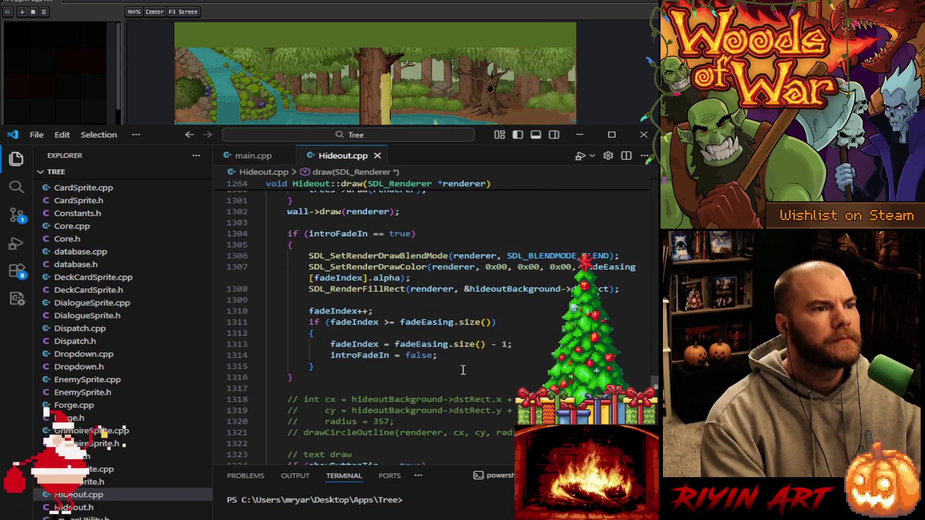
{"action": "scroll", "coordinate": [462, 369], "scroll_direction": "up", "scroll_amount": 5}
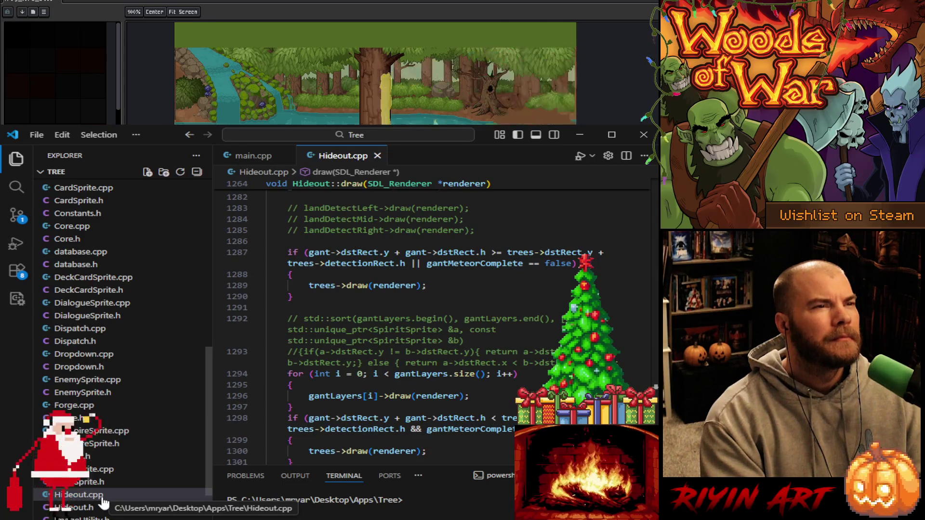
{"action": "scroll", "coordinate": [420, 336], "scroll_direction": "up", "scroll_amount": 10}
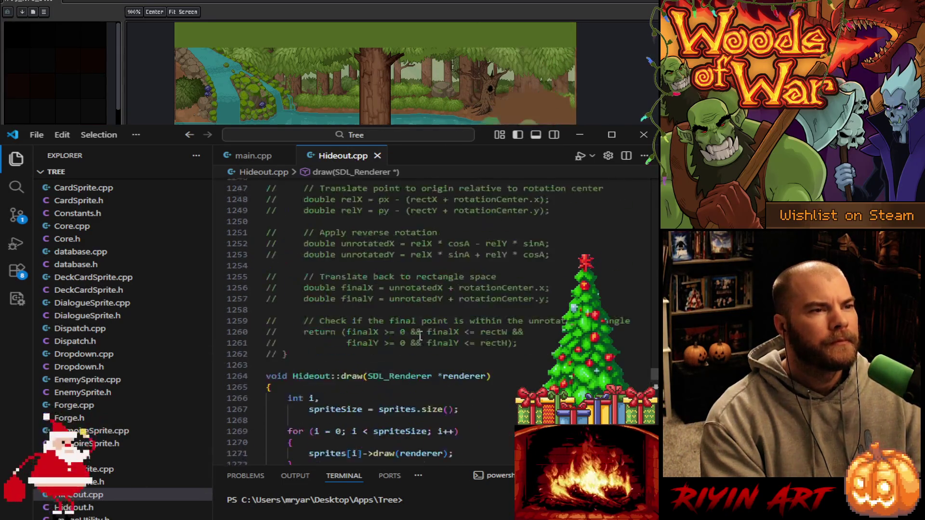
{"action": "scroll", "coordinate": [420, 336], "scroll_direction": "up", "scroll_amount": 4}
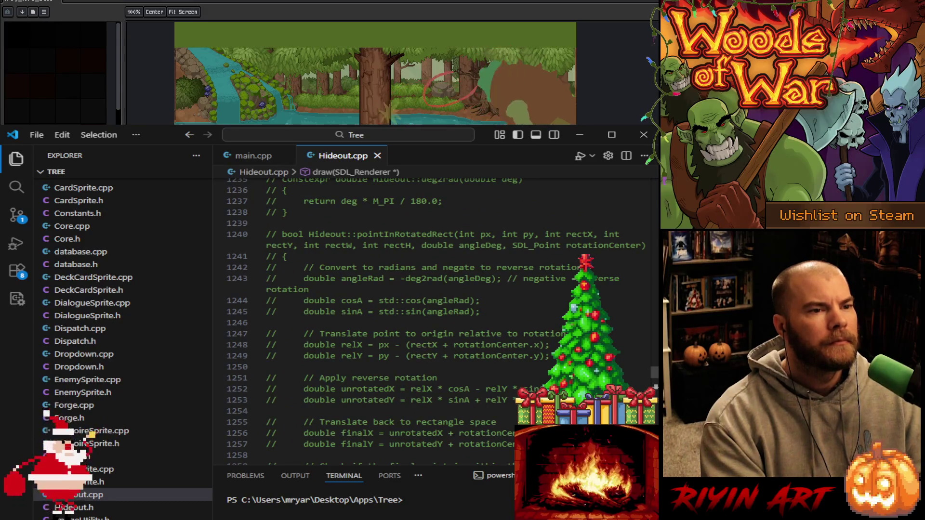
{"action": "key", "text": "ctrl+j"}
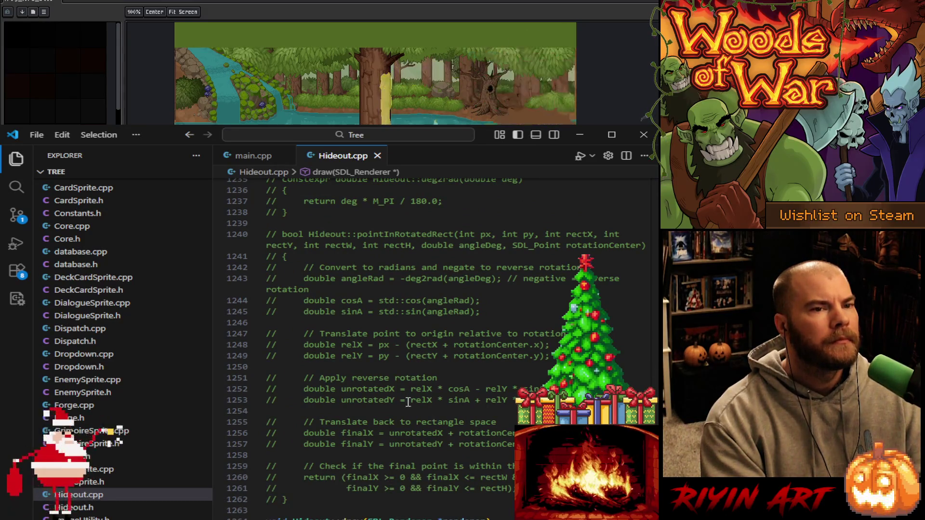
{"action": "scroll", "coordinate": [395, 438], "scroll_direction": "up", "scroll_amount": 13}
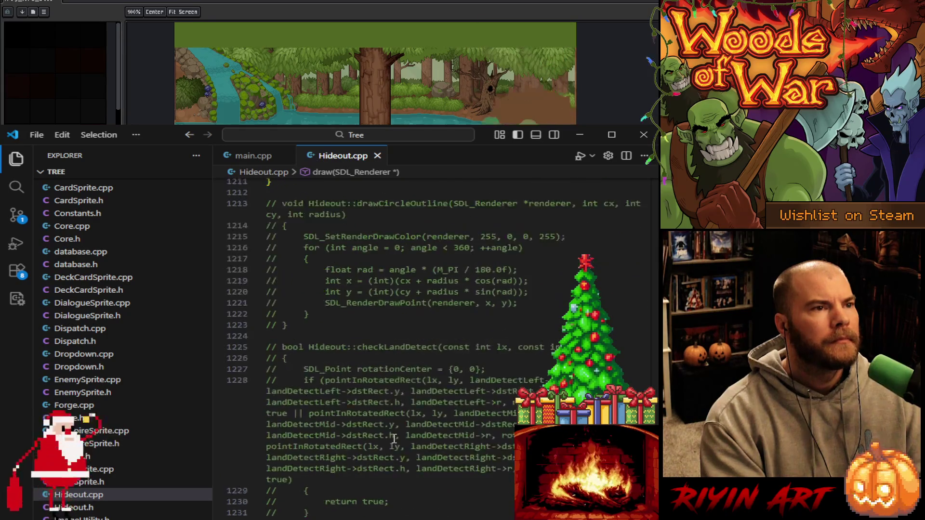
{"action": "scroll", "coordinate": [398, 436], "scroll_direction": "up", "scroll_amount": 20}
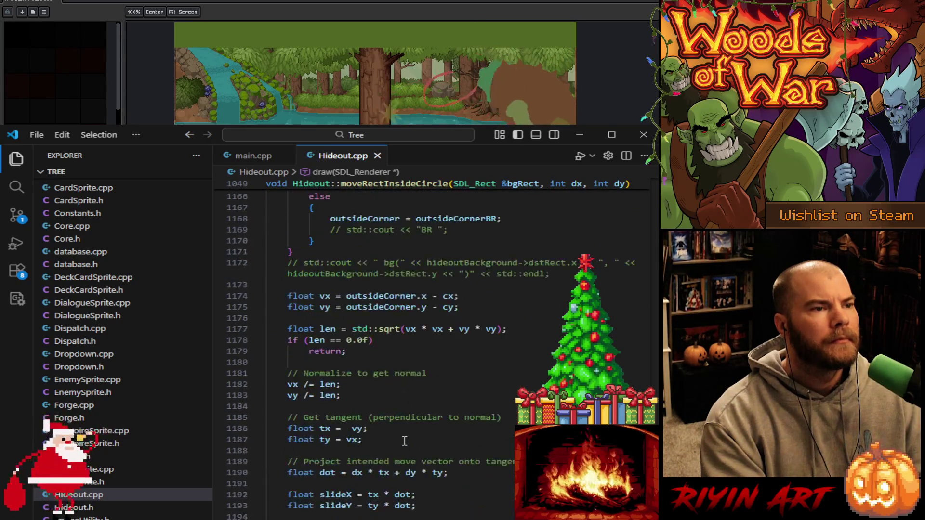
{"action": "scroll", "coordinate": [405, 440], "scroll_direction": "up", "scroll_amount": 18}
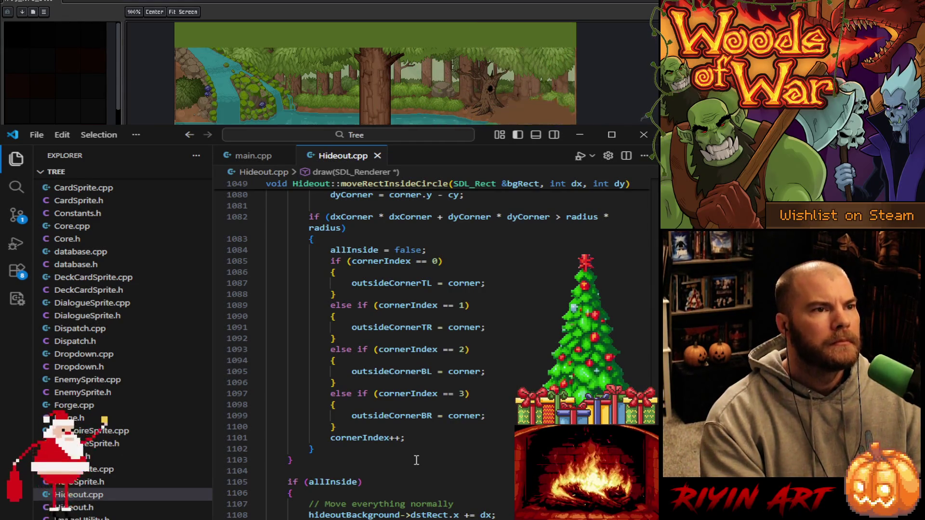
{"action": "scroll", "coordinate": [417, 460], "scroll_direction": "down", "scroll_amount": 1}
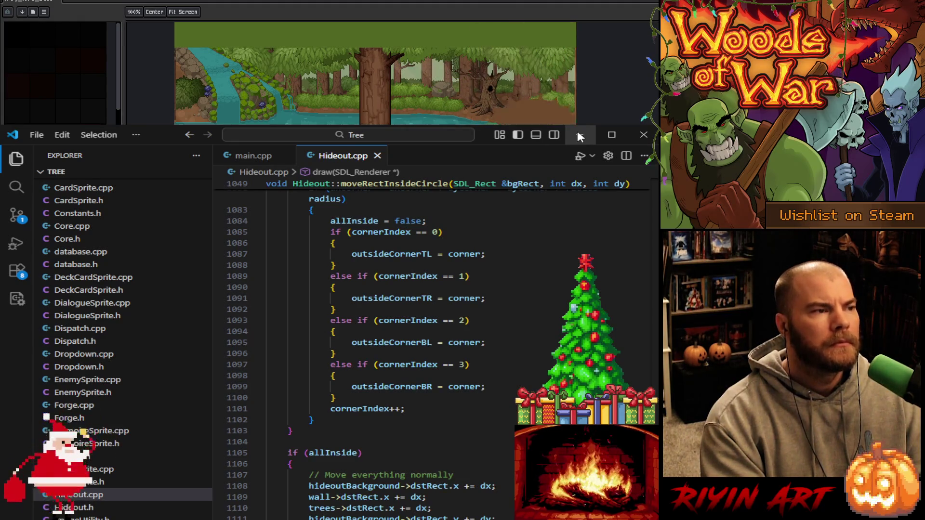
{"action": "left_click", "coordinate": [579, 135]}
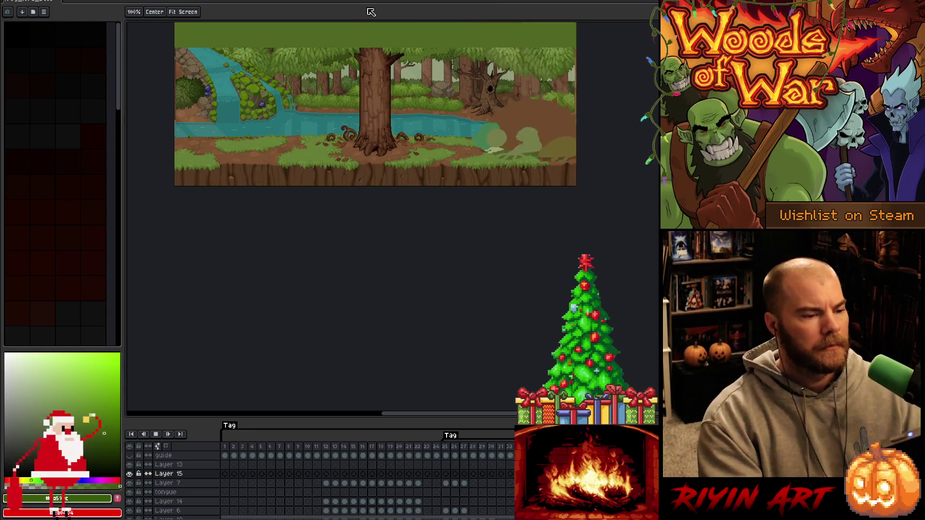
Stop the frog animation playback on frame 24.
{"action": "scroll", "coordinate": [296, 131], "scroll_direction": "up", "scroll_amount": 1}
{"action": "scroll", "coordinate": [295, 128], "scroll_direction": "down", "scroll_amount": 2}
{"action": "scroll", "coordinate": [294, 126], "scroll_direction": "up", "scroll_amount": 2}
{"action": "scroll", "coordinate": [293, 123], "scroll_direction": "down", "scroll_amount": 1}
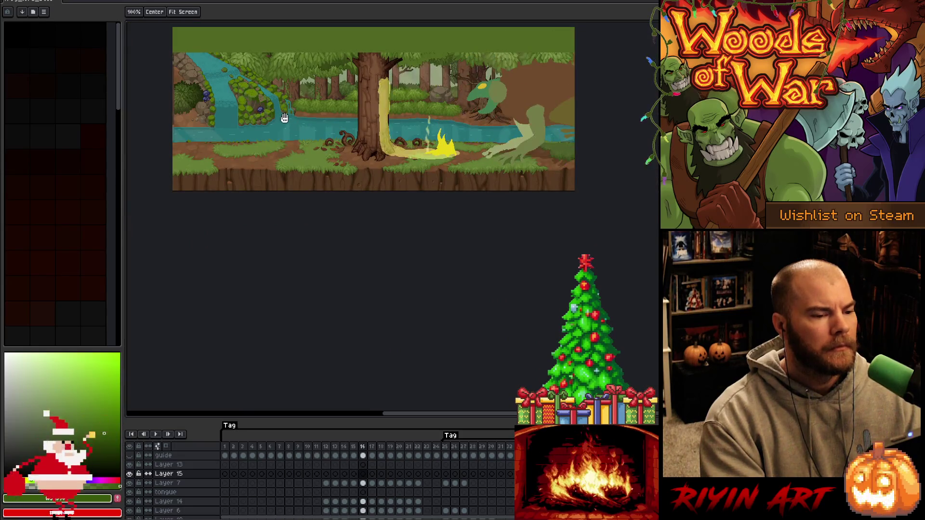
{"action": "key", "text": "Return"}
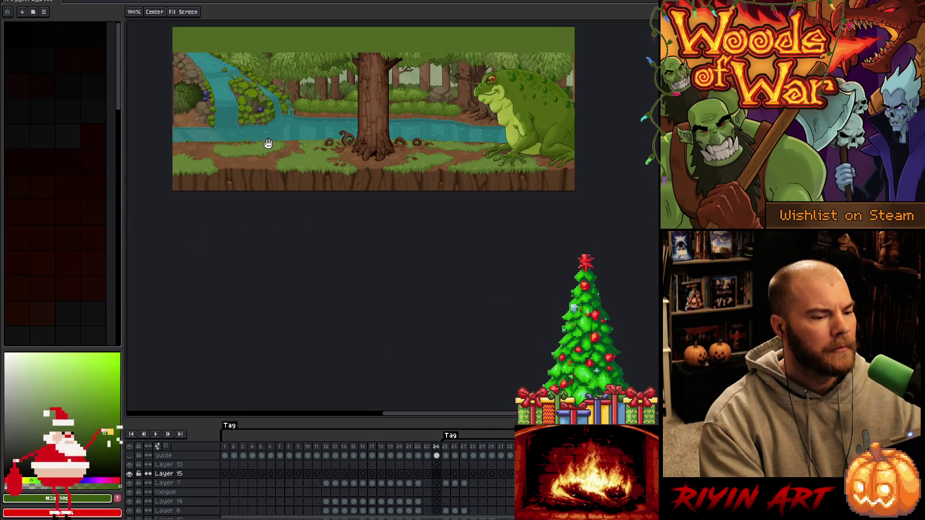
Open home_v46.aseprite through the File > Open dialog.
{"action": "left_click", "coordinate": [10, 3]}
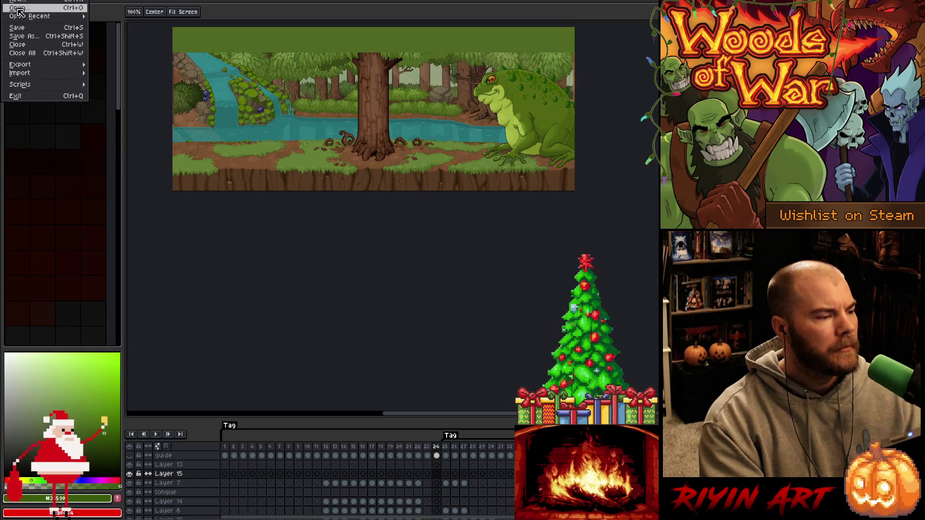
{"action": "left_click", "coordinate": [19, 13]}
{"action": "scroll", "coordinate": [261, 273], "scroll_direction": "down", "scroll_amount": 15}
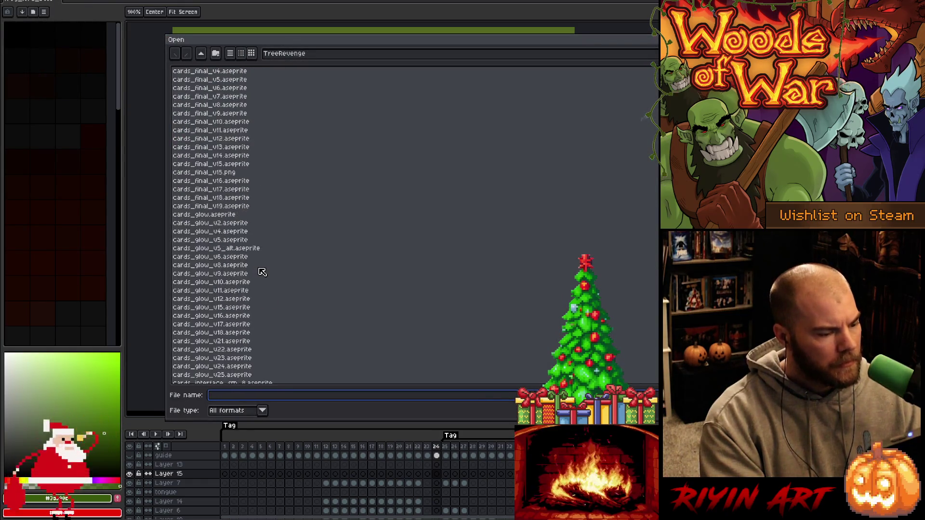
{"action": "scroll", "coordinate": [263, 274], "scroll_direction": "down", "scroll_amount": 20}
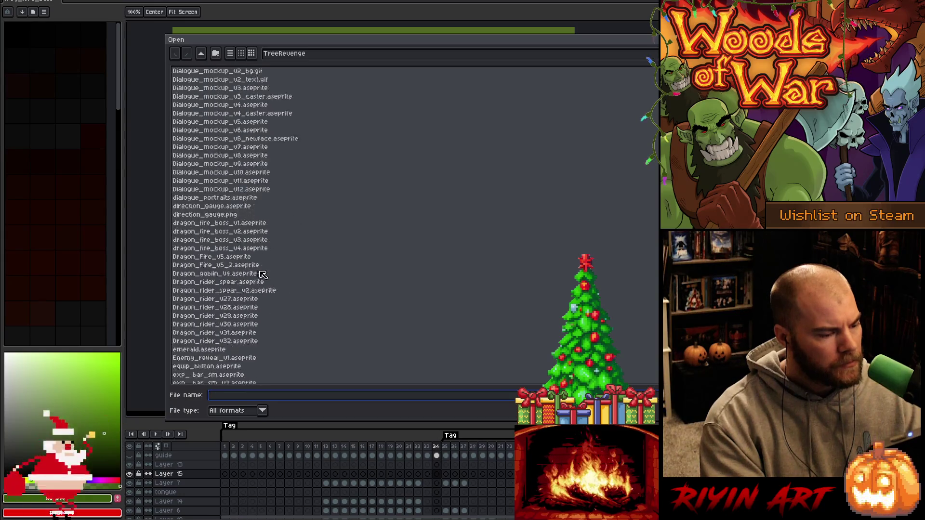
{"action": "scroll", "coordinate": [264, 274], "scroll_direction": "down", "scroll_amount": 20}
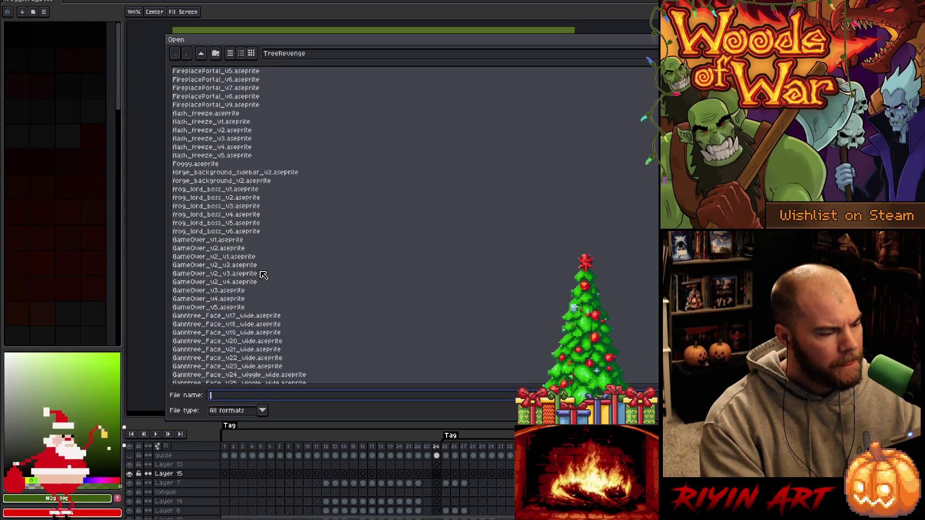
{"action": "scroll", "coordinate": [272, 273], "scroll_direction": "down", "scroll_amount": 5}
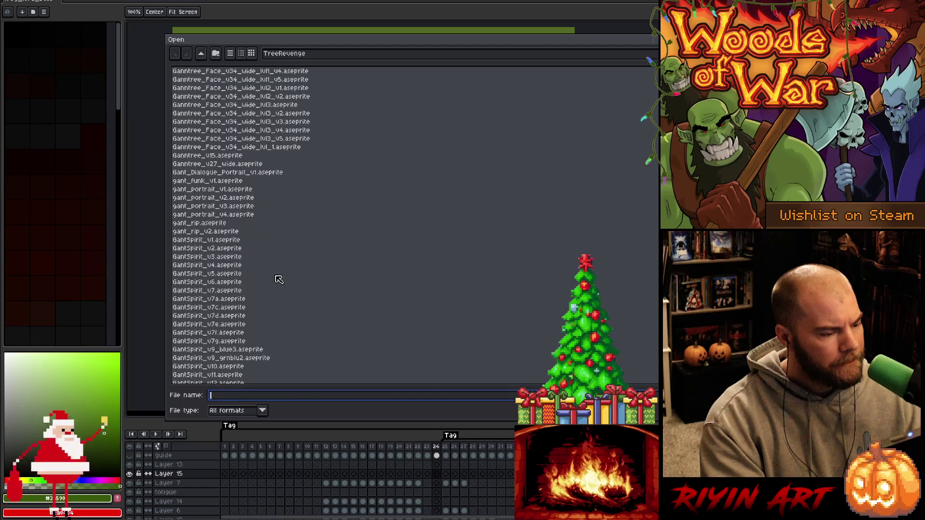
{"action": "scroll", "coordinate": [282, 280], "scroll_direction": "down", "scroll_amount": 20}
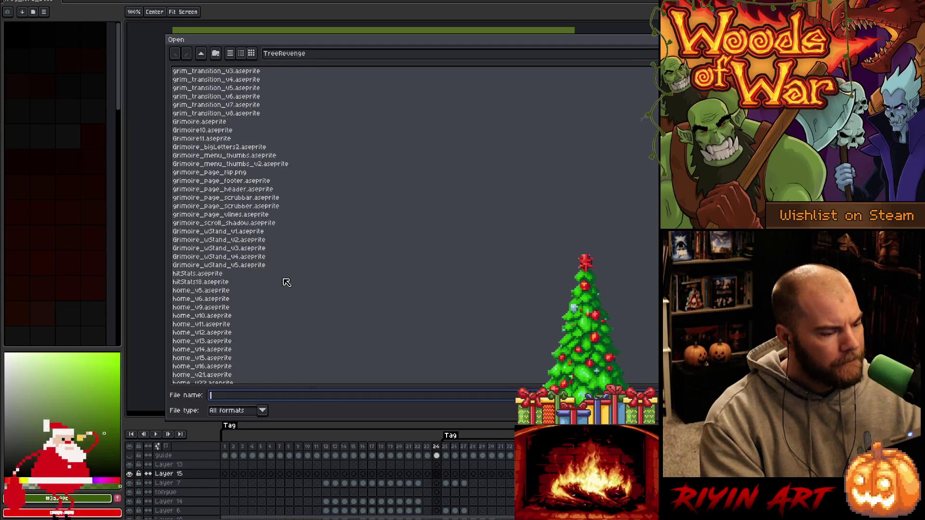
{"action": "scroll", "coordinate": [287, 283], "scroll_direction": "down", "scroll_amount": 7}
{"action": "scroll", "coordinate": [287, 283], "scroll_direction": "down", "scroll_amount": 4}
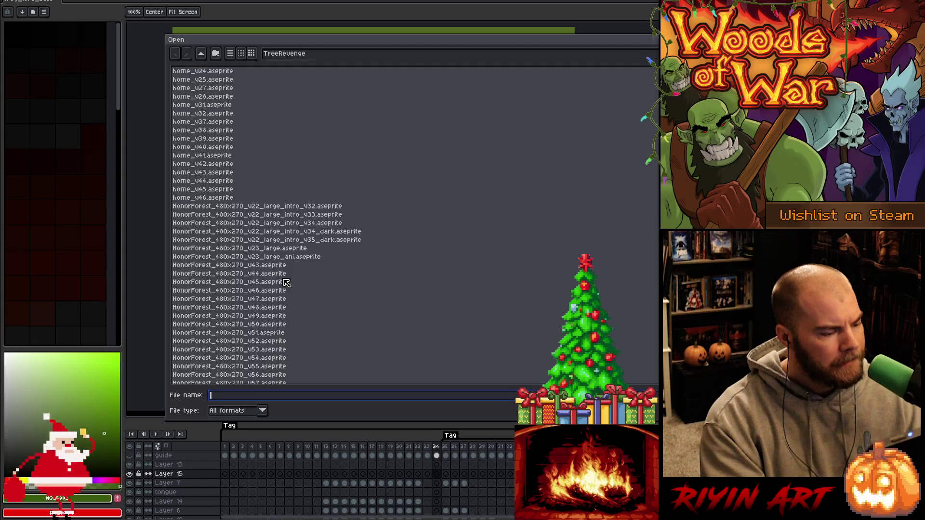
{"action": "left_click", "coordinate": [213, 198]}
{"action": "key", "text": "Return"}
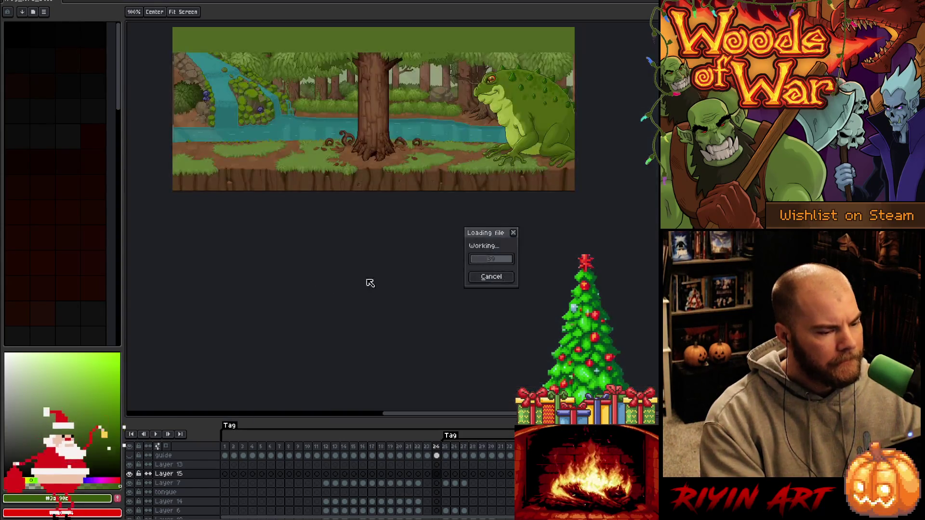
{"action": "scroll", "coordinate": [592, 182], "scroll_direction": "up", "scroll_amount": 3}
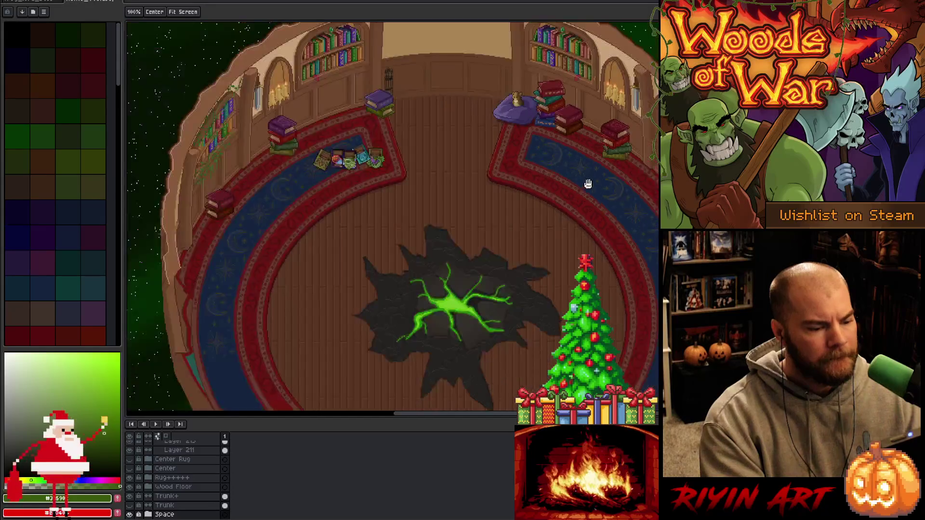
Briefly hide and restore the starry Space background layer.
{"action": "scroll", "coordinate": [402, 255], "scroll_direction": "down", "scroll_amount": 1}
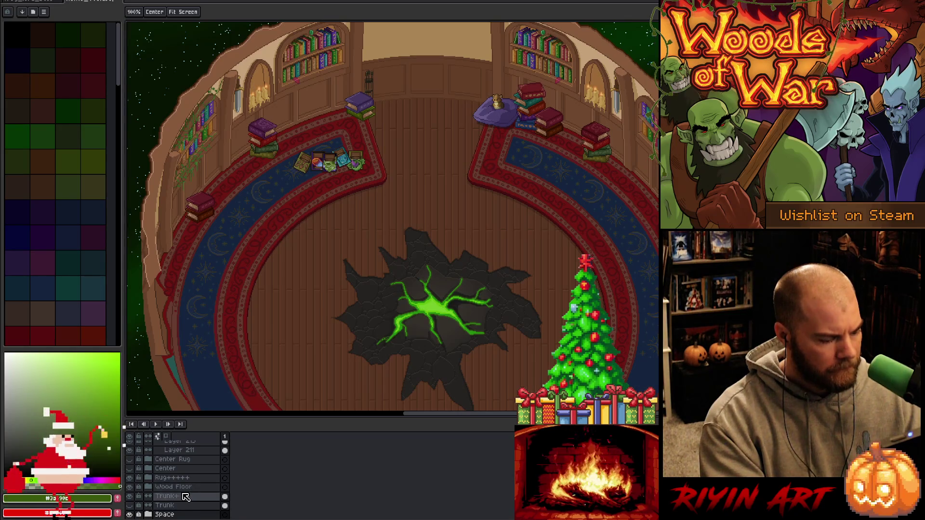
{"action": "left_click", "coordinate": [133, 515]}
{"action": "left_click", "coordinate": [133, 515]}
{"action": "left_click", "coordinate": [133, 515]}
{"action": "left_click", "coordinate": [133, 515]}
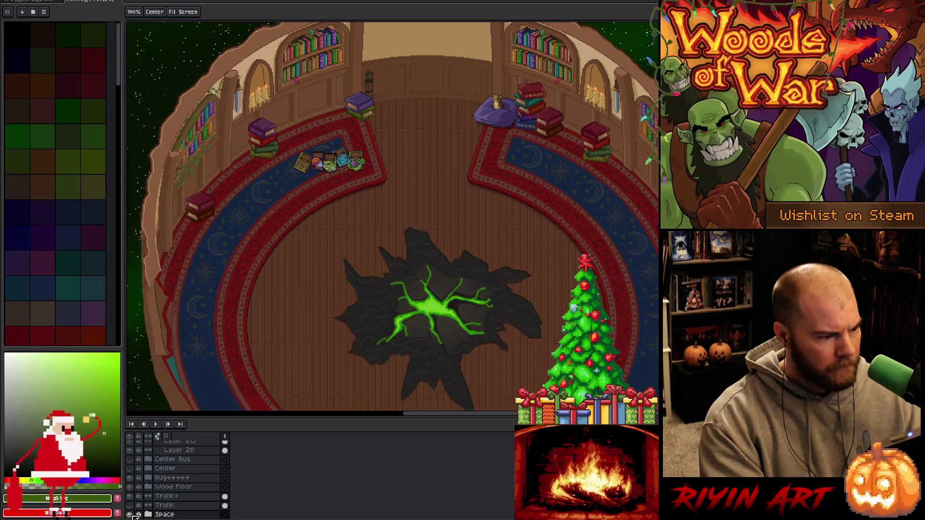
Bring up the Open dialog showing the TreeRevenge folder's files.
{"action": "scroll", "coordinate": [168, 488], "scroll_direction": "up", "scroll_amount": 5}
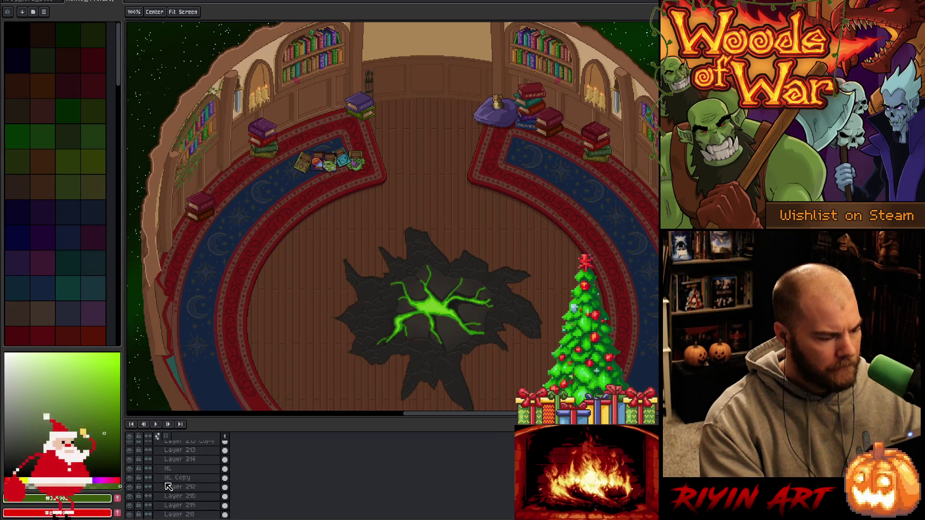
{"action": "scroll", "coordinate": [168, 487], "scroll_direction": "up", "scroll_amount": 8}
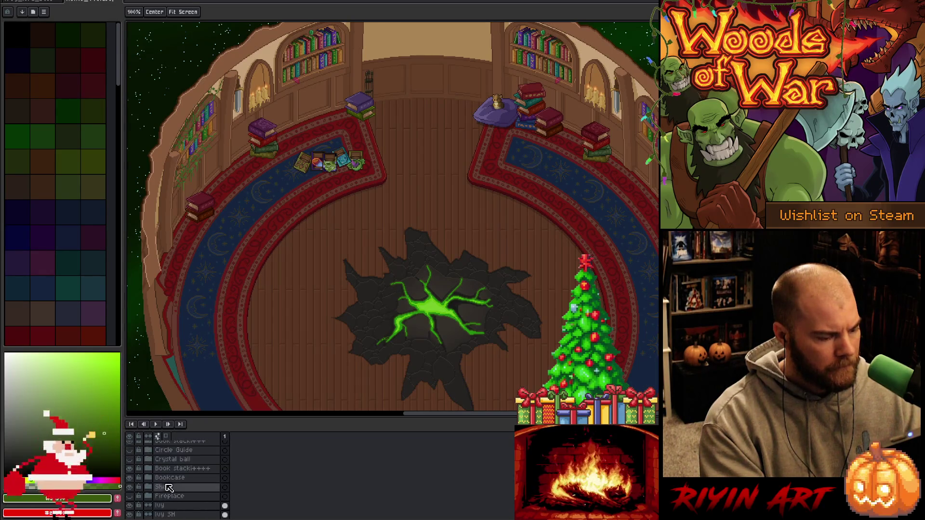
{"action": "scroll", "coordinate": [168, 488], "scroll_direction": "up", "scroll_amount": 8}
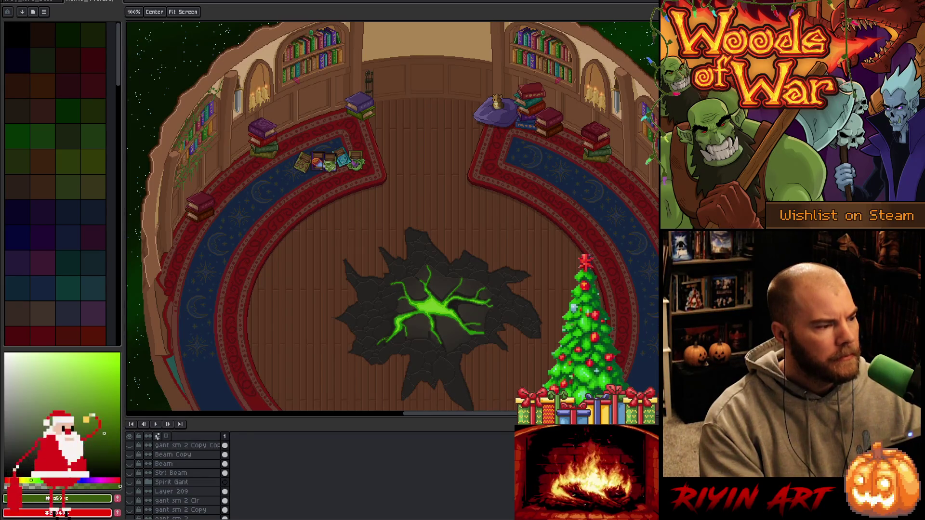
{"action": "left_click", "coordinate": [9, 1]}
{"action": "left_click", "coordinate": [24, 14]}
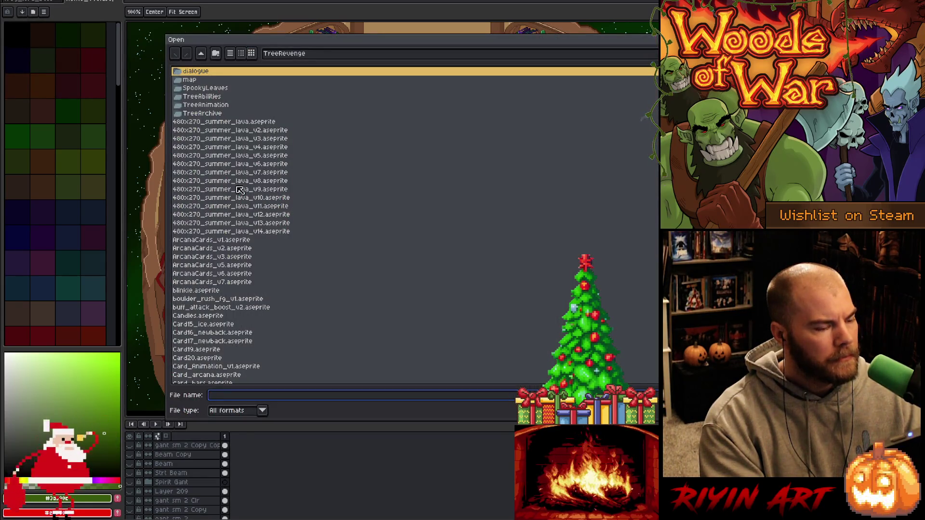
Open home.png from the hideout folder inside the pinned images location.
{"action": "left_click", "coordinate": [289, 54]}
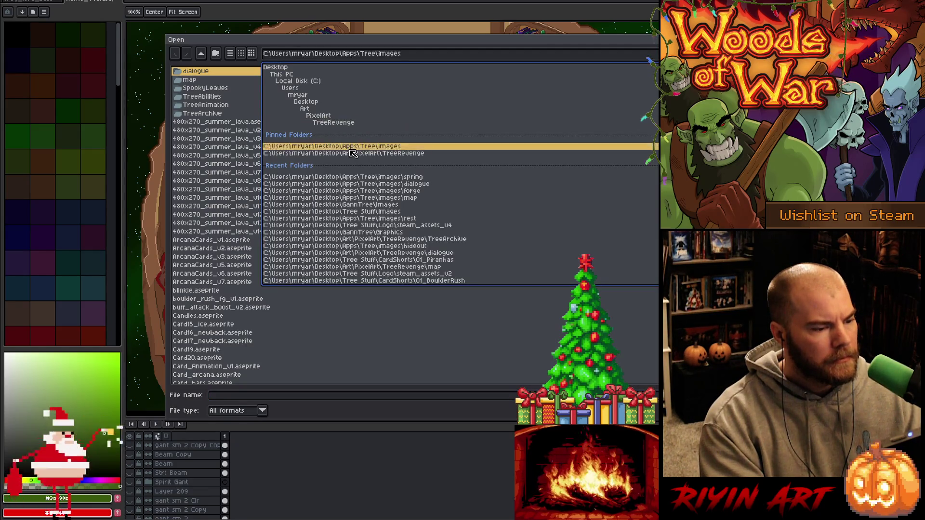
{"action": "left_click", "coordinate": [351, 146]}
{"action": "double_click", "coordinate": [193, 96]}
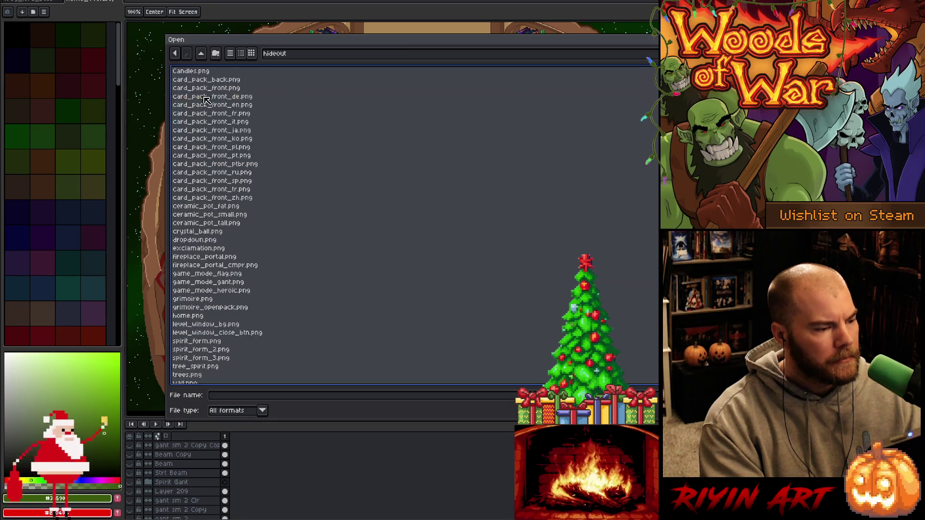
{"action": "scroll", "coordinate": [231, 155], "scroll_direction": "down", "scroll_amount": 3}
{"action": "double_click", "coordinate": [193, 313]}
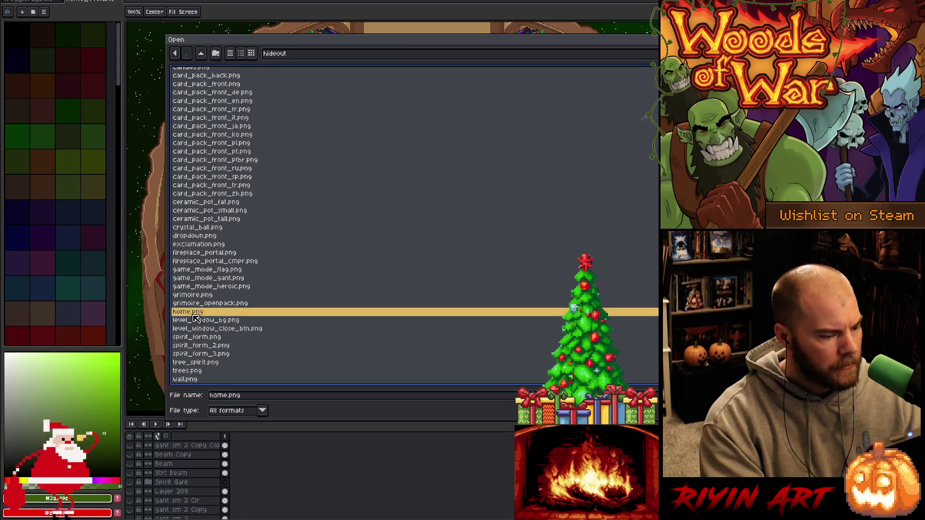
{"action": "scroll", "coordinate": [537, 225], "scroll_direction": "up", "scroll_amount": 3}
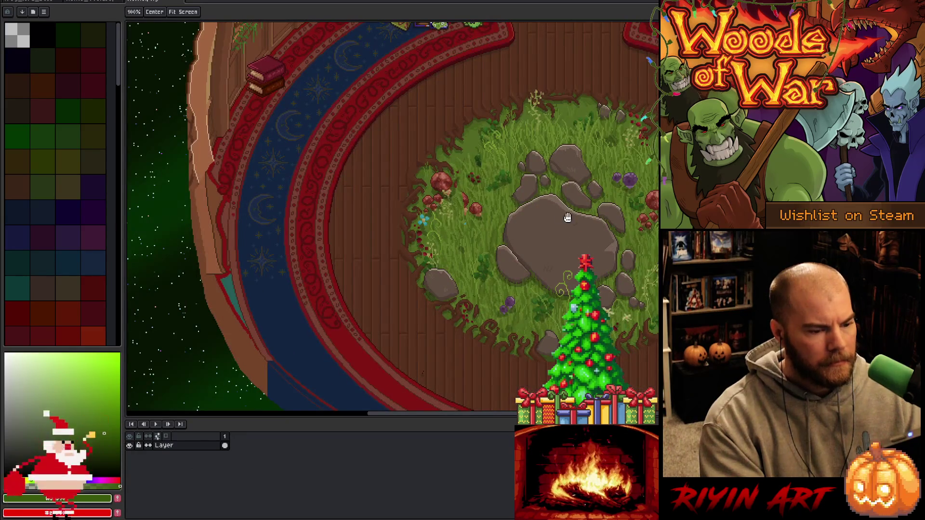
{"action": "scroll", "coordinate": [412, 292], "scroll_direction": "down", "scroll_amount": 3}
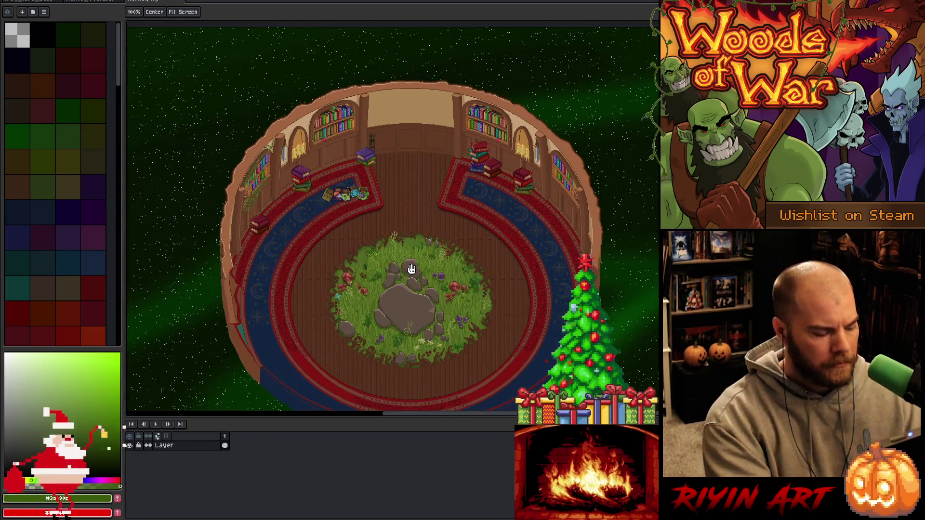
Switch back to the home_v46 room artwork document.
{"action": "left_click", "coordinate": [89, 2]}
{"action": "scroll", "coordinate": [194, 454], "scroll_direction": "up", "scroll_amount": 10}
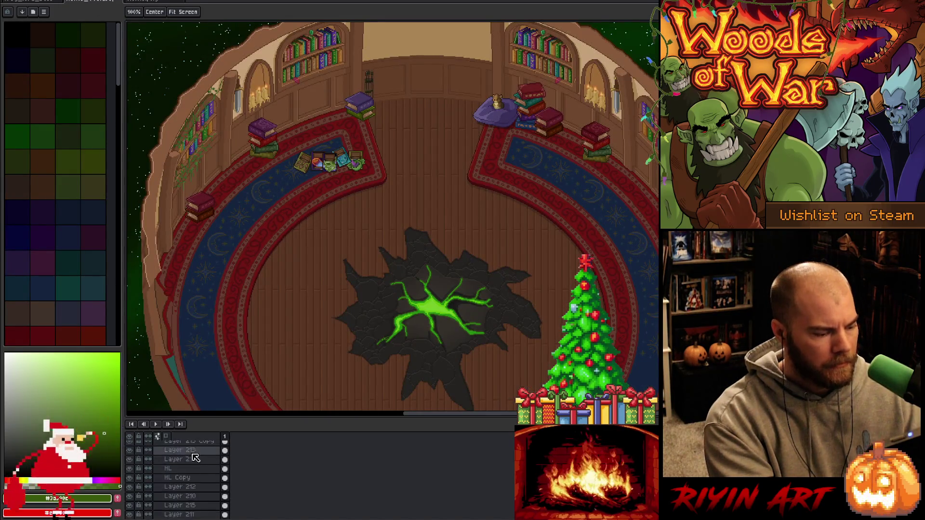
{"action": "scroll", "coordinate": [195, 454], "scroll_direction": "up", "scroll_amount": 5}
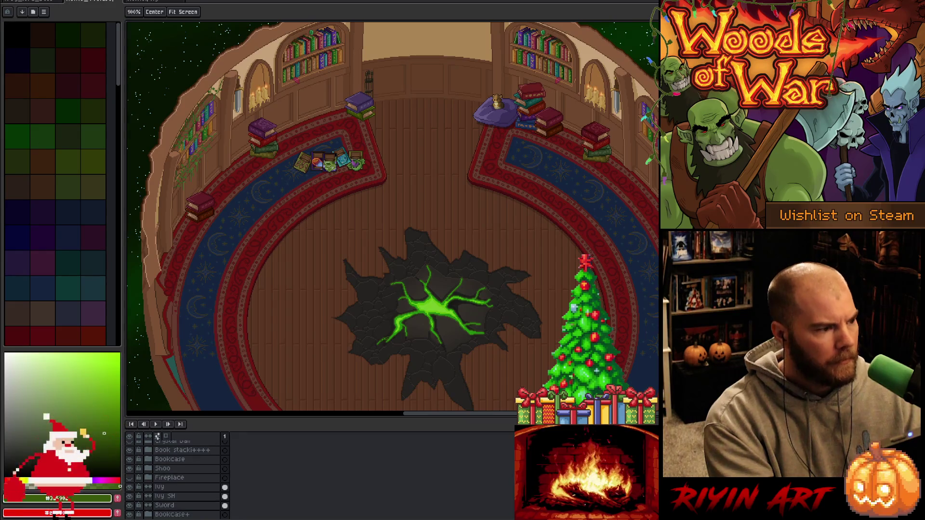
{"action": "left_click", "coordinate": [10, 1]}
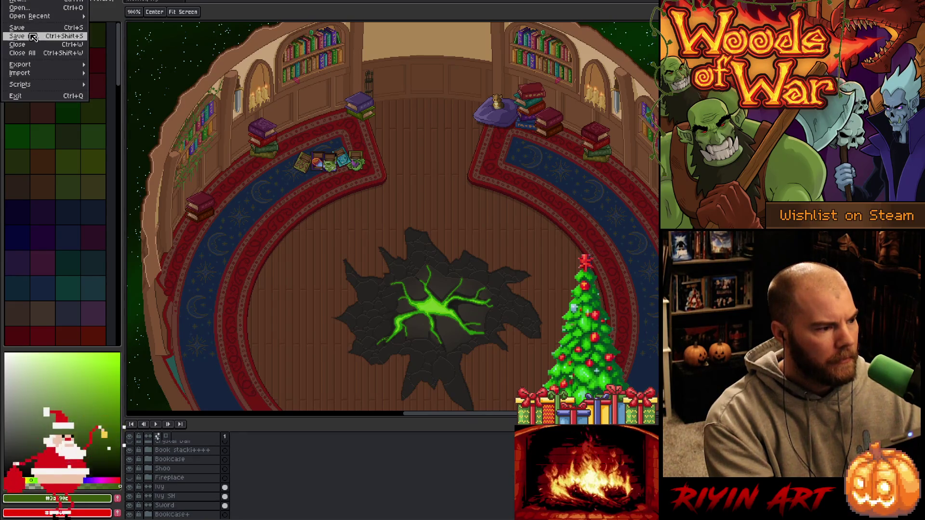
Save the room artwork as home_v47.aseprite in the TreeRevenge folder.
{"action": "left_click", "coordinate": [33, 37]}
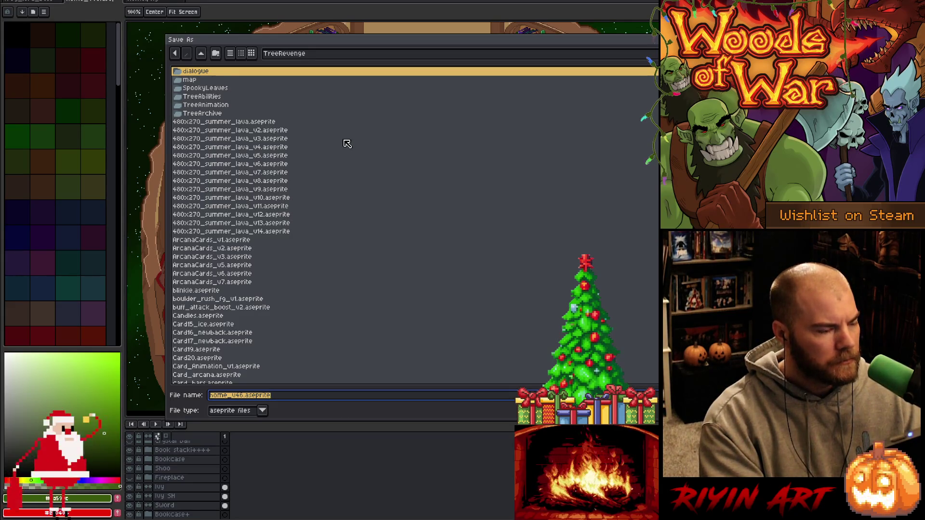
{"action": "left_click", "coordinate": [239, 396]}
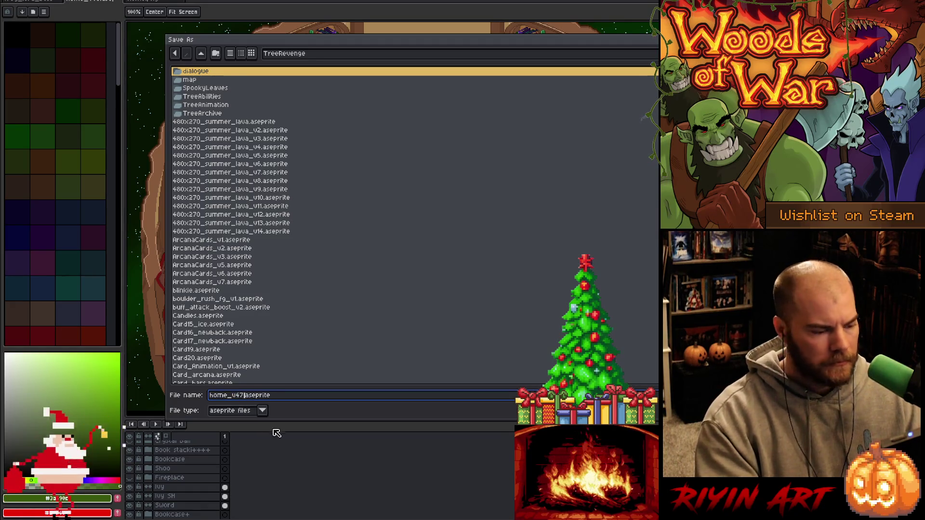
{"action": "key", "text": "Return"}
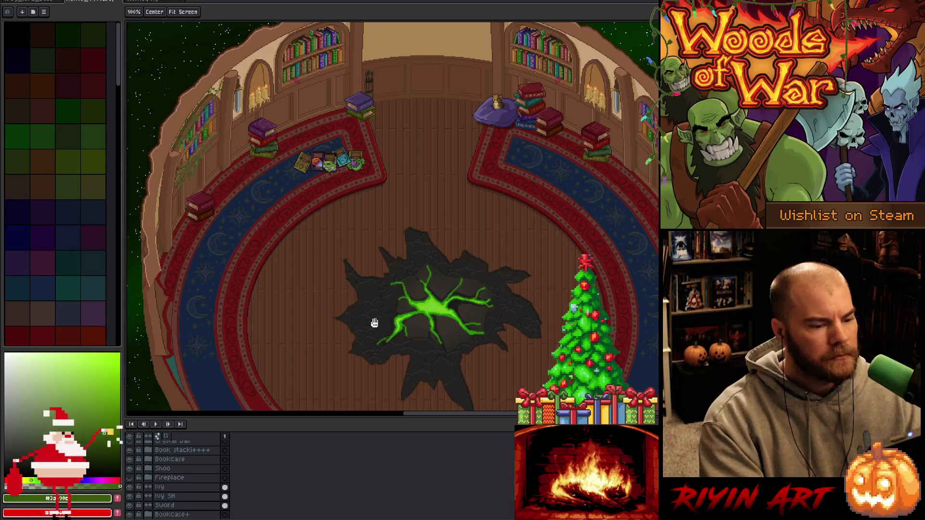
Paste the grass-and-rock clearing onto a new top layer, commit it and deselect.
{"action": "scroll", "coordinate": [176, 487], "scroll_direction": "up", "scroll_amount": 10}
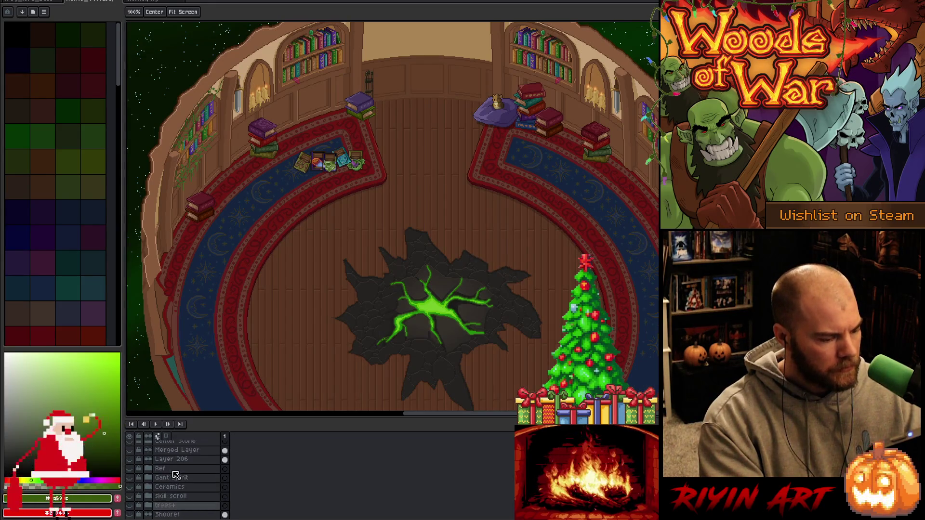
{"action": "scroll", "coordinate": [175, 474], "scroll_direction": "up", "scroll_amount": 5}
{"action": "left_click", "coordinate": [170, 446]}
{"action": "key", "text": "shift+n"}
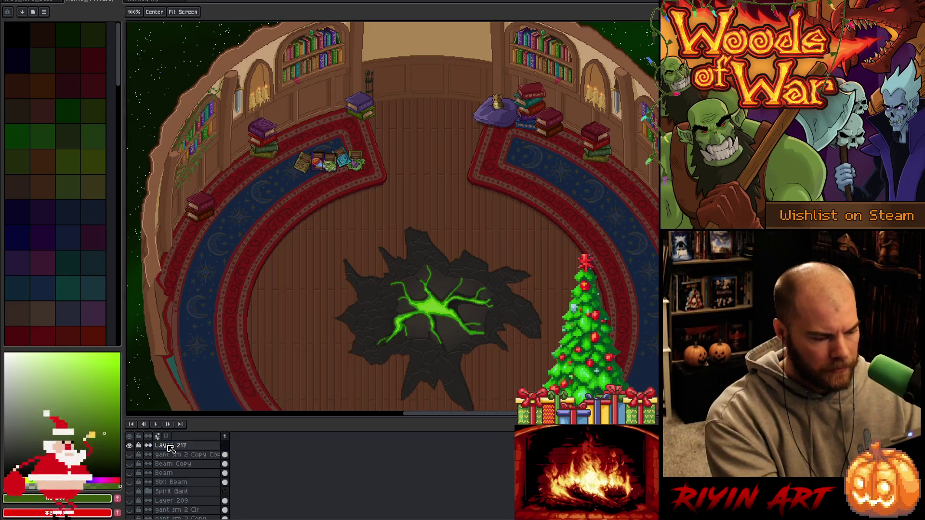
{"action": "key", "text": "ctrl+v"}
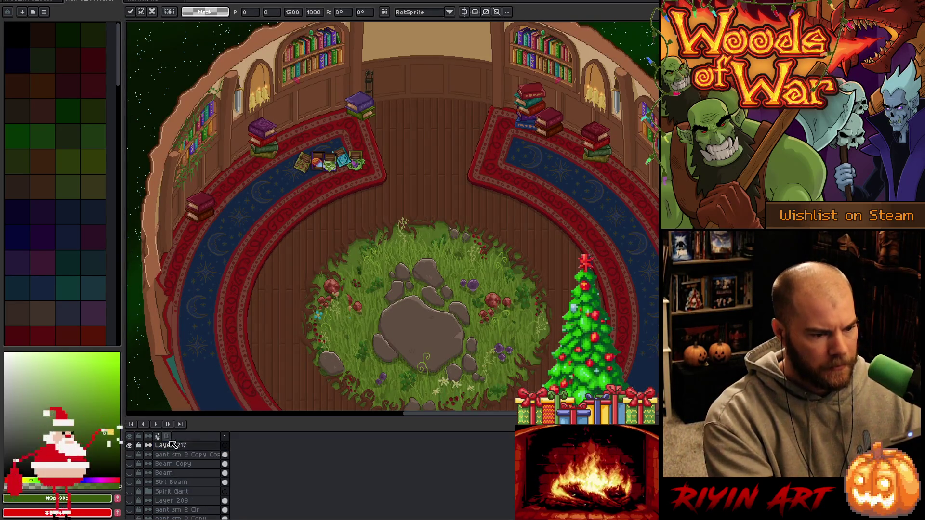
{"action": "scroll", "coordinate": [266, 284], "scroll_direction": "down", "scroll_amount": 1}
{"action": "mouse_move", "coordinate": [288, 232]}
{"action": "left_mouse_down"}
{"action": "mouse_move", "coordinate": [357, 232]}
{"action": "mouse_move", "coordinate": [370, 242]}
{"action": "left_mouse_up"}
{"action": "left_click", "coordinate": [188, 445]}
{"action": "key", "text": "ctrl+d"}
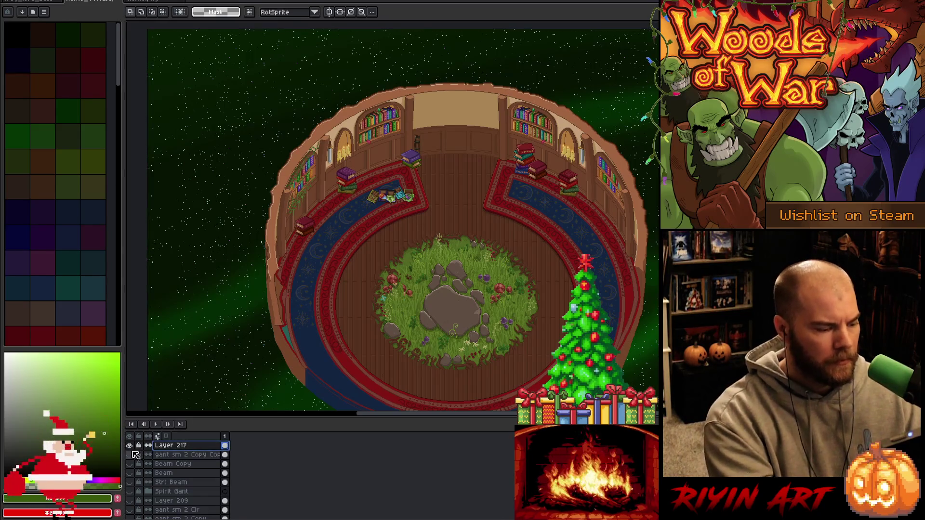
Toggle Layer 217 repeatedly to compare grass versus crack, leaving it hidden.
{"action": "left_click", "coordinate": [131, 446]}
{"action": "left_click", "coordinate": [130, 447]}
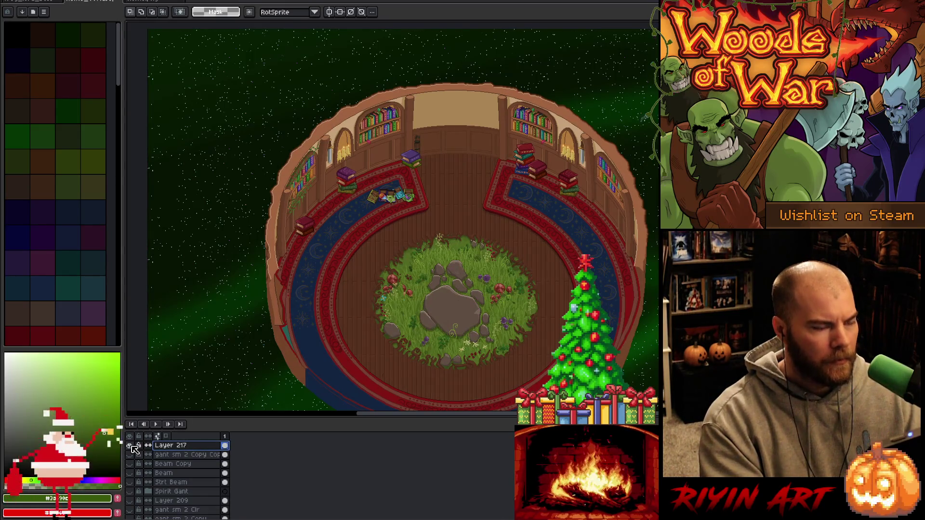
{"action": "left_click", "coordinate": [131, 447]}
{"action": "left_click", "coordinate": [131, 447]}
{"action": "left_click", "coordinate": [131, 446]}
{"action": "left_click", "coordinate": [131, 447]}
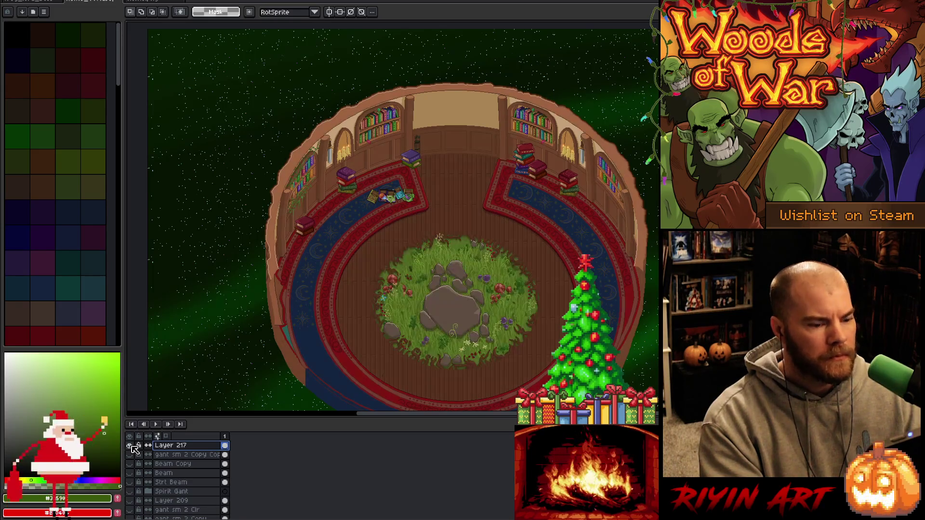
{"action": "left_click", "coordinate": [131, 446]}
{"action": "left_click", "coordinate": [131, 446]}
{"action": "left_click", "coordinate": [131, 447]}
{"action": "left_click", "coordinate": [131, 446]}
{"action": "left_click", "coordinate": [131, 447]}
{"action": "left_click", "coordinate": [131, 447]}
{"action": "left_click", "coordinate": [131, 446]}
{"action": "left_click", "coordinate": [131, 447]}
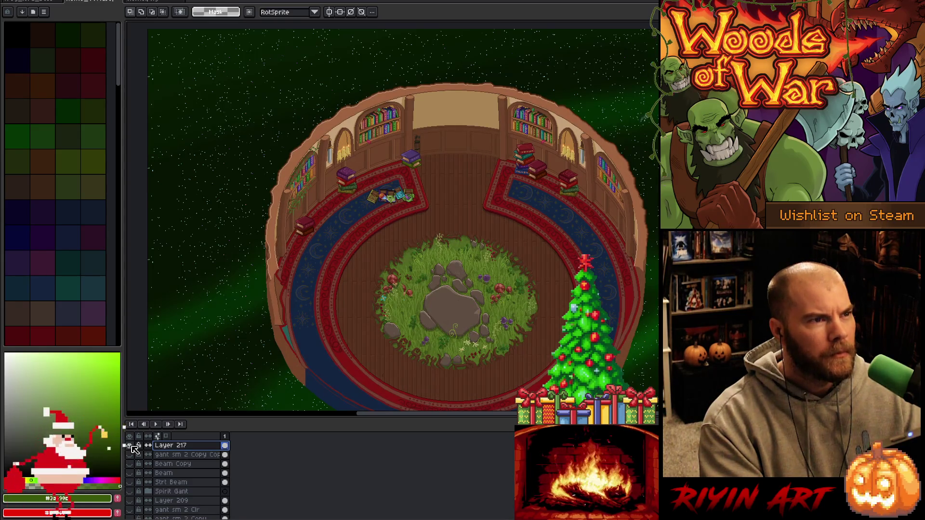
{"action": "left_click", "coordinate": [131, 446]}
{"action": "left_click", "coordinate": [131, 446]}
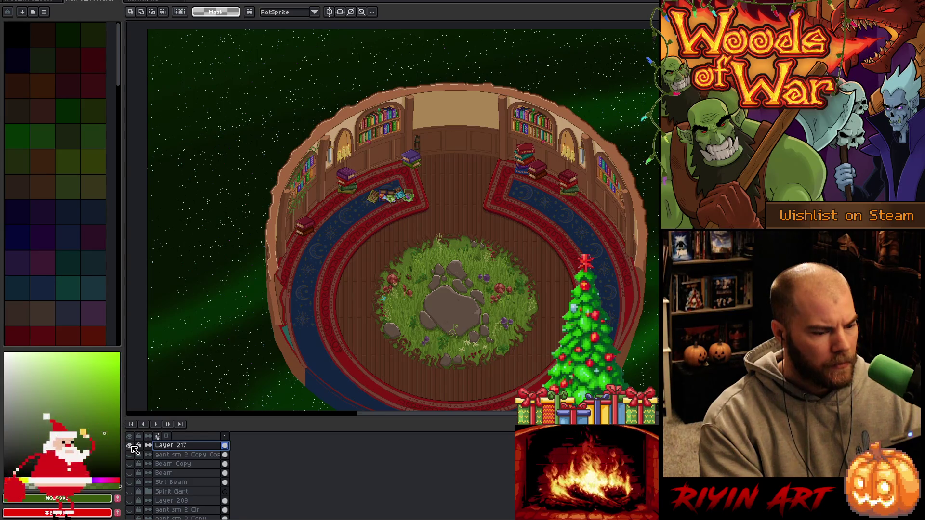
{"action": "left_click", "coordinate": [131, 446]}
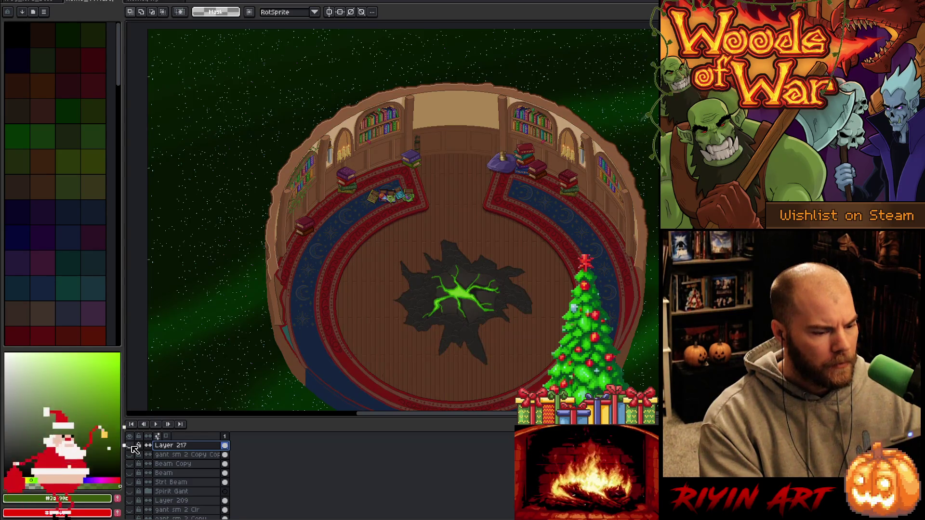
Briefly show and then hide the Grumps tree character layer.
{"action": "scroll", "coordinate": [170, 479], "scroll_direction": "down", "scroll_amount": 2}
{"action": "scroll", "coordinate": [193, 482], "scroll_direction": "down", "scroll_amount": 3}
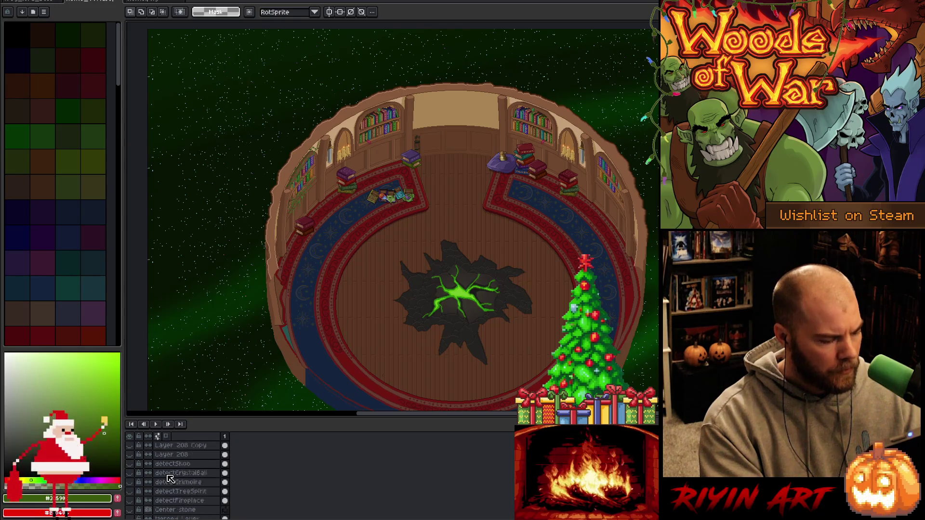
{"action": "scroll", "coordinate": [197, 493], "scroll_direction": "down", "scroll_amount": 3}
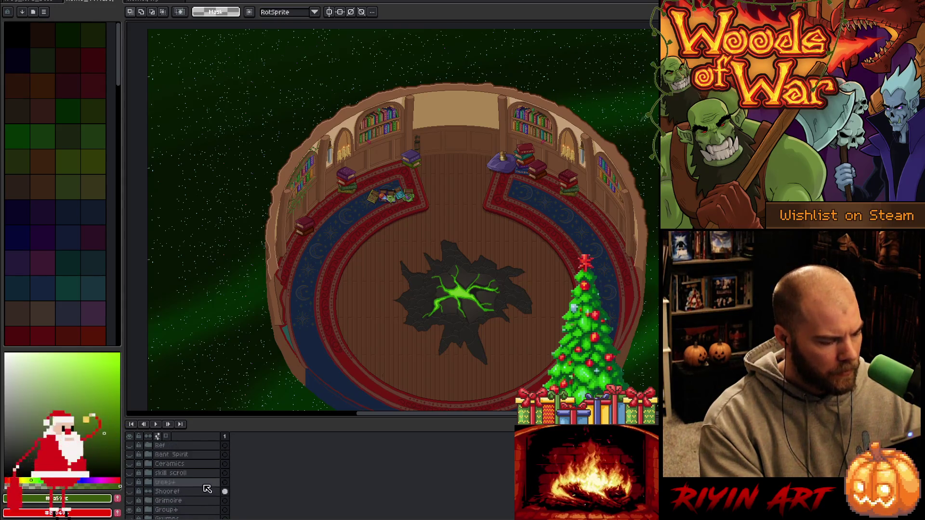
{"action": "scroll", "coordinate": [173, 483], "scroll_direction": "down", "scroll_amount": 3}
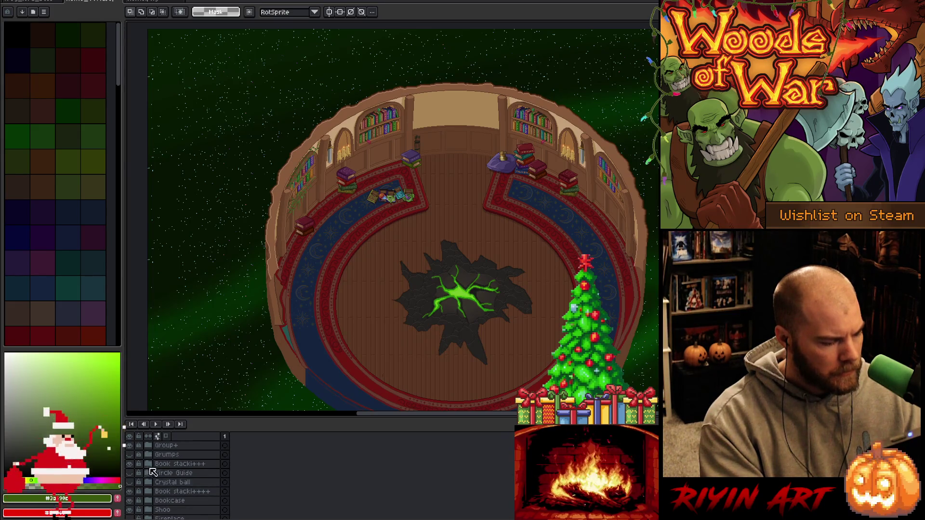
{"action": "left_click", "coordinate": [130, 457]}
{"action": "left_click", "coordinate": [130, 457]}
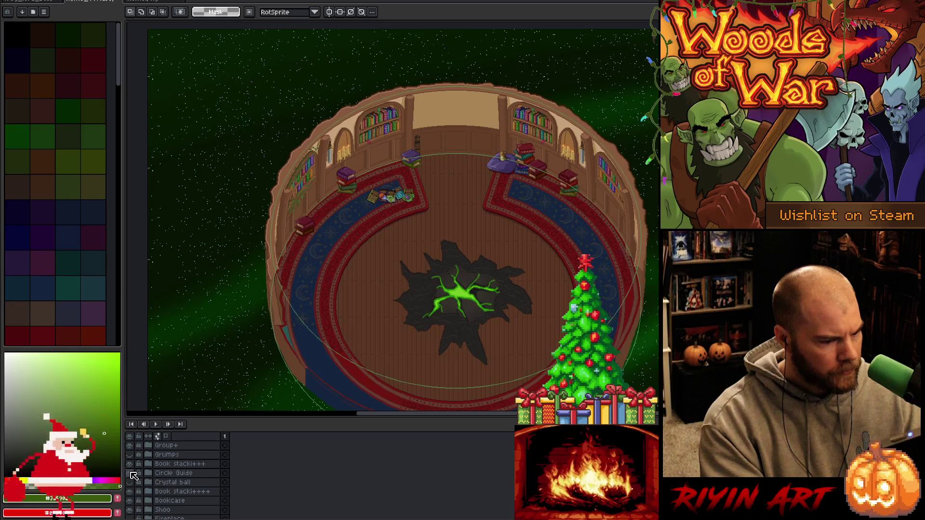
Show the Fireplace layer and expand its group with the Move tool active.
{"action": "scroll", "coordinate": [149, 485], "scroll_direction": "down", "scroll_amount": 5}
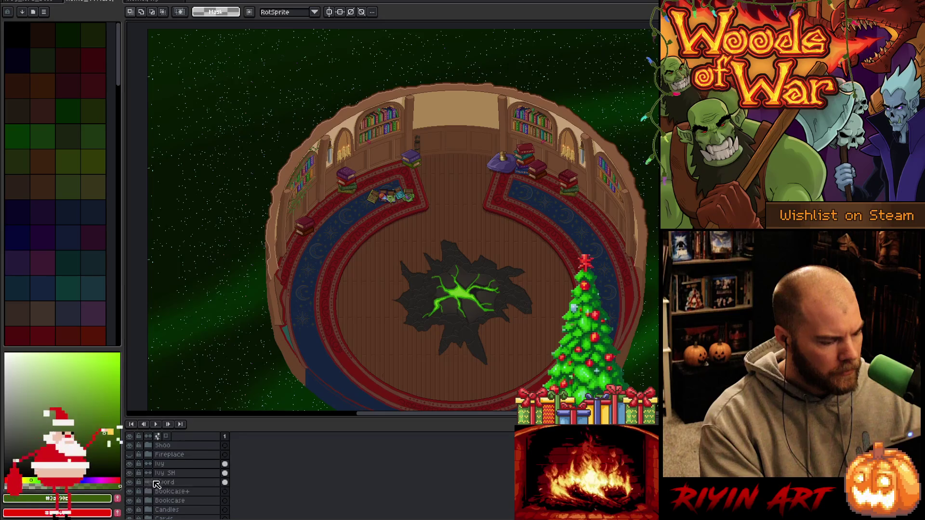
{"action": "left_click", "coordinate": [130, 454]}
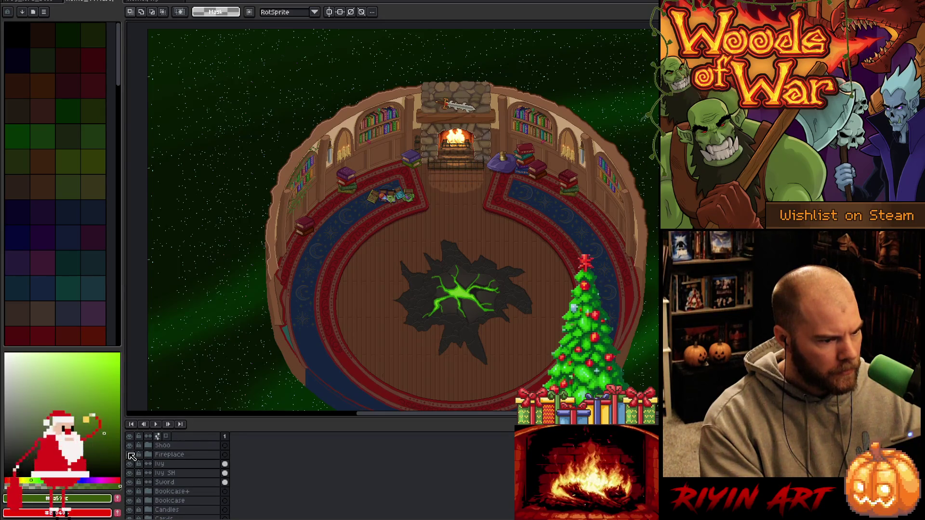
{"action": "scroll", "coordinate": [169, 470], "scroll_direction": "down", "scroll_amount": 2}
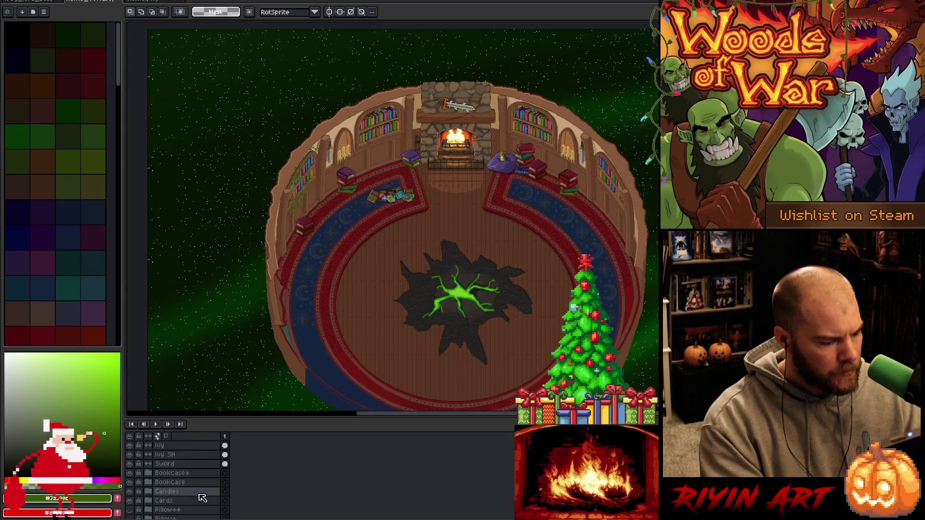
{"action": "scroll", "coordinate": [180, 475], "scroll_direction": "down", "scroll_amount": 1}
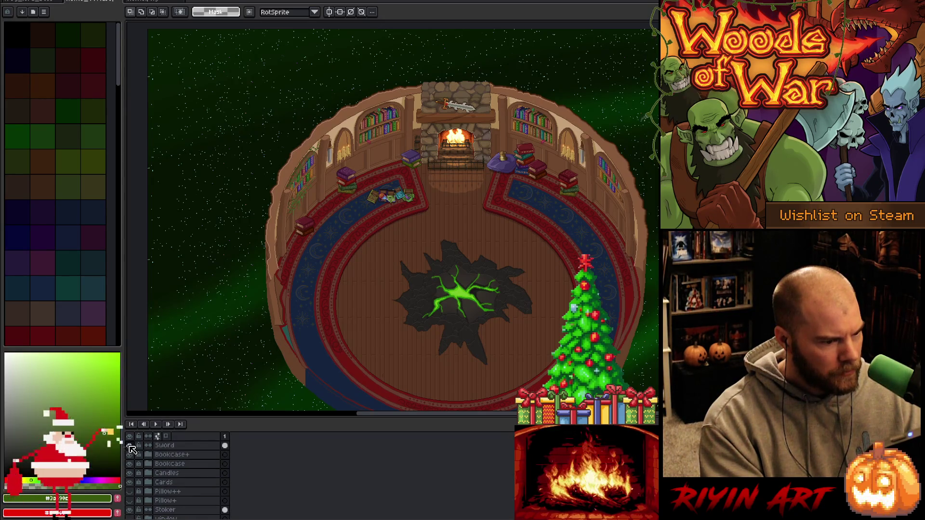
{"action": "scroll", "coordinate": [174, 470], "scroll_direction": "up", "scroll_amount": 8}
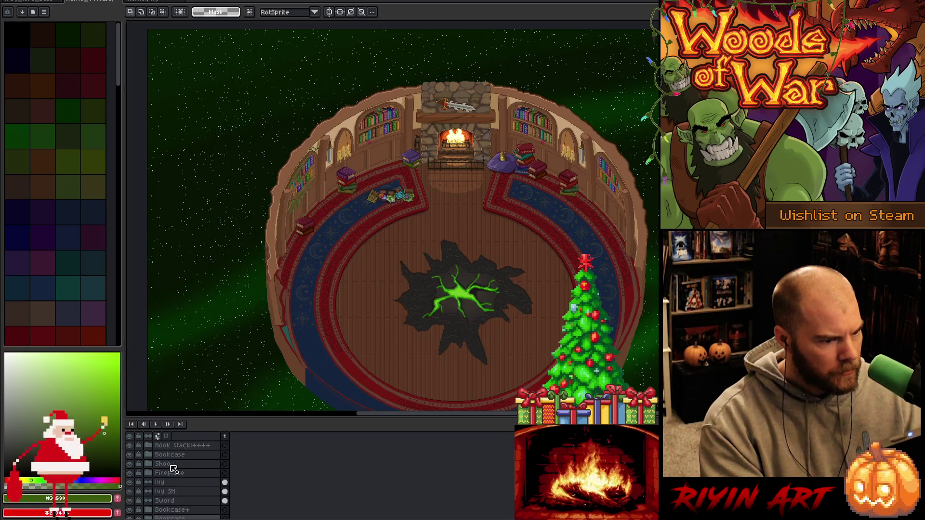
{"action": "key", "text": "v"}
{"action": "left_click", "coordinate": [466, 113]}
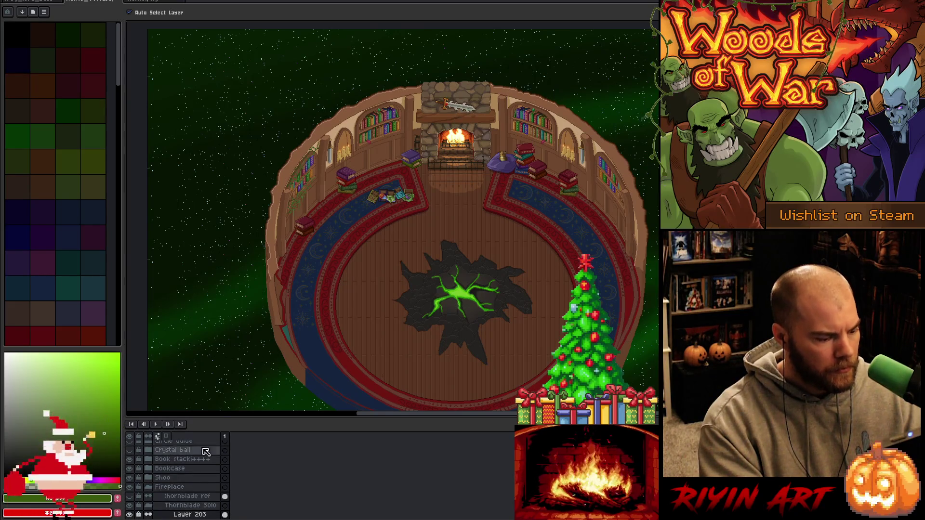
Hide the sword above the fireplace and the Tear group's floor crack.
{"action": "left_click", "coordinate": [131, 513]}
{"action": "left_click", "coordinate": [148, 487]}
{"action": "scroll", "coordinate": [181, 481], "scroll_direction": "down", "scroll_amount": 5}
{"action": "left_click", "coordinate": [464, 261]}
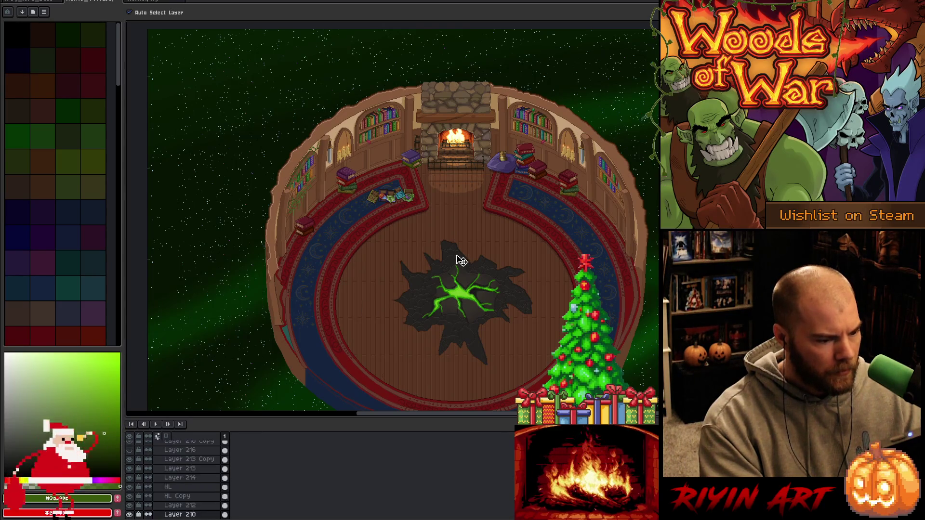
{"action": "left_click", "coordinate": [167, 480]}
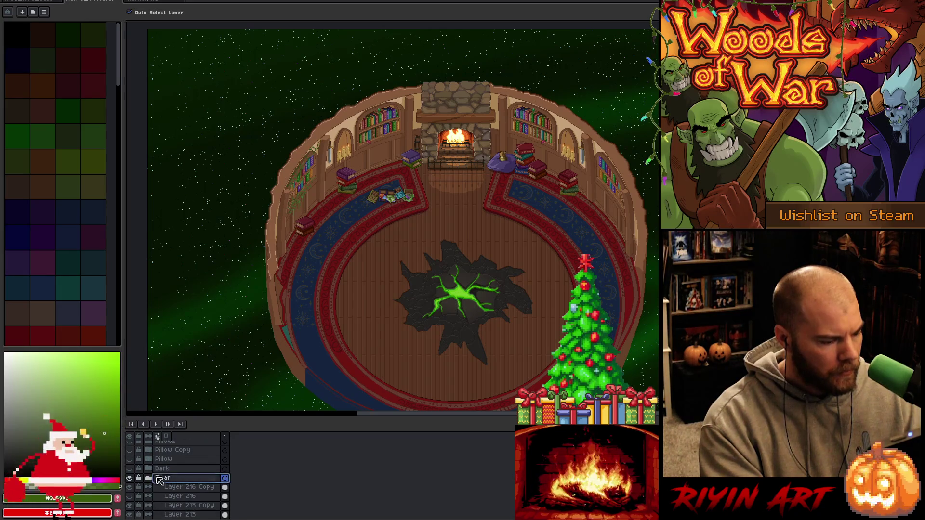
{"action": "left_click", "coordinate": [148, 478]}
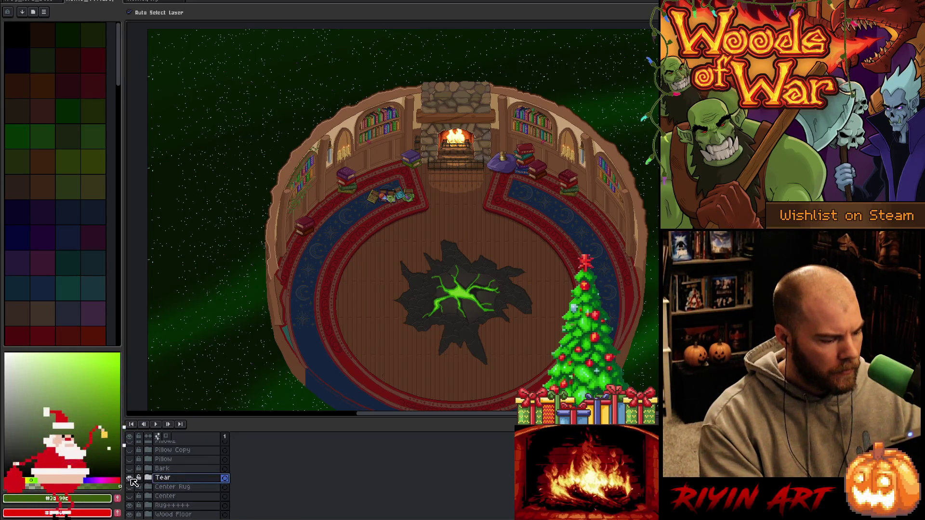
{"action": "left_click", "coordinate": [130, 479]}
Try the red Center Rug, then show the Center group's grassy patch with rocks.
{"action": "left_click", "coordinate": [130, 487]}
{"action": "left_click", "coordinate": [130, 487]}
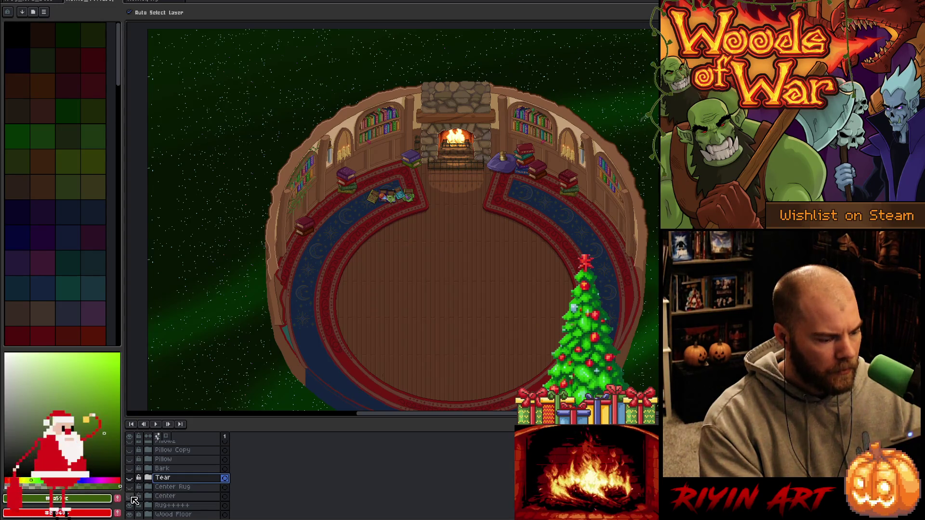
{"action": "left_click", "coordinate": [130, 497]}
{"action": "left_click", "coordinate": [152, 496]}
{"action": "scroll", "coordinate": [158, 498], "scroll_direction": "down", "scroll_amount": 3}
{"action": "scroll", "coordinate": [168, 494], "scroll_direction": "down", "scroll_amount": 5}
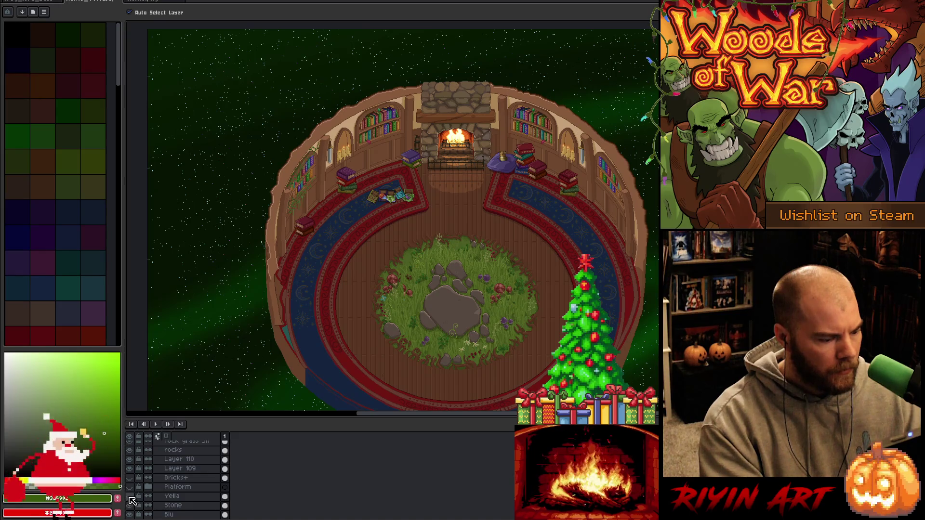
Briefly show the stone Platform around the rock, then hide it and collapse Center.
{"action": "left_click", "coordinate": [130, 488]}
{"action": "left_click", "coordinate": [130, 488]}
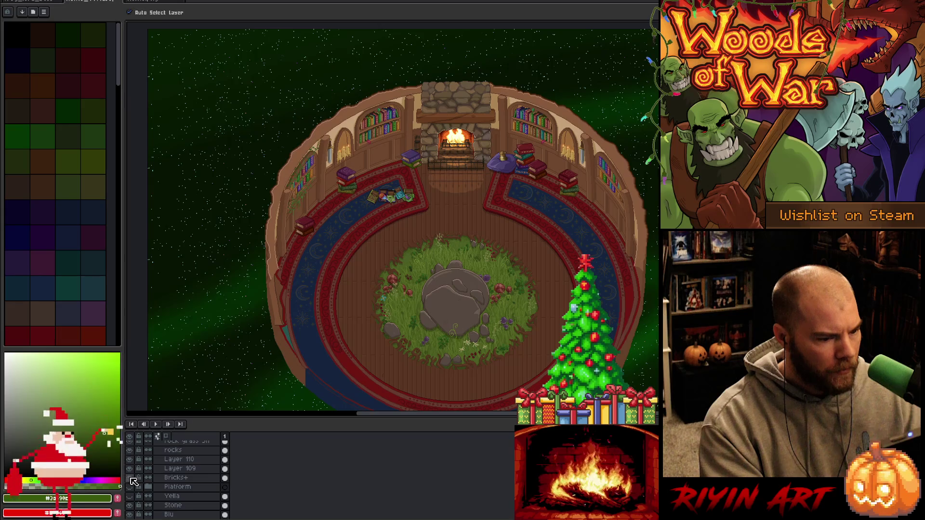
{"action": "scroll", "coordinate": [144, 480], "scroll_direction": "down", "scroll_amount": 5}
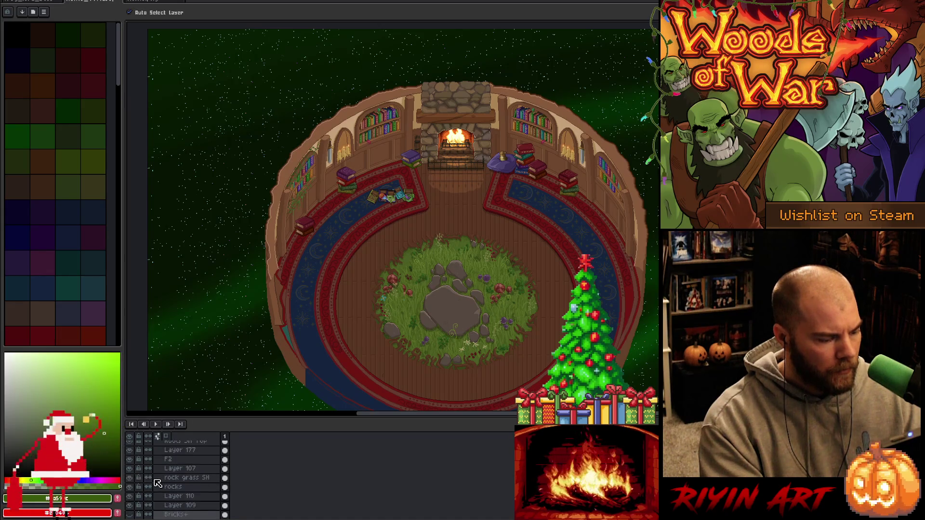
{"action": "left_click", "coordinate": [149, 469]}
{"action": "scroll", "coordinate": [173, 498], "scroll_direction": "down", "scroll_amount": 1}
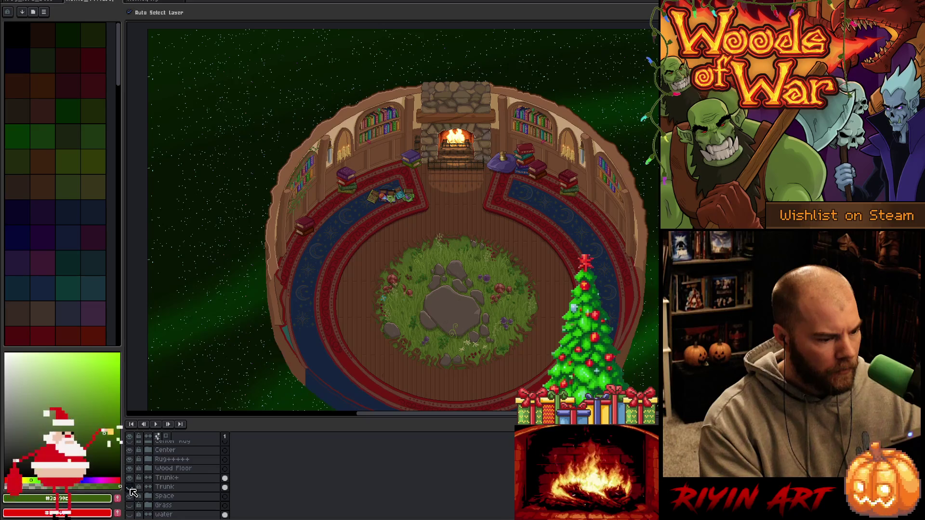
{"action": "scroll", "coordinate": [155, 482], "scroll_direction": "down", "scroll_amount": 3}
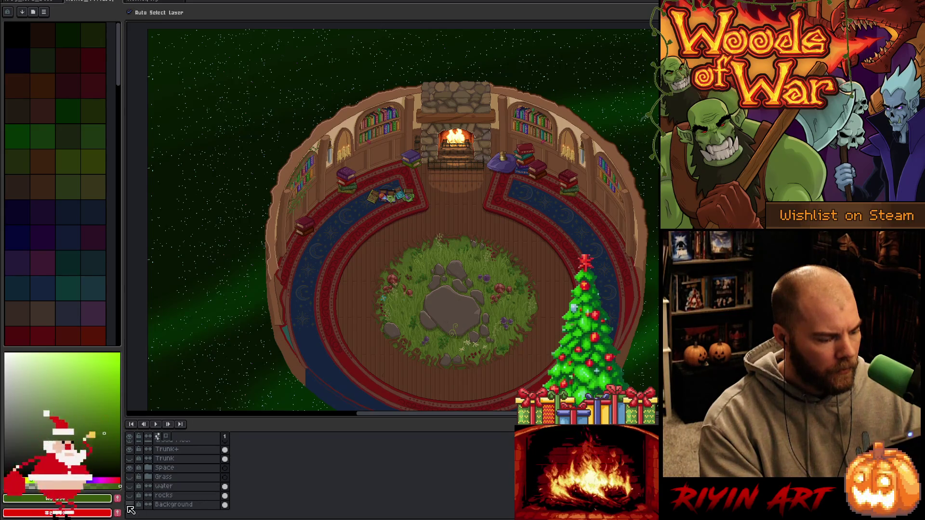
Turn on the trees+ group so two trees appear at the back of the clearing.
{"action": "left_click", "coordinate": [129, 468]}
{"action": "left_click", "coordinate": [130, 468]}
{"action": "scroll", "coordinate": [178, 482], "scroll_direction": "up", "scroll_amount": 5}
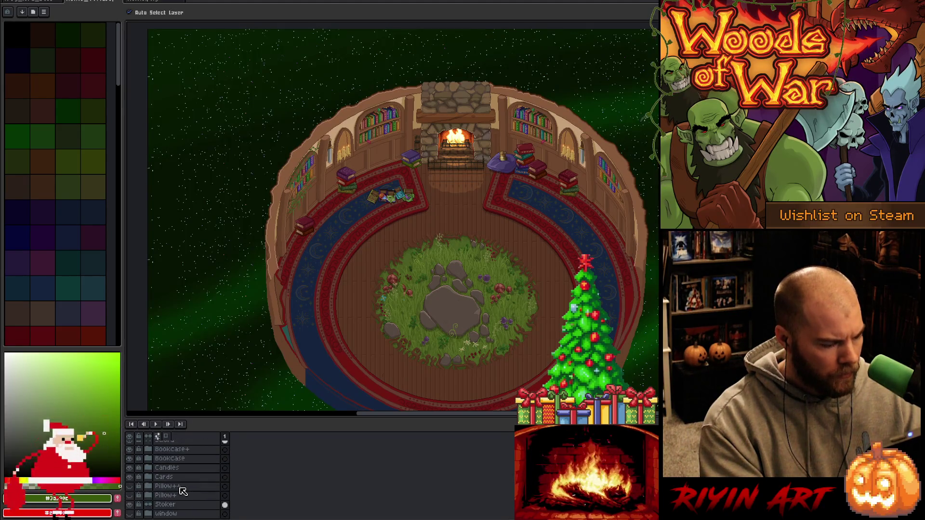
{"action": "scroll", "coordinate": [183, 490], "scroll_direction": "up", "scroll_amount": 3}
{"action": "scroll", "coordinate": [185, 486], "scroll_direction": "up", "scroll_amount": 6}
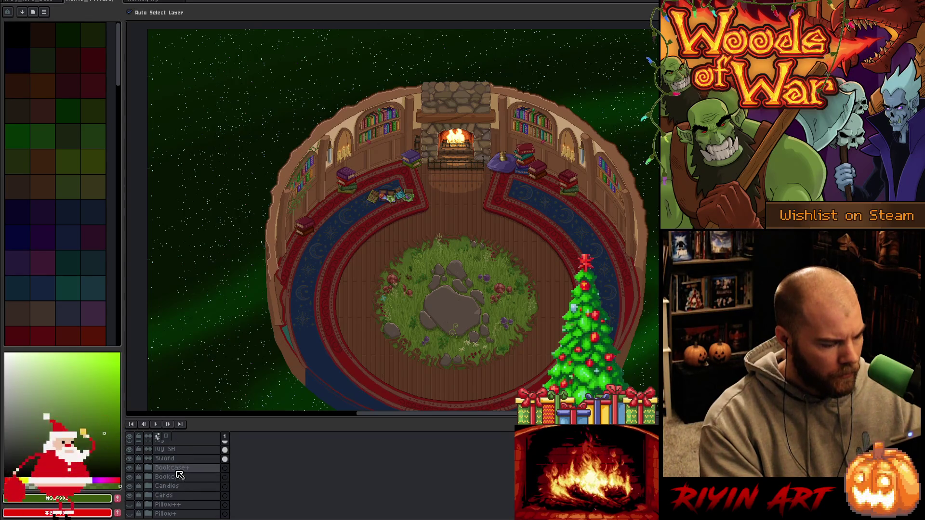
{"action": "scroll", "coordinate": [184, 476], "scroll_direction": "up", "scroll_amount": 8}
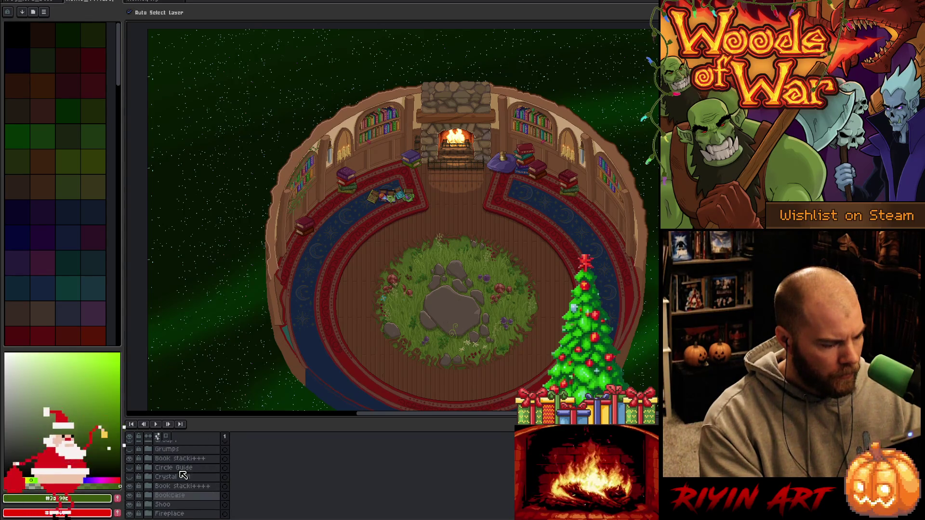
{"action": "scroll", "coordinate": [187, 477], "scroll_direction": "up", "scroll_amount": 1}
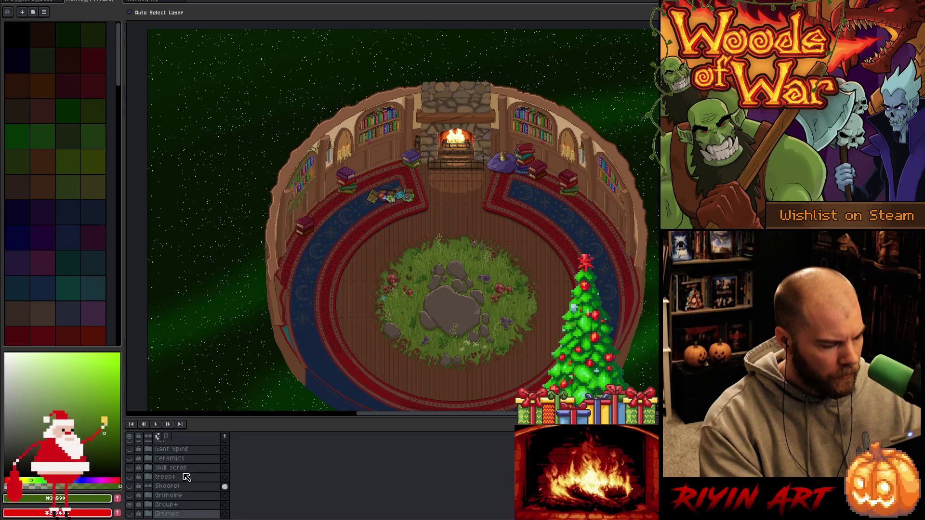
{"action": "left_click", "coordinate": [130, 477]}
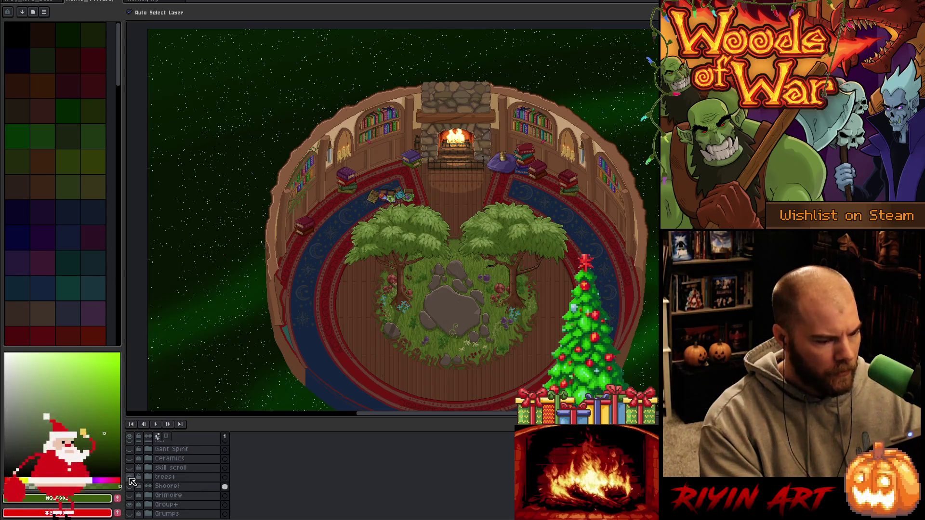
{"action": "left_click", "coordinate": [130, 478]}
{"action": "left_click", "coordinate": [130, 478]}
Expand the trees+ group and toggle the tree canopy layer on and off to compare.
{"action": "left_click", "coordinate": [155, 477]}
{"action": "left_click", "coordinate": [153, 477]}
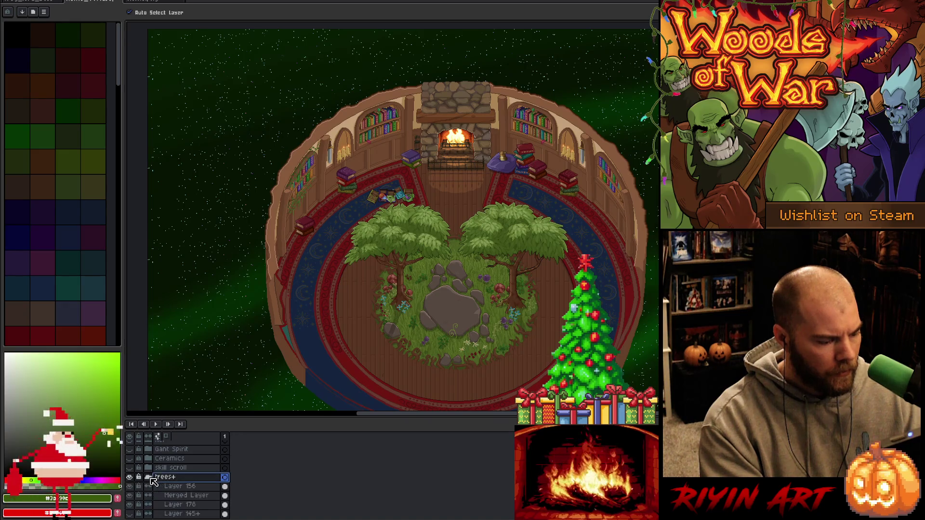
{"action": "left_click", "coordinate": [130, 487]}
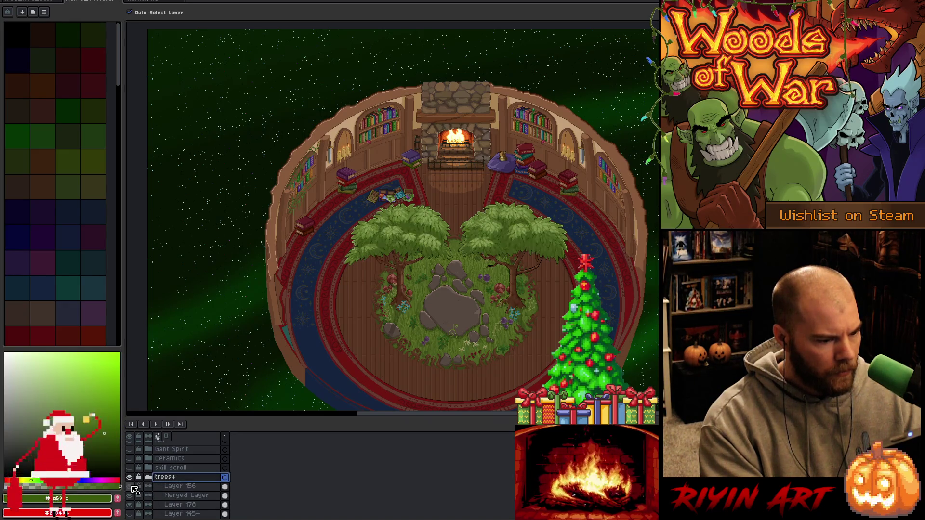
{"action": "left_click", "coordinate": [130, 495]}
{"action": "left_click", "coordinate": [130, 495]}
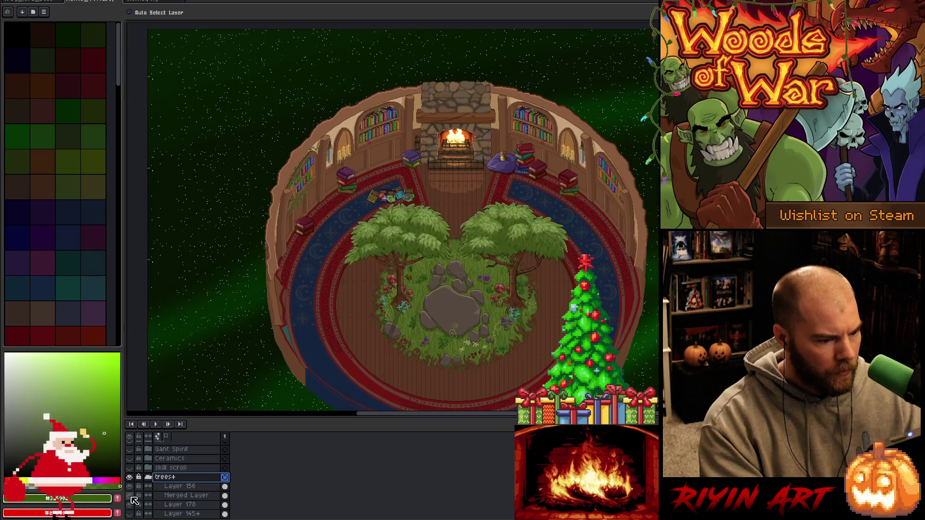
{"action": "left_click", "coordinate": [131, 496]}
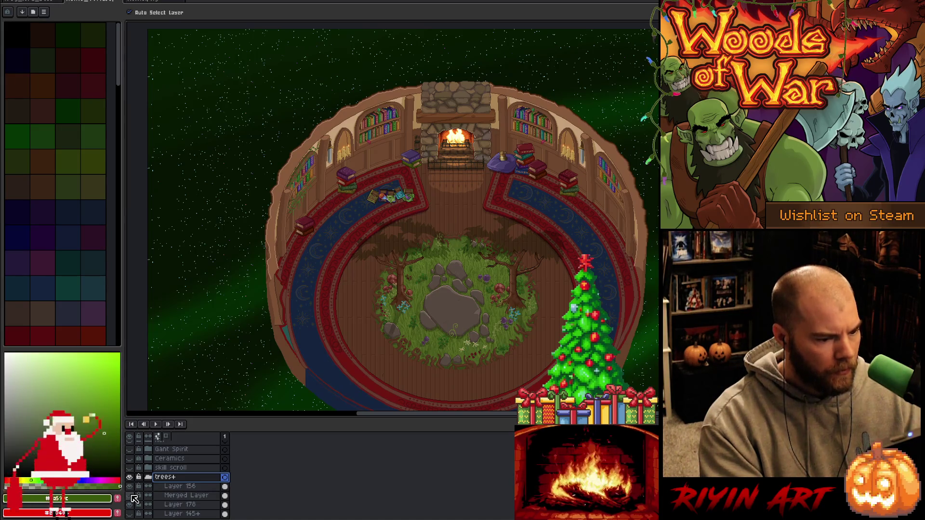
{"action": "left_click", "coordinate": [131, 496]}
Toggle the blue flowers layer, then select the Merged Layer and recheck the canopies.
{"action": "left_click", "coordinate": [135, 504]}
{"action": "left_click", "coordinate": [134, 505]}
{"action": "left_click", "coordinate": [135, 504]}
{"action": "left_click", "coordinate": [135, 505]}
{"action": "left_click", "coordinate": [134, 504]}
{"action": "left_click", "coordinate": [135, 505]}
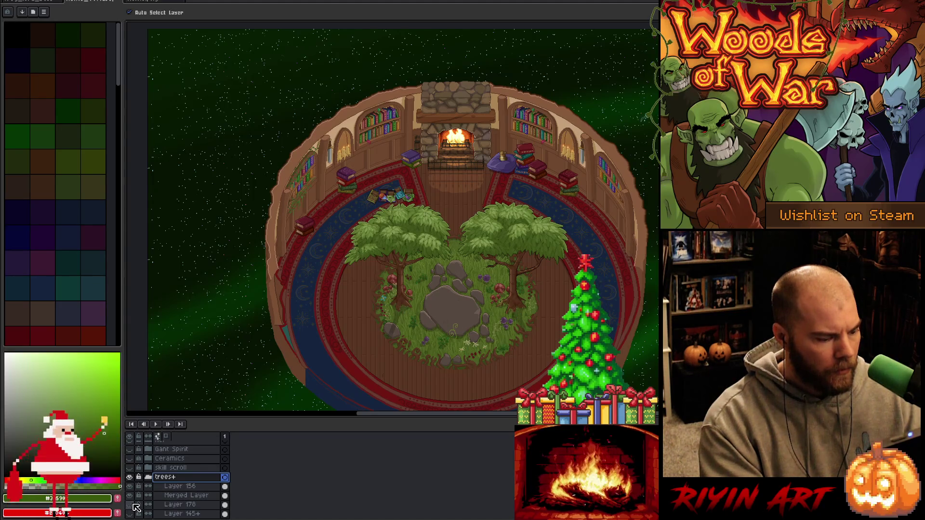
{"action": "left_click", "coordinate": [163, 496]}
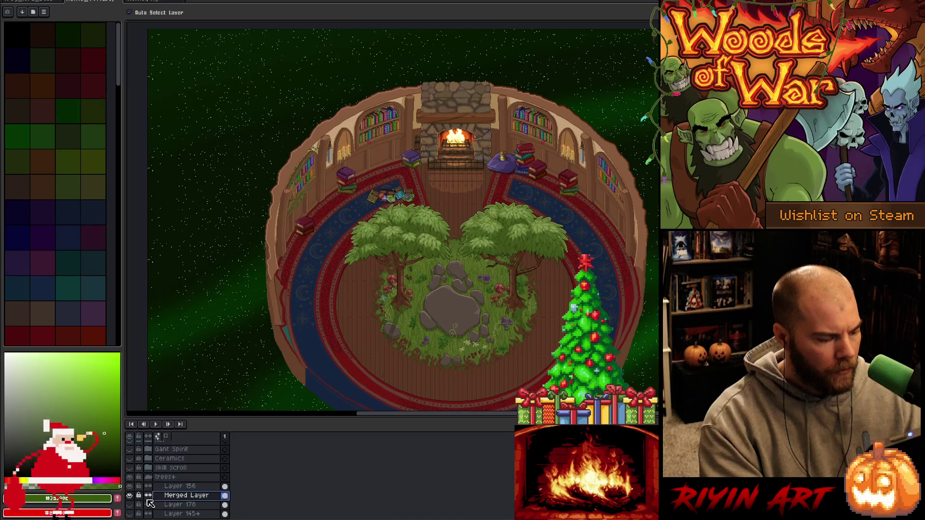
{"action": "left_click", "coordinate": [131, 496]}
{"action": "left_click", "coordinate": [131, 496]}
{"action": "scroll", "coordinate": [188, 504], "scroll_direction": "down", "scroll_amount": 4}
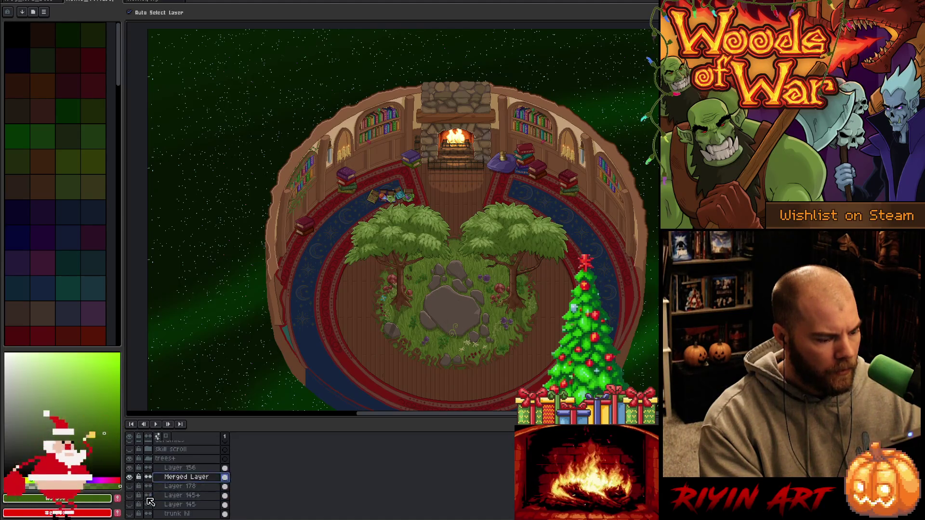
Show the sh T trunk shadow layer and delete the trunk hl layer.
{"action": "scroll", "coordinate": [188, 505], "scroll_direction": "down", "scroll_amount": 1}
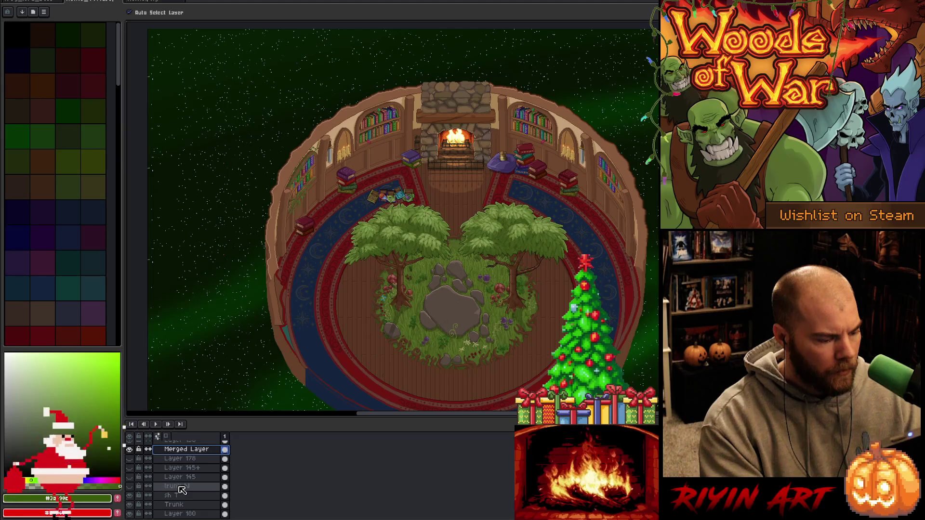
{"action": "left_click", "coordinate": [155, 488]}
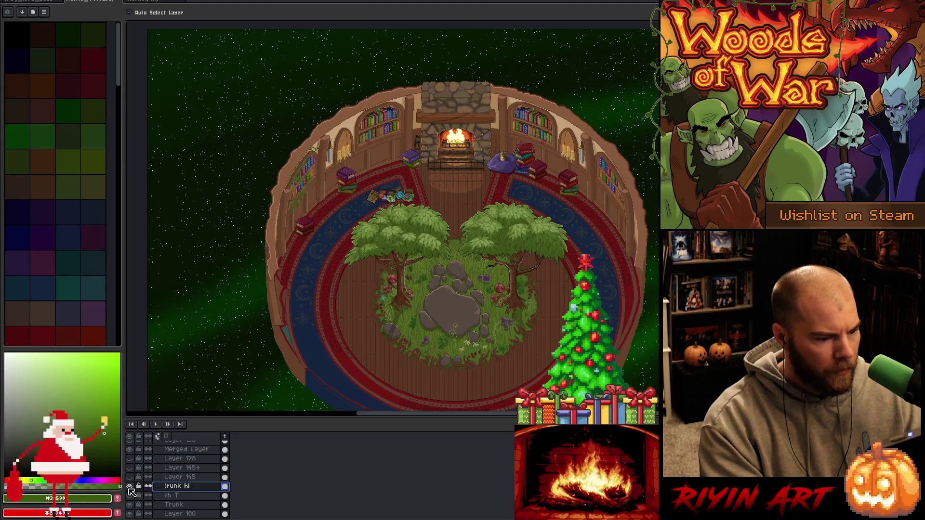
{"action": "left_click", "coordinate": [129, 495]}
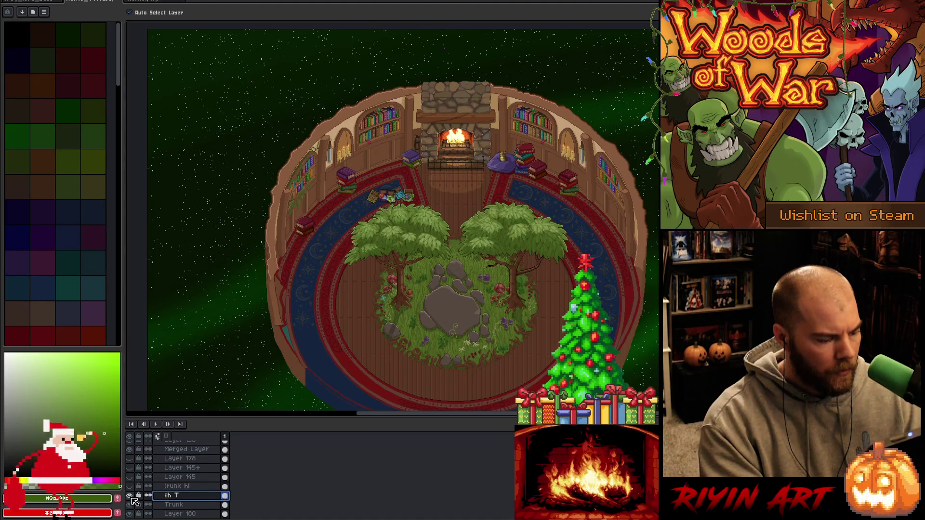
{"action": "left_click", "coordinate": [173, 495]}
{"action": "right_click", "coordinate": [186, 488]}
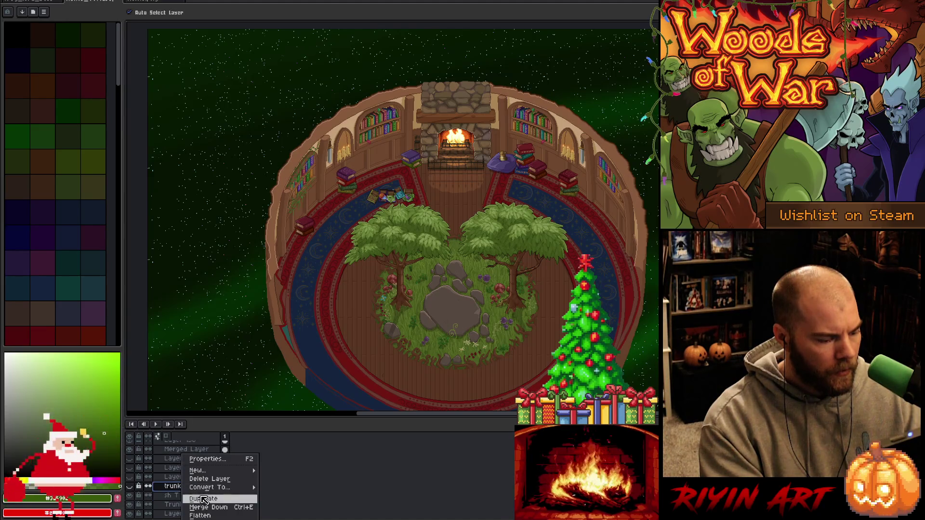
{"action": "left_click", "coordinate": [208, 479]}
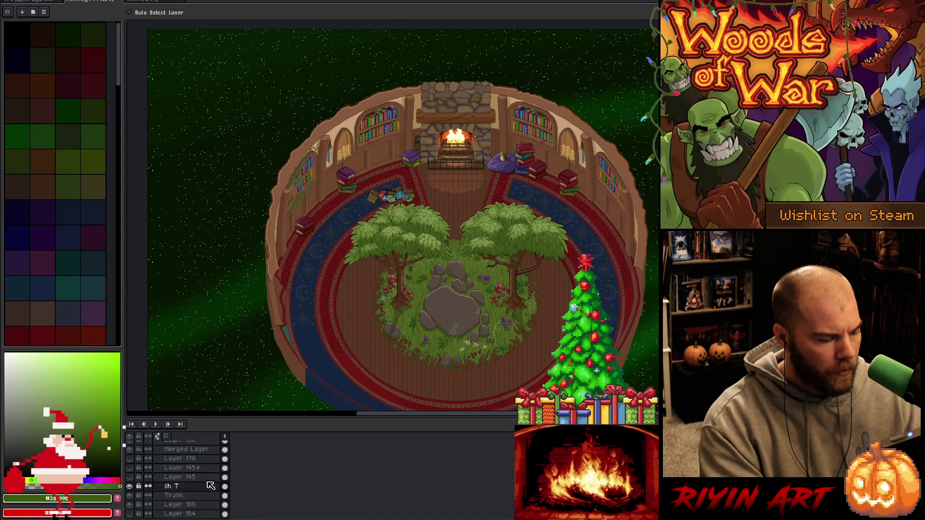
Toggle the trunk shadows and Trunk layer to compare the trees with and without them.
{"action": "left_click", "coordinate": [129, 487]}
{"action": "left_click", "coordinate": [129, 487]}
{"action": "left_click", "coordinate": [131, 487]}
{"action": "left_click", "coordinate": [130, 487]}
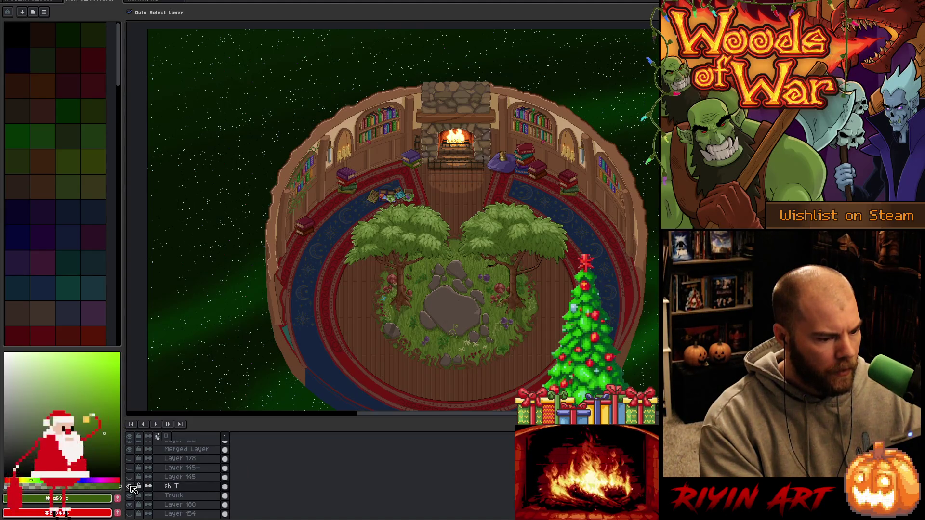
{"action": "left_click", "coordinate": [141, 496]}
{"action": "left_click", "coordinate": [129, 496]}
{"action": "left_click", "coordinate": [129, 496]}
{"action": "left_click", "coordinate": [130, 496]}
{"action": "left_click", "coordinate": [130, 496]}
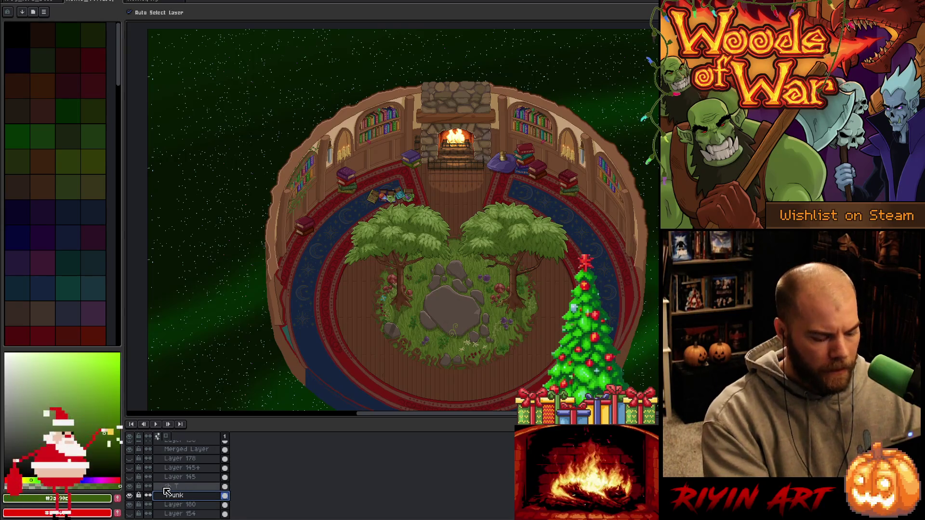
Add a new layer above Trunk and name it Roots.
{"action": "key", "text": "shift+n"}
{"action": "double_click", "coordinate": [183, 496]}
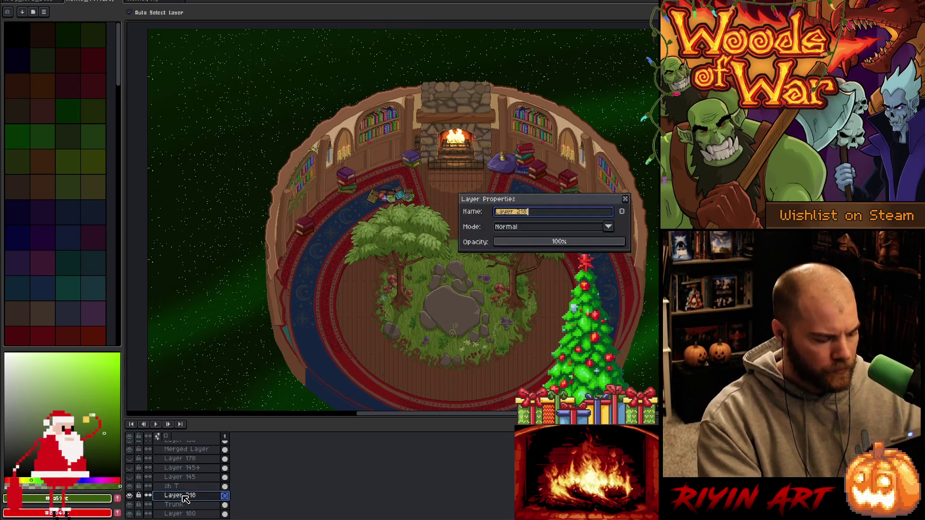
{"action": "type", "text": "Roots"}
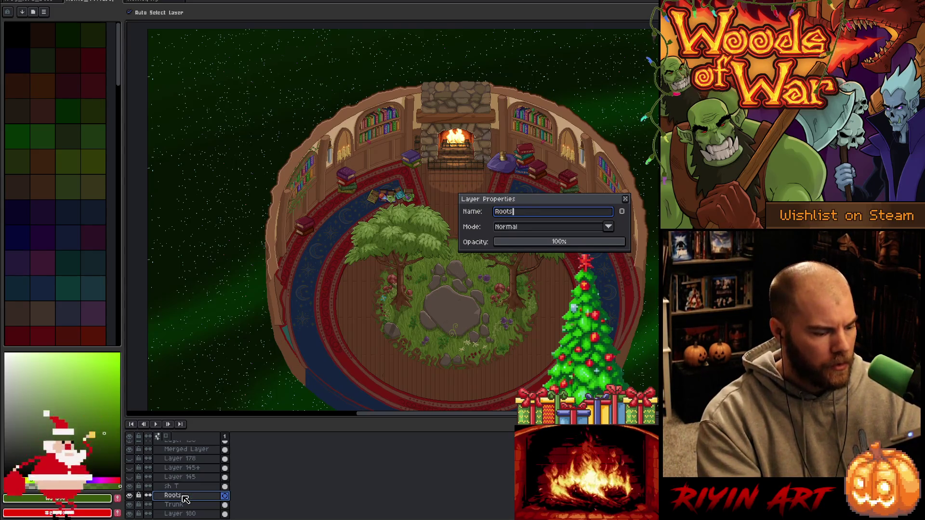
{"action": "key", "text": "Return"}
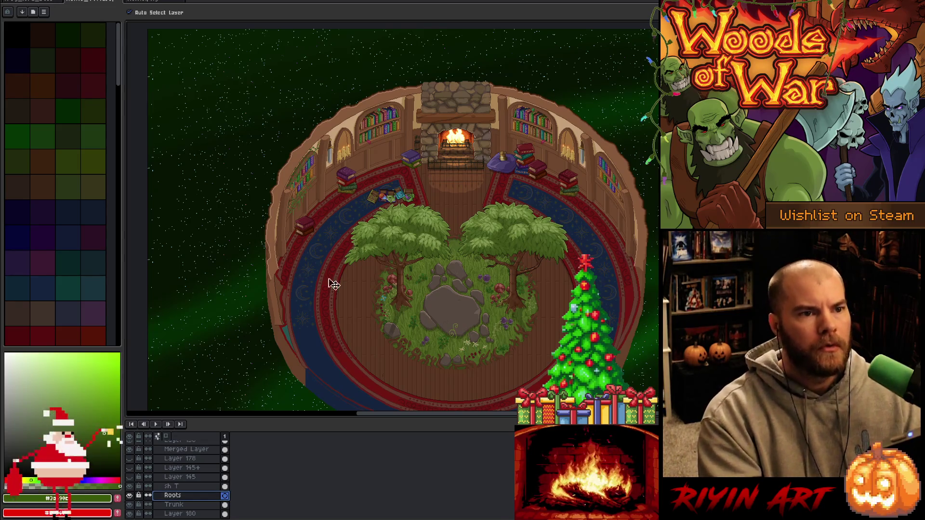
{"action": "scroll", "coordinate": [450, 306], "scroll_direction": "up", "scroll_amount": 3}
{"action": "mouse_move", "coordinate": [440, 291]}
{"action": "left_mouse_down"}
{"action": "mouse_move", "coordinate": [444, 263]}
{"action": "mouse_move", "coordinate": [448, 287]}
{"action": "left_mouse_up"}
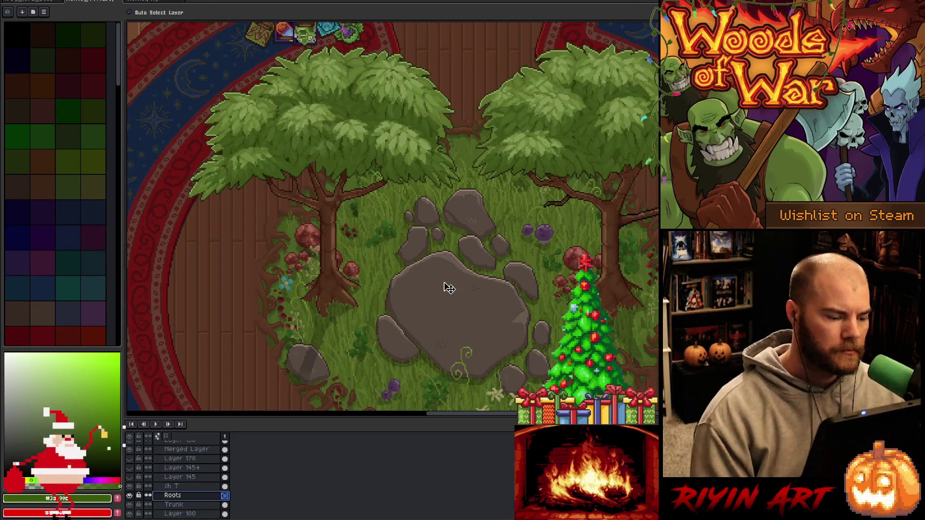
Hide the sh T trunk shading and select Layer 145 to check its contents.
{"action": "left_click", "coordinate": [129, 486]}
{"action": "left_click_drag", "start_coordinate": [357, 299], "coordinate": [364, 320]}
{"action": "key", "text": "v"}
{"action": "left_click", "coordinate": [174, 477]}
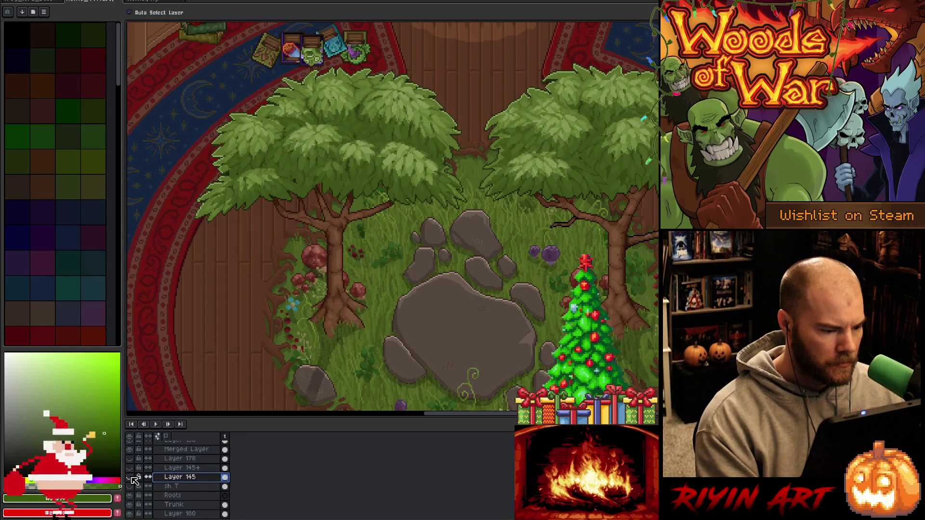
{"action": "left_click", "coordinate": [129, 477], "text": "alt"}
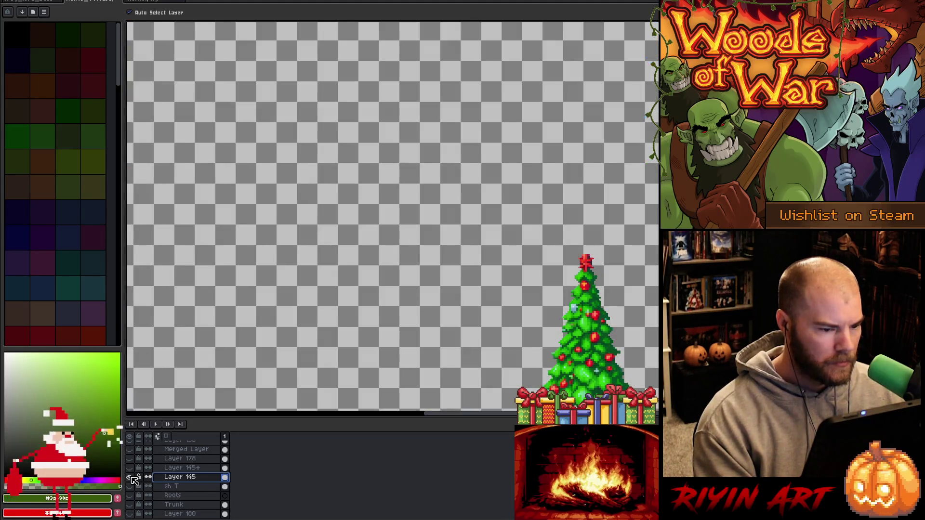
{"action": "left_click", "coordinate": [129, 477], "text": "alt"}
Delete Layer 145 and Layer 145+ from the layer stack.
{"action": "right_click", "coordinate": [175, 482]}
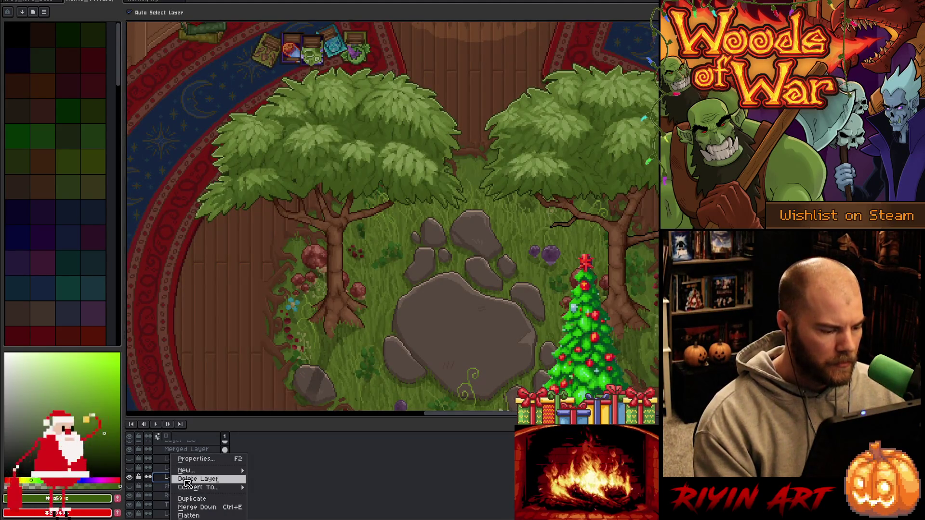
{"action": "left_click", "coordinate": [171, 475]}
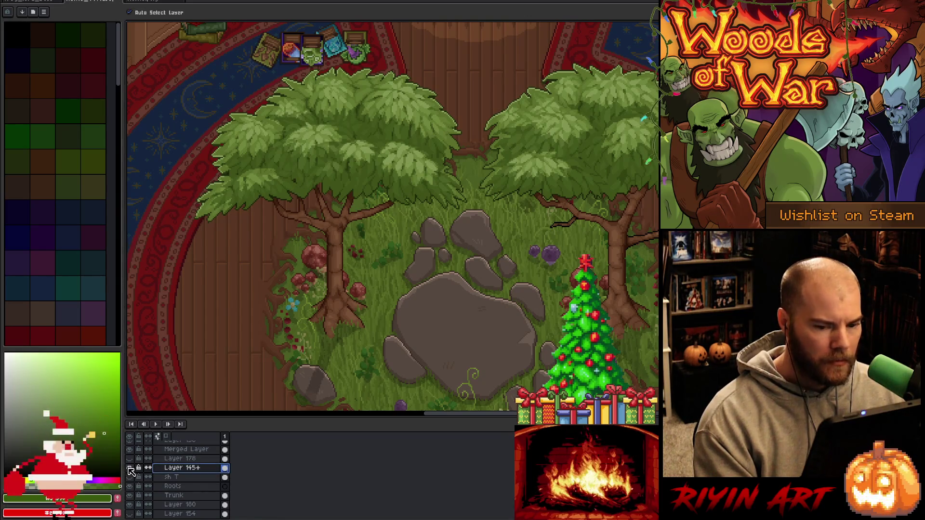
{"action": "right_click", "coordinate": [176, 469]}
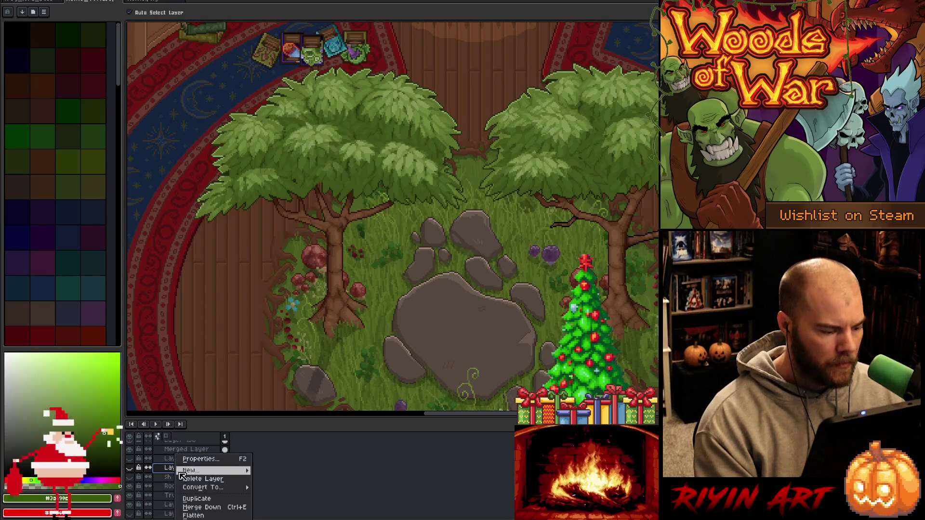
{"action": "left_click", "coordinate": [185, 481]}
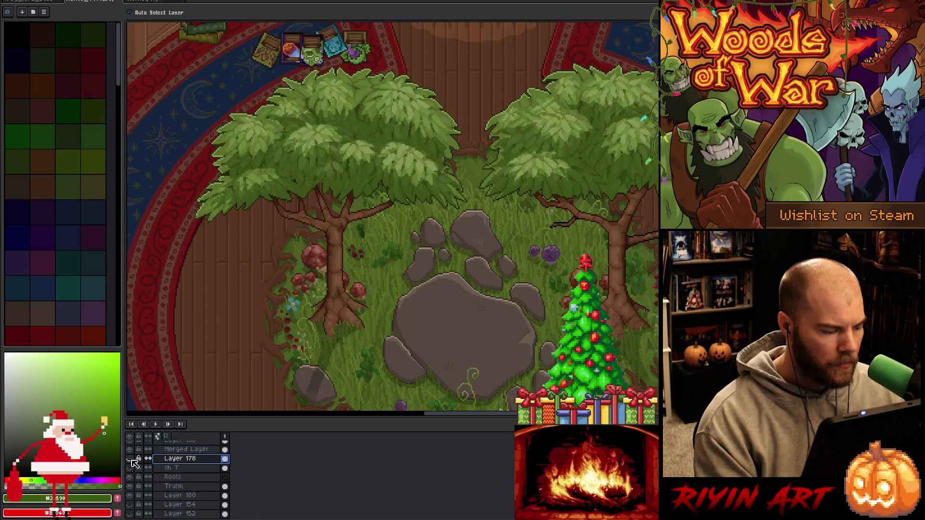
Rename Layer 178 to 'blu flower'.
{"action": "left_click", "coordinate": [131, 460]}
{"action": "left_click", "coordinate": [130, 460]}
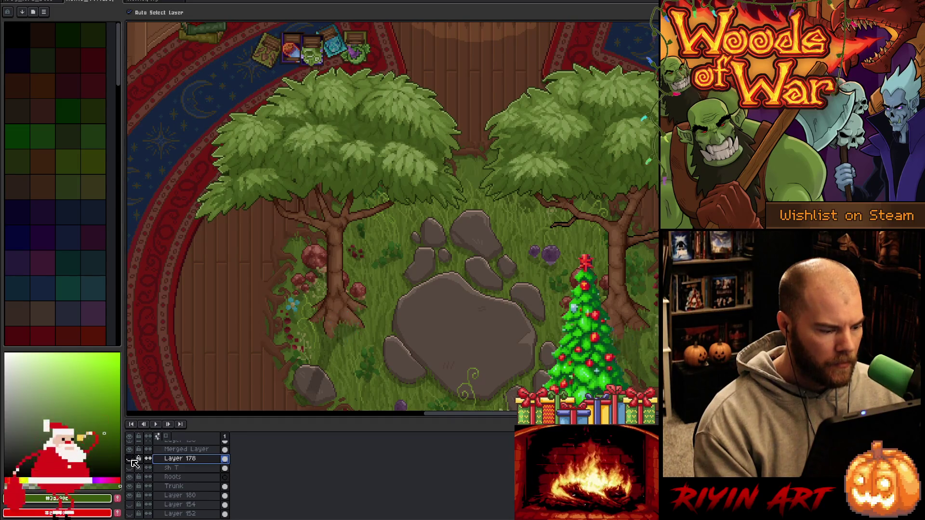
{"action": "double_click", "coordinate": [177, 459]}
{"action": "type", "text": "bl"}
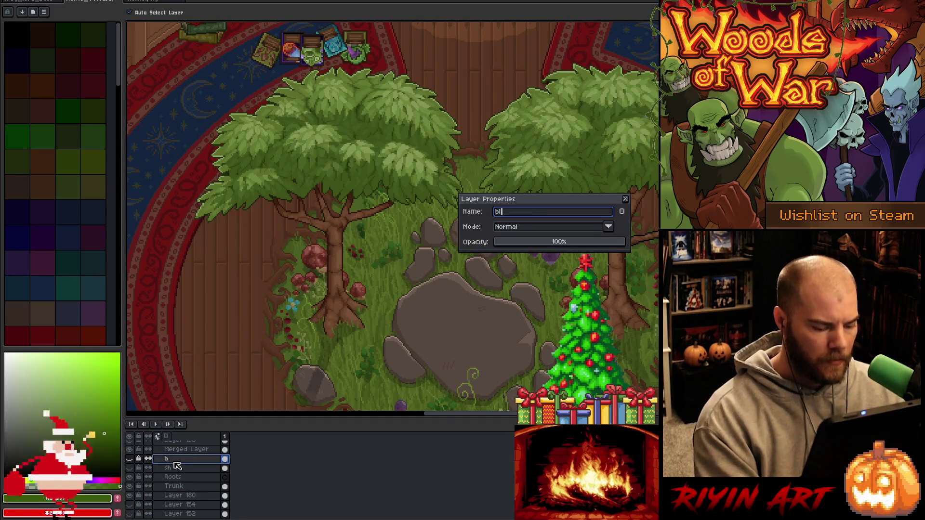
{"action": "type", "text": "u flower"}
{"action": "key", "text": "Return"}
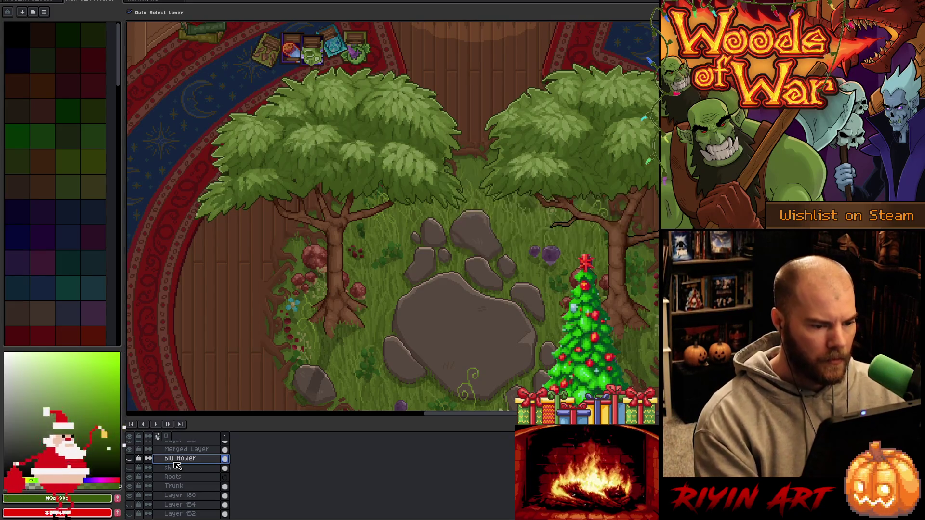
Rename the Merged Layer holding the tree canopies to 'tree leaves'.
{"action": "left_click", "coordinate": [183, 449]}
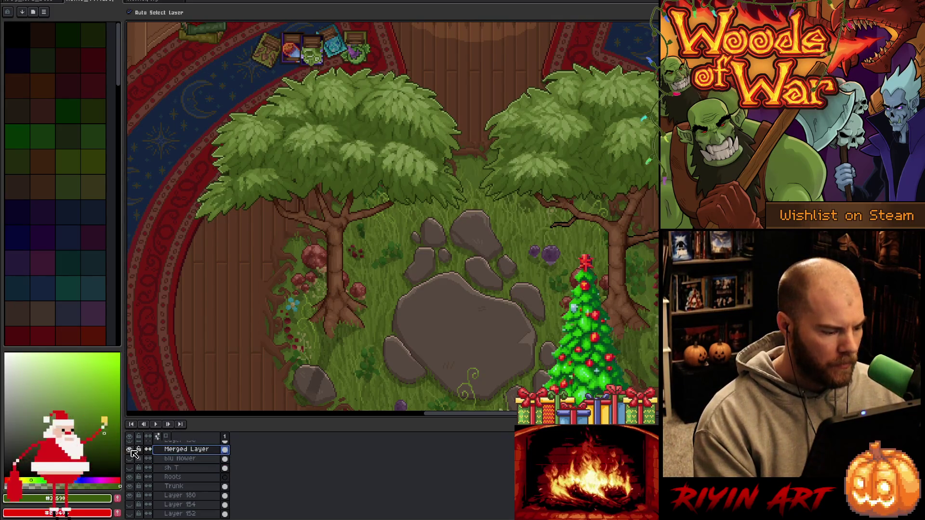
{"action": "left_click", "coordinate": [130, 450]}
{"action": "left_click", "coordinate": [130, 449]}
{"action": "double_click", "coordinate": [172, 450]}
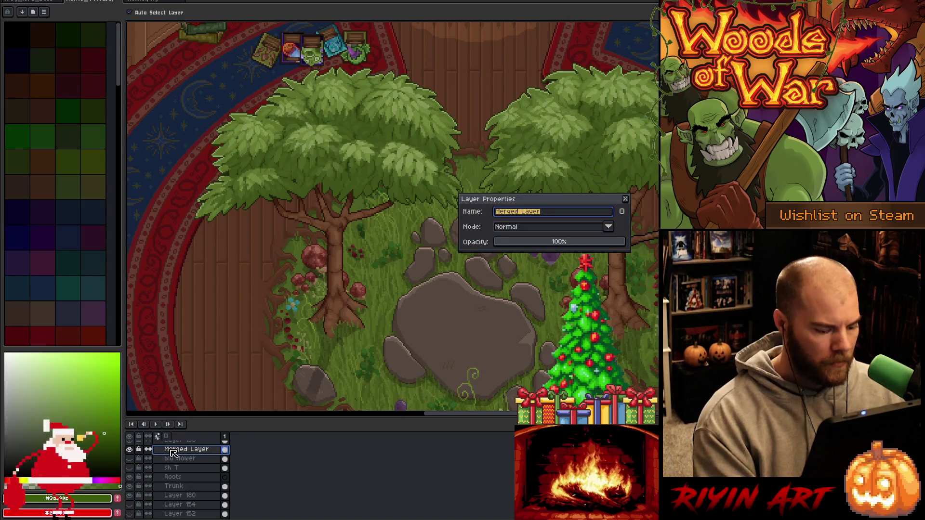
{"action": "type", "text": "tree leaves"}
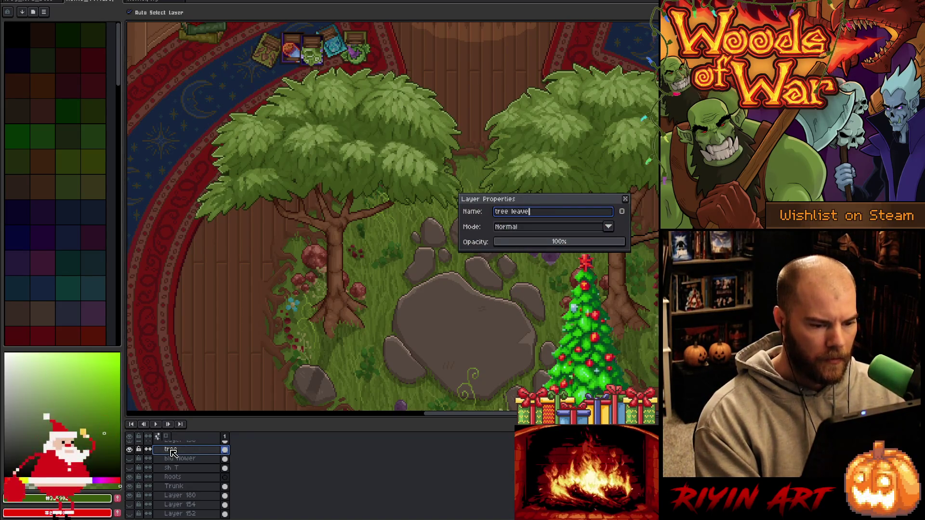
{"action": "key", "text": "Return"}
Rename Layer 156 to 'Leave SH', then hide the leaf shading and tree leaves.
{"action": "scroll", "coordinate": [173, 456], "scroll_direction": "up", "scroll_amount": 1}
{"action": "left_click", "coordinate": [174, 458]}
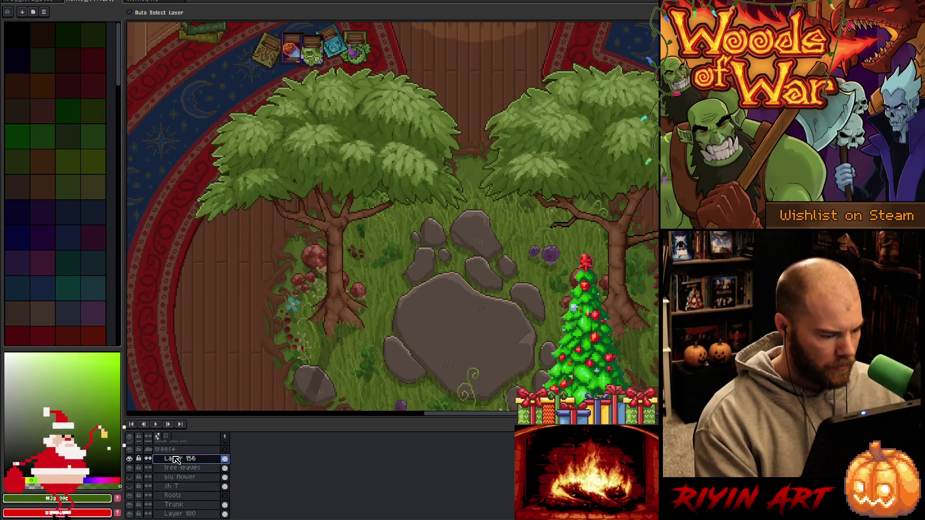
{"action": "double_click", "coordinate": [177, 460]}
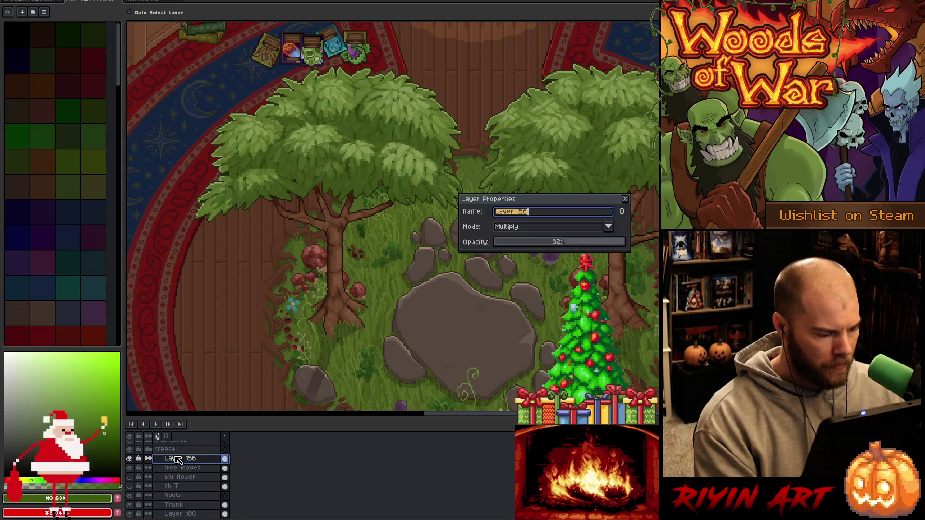
{"action": "type", "text": "Leave"}
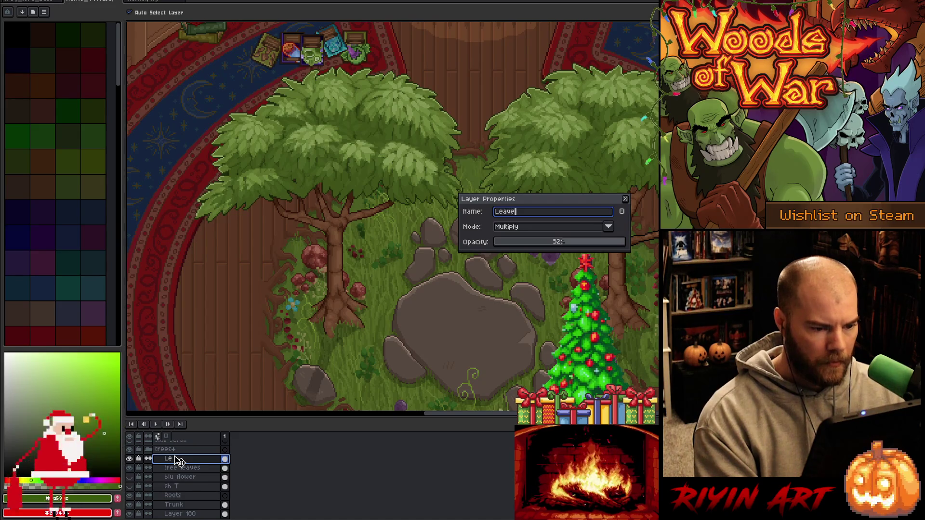
{"action": "type", "text": " SH"}
{"action": "key", "text": "Return"}
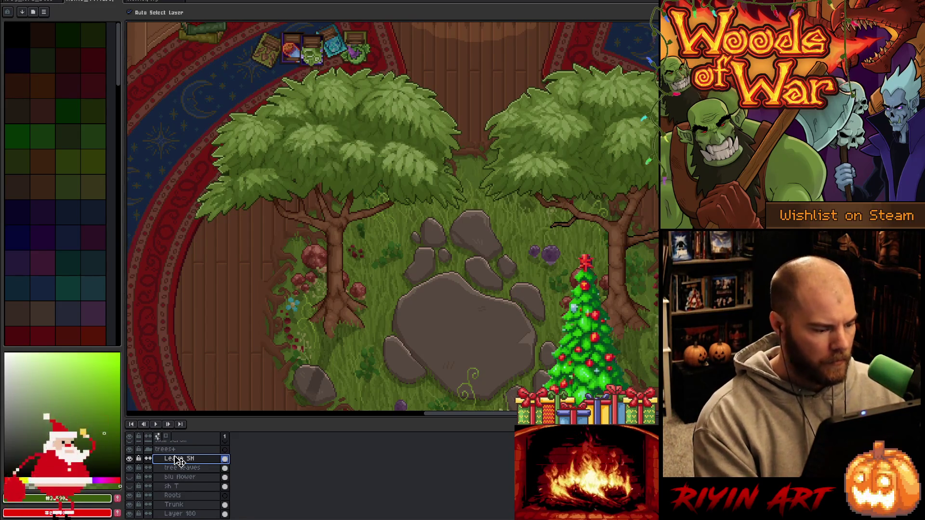
{"action": "left_click", "coordinate": [129, 468]}
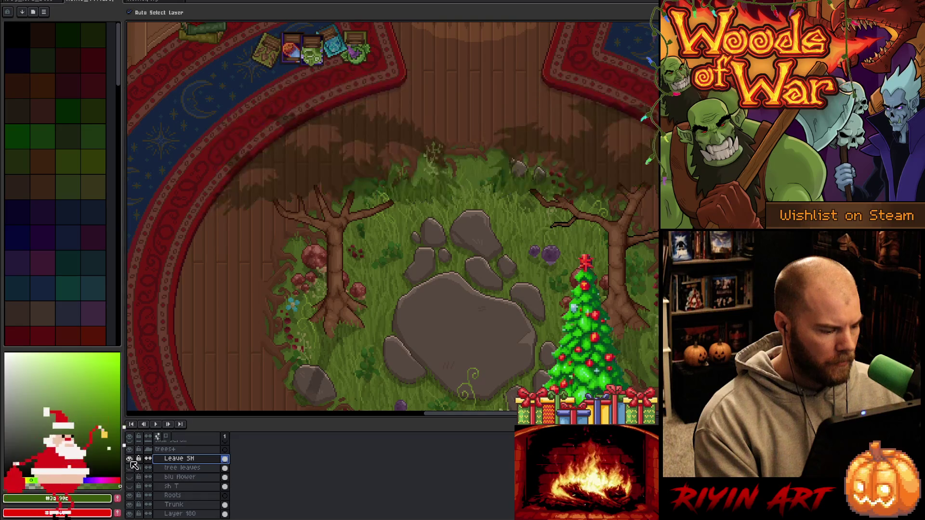
{"action": "left_click", "coordinate": [130, 458]}
Rename the sh T trunk shadow layer to 'Tree SH' and save the file.
{"action": "left_click", "coordinate": [175, 486]}
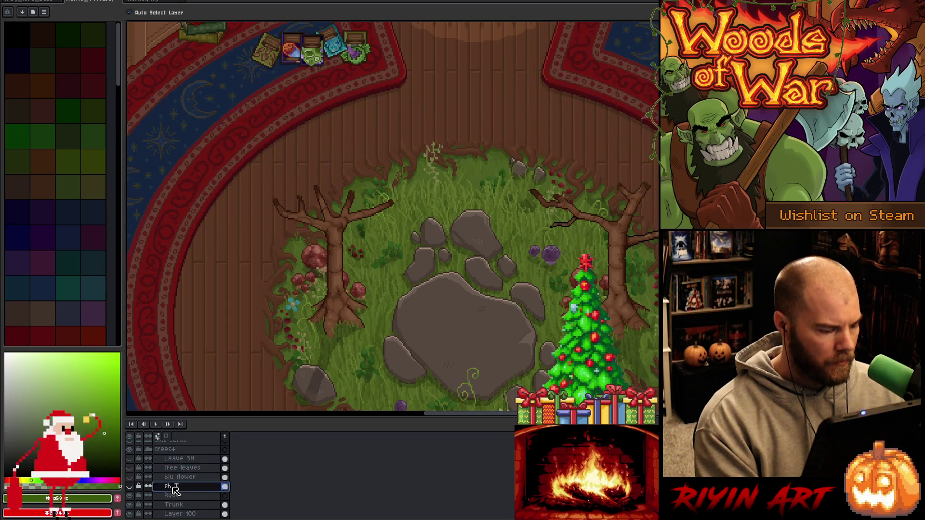
{"action": "left_click", "coordinate": [130, 488]}
{"action": "left_click", "coordinate": [130, 488]}
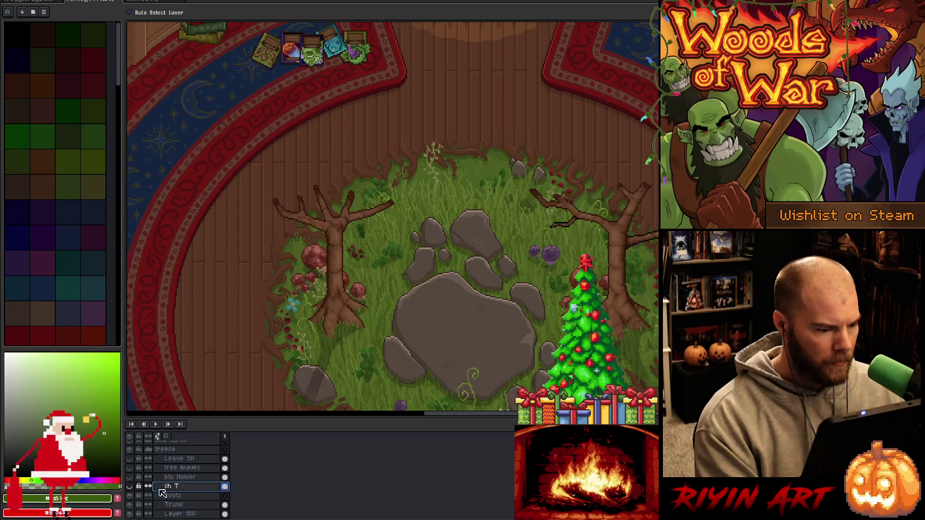
{"action": "double_click", "coordinate": [176, 488]}
{"action": "type", "text": "Tree 5"}
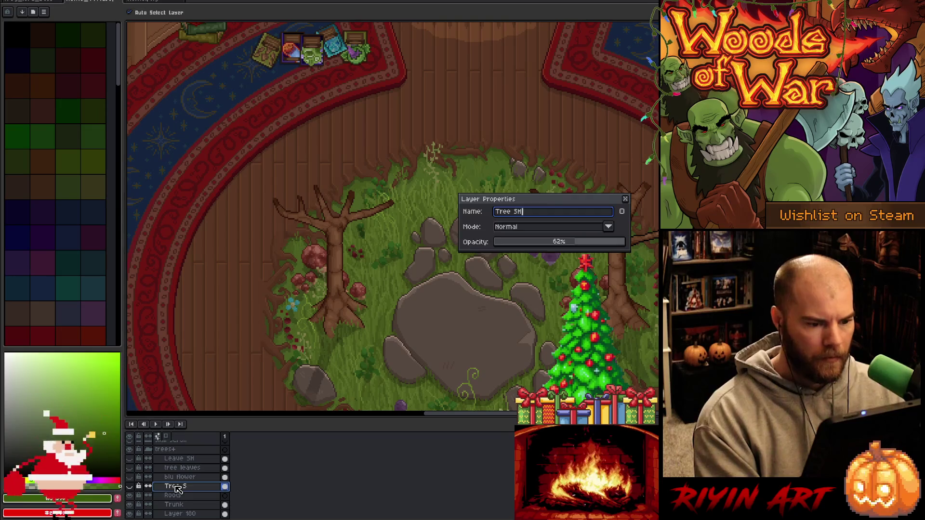
{"action": "key", "text": "Return"}
{"action": "key", "text": "ctrl+s"}
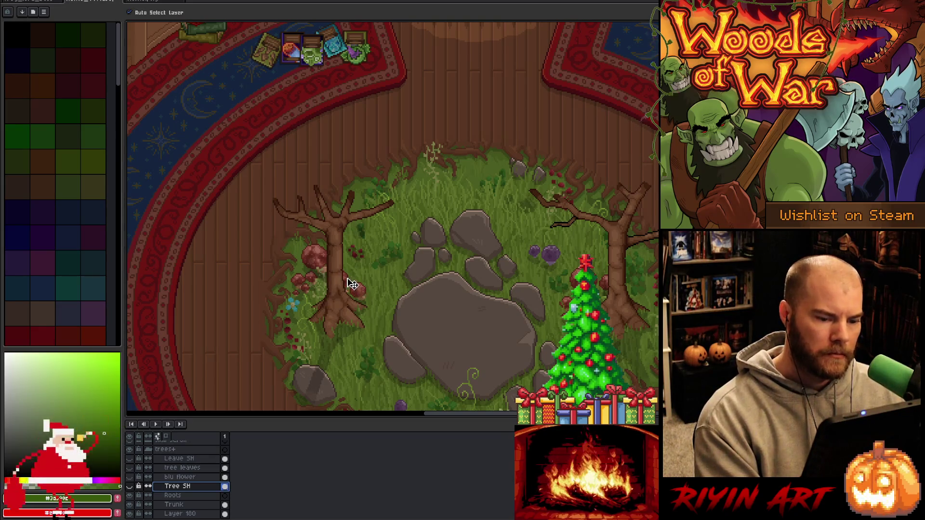
Recentre on the clearing, select the Trunk layer, and toggle the tree trunks to check them.
{"action": "scroll", "coordinate": [373, 285], "scroll_direction": "up", "scroll_amount": 1}
{"action": "scroll", "coordinate": [374, 284], "scroll_direction": "down", "scroll_amount": 4}
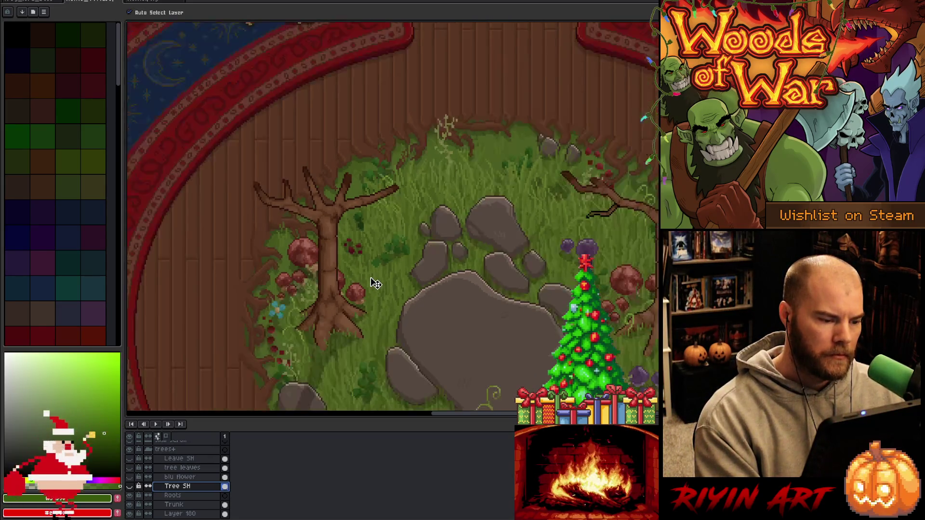
{"action": "scroll", "coordinate": [379, 274], "scroll_direction": "up", "scroll_amount": 2}
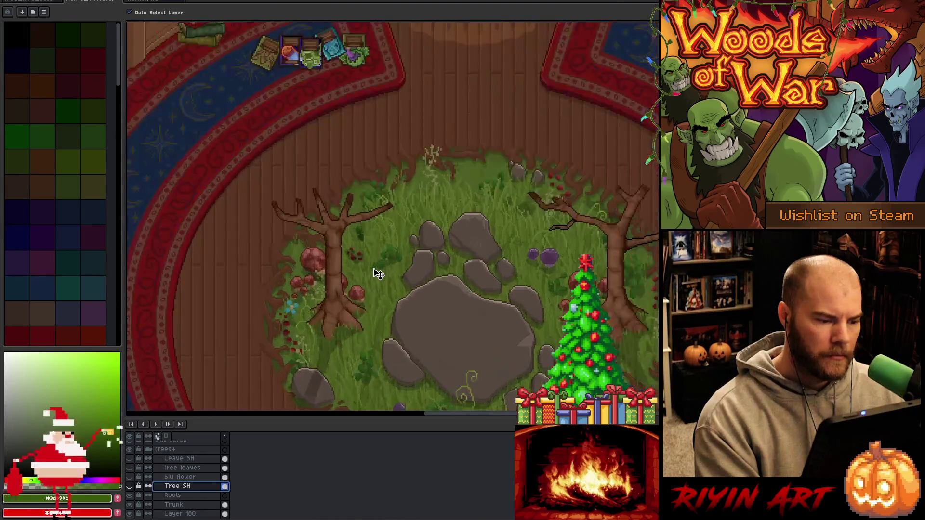
{"action": "scroll", "coordinate": [378, 274], "scroll_direction": "down", "scroll_amount": 1}
{"action": "left_click_drag", "start_coordinate": [429, 271], "coordinate": [380, 263]}
{"action": "scroll", "coordinate": [449, 290], "scroll_direction": "up", "scroll_amount": 1}
{"action": "left_click_drag", "start_coordinate": [448, 289], "coordinate": [417, 290]}
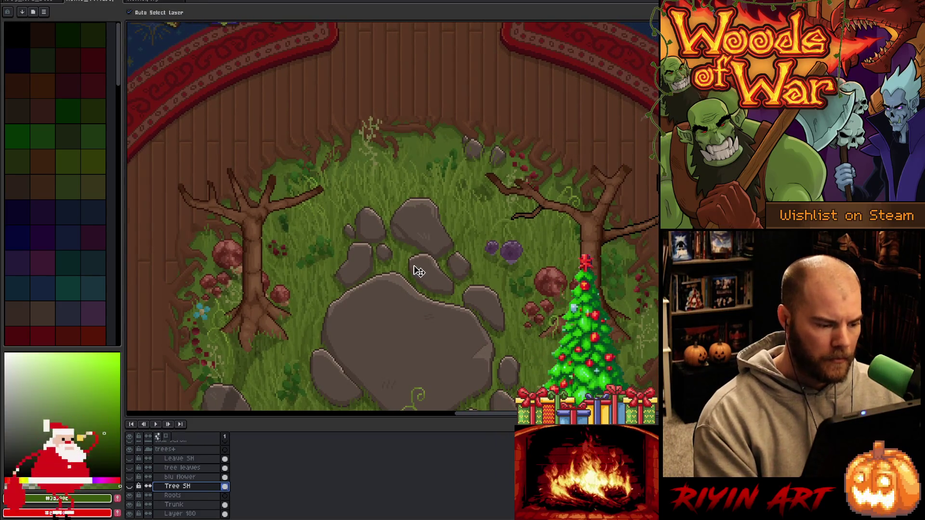
{"action": "left_click", "coordinate": [185, 495]}
{"action": "scroll", "coordinate": [185, 498], "scroll_direction": "down", "scroll_amount": 1}
{"action": "left_click", "coordinate": [185, 496]}
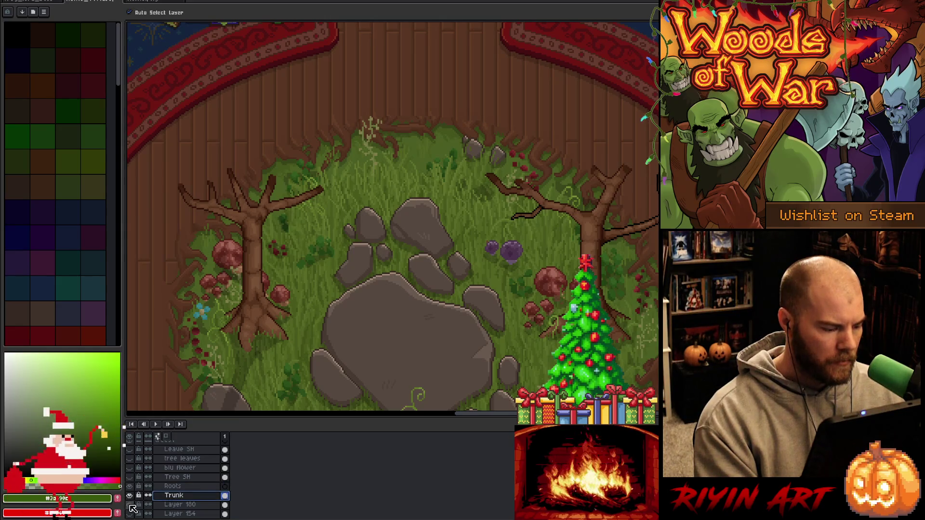
{"action": "left_click", "coordinate": [131, 497]}
{"action": "left_click", "coordinate": [130, 496]}
Duplicate the Trunk layer as Trunk Copy, hide the copy, and keep Trunk active.
{"action": "right_click", "coordinate": [191, 499]}
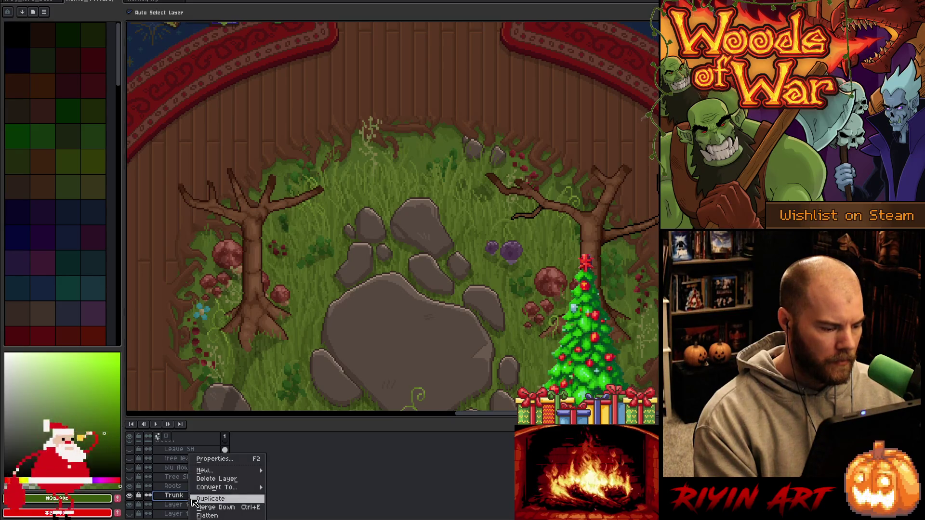
{"action": "left_click", "coordinate": [202, 500]}
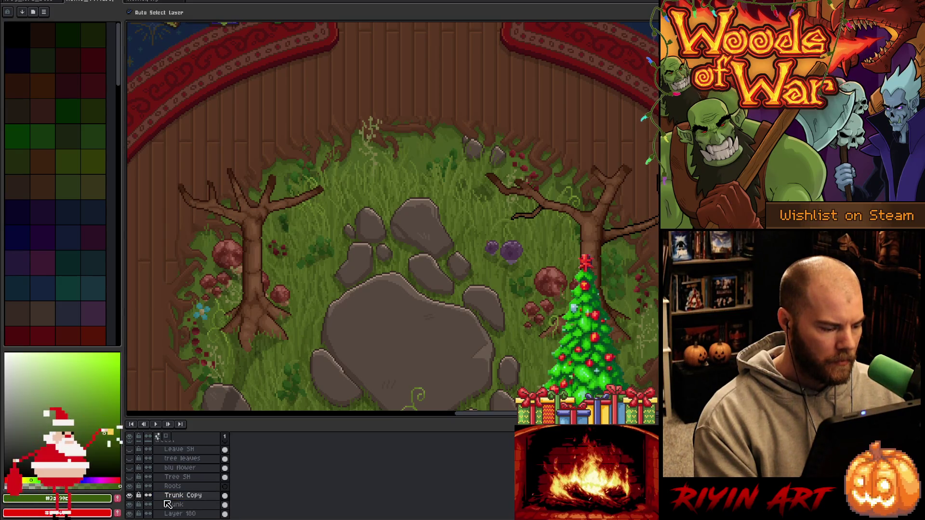
{"action": "left_click_drag", "start_coordinate": [129, 495], "coordinate": [133, 504]}
{"action": "left_click", "coordinate": [130, 504]}
{"action": "left_click", "coordinate": [174, 505]}
Draw a rectangular marquee over the upper clearing's two trees, then bring up Trunk Copy's layer menu.
{"action": "key", "text": "m"}
{"action": "left_click_drag", "start_coordinate": [415, 208], "coordinate": [483, 213]}
{"action": "scroll", "coordinate": [187, 111], "scroll_direction": "down", "scroll_amount": 2}
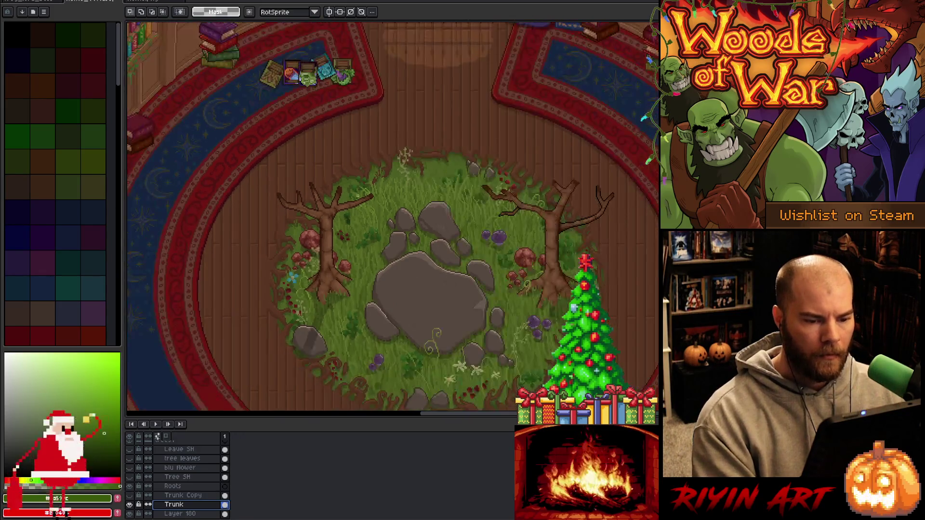
{"action": "scroll", "coordinate": [187, 111], "scroll_direction": "up", "scroll_amount": 1}
{"action": "mouse_move", "coordinate": [187, 110]}
{"action": "left_mouse_down"}
{"action": "mouse_move", "coordinate": [662, 233]}
{"action": "mouse_move", "coordinate": [663, 289]}
{"action": "mouse_move", "coordinate": [662, 279]}
{"action": "left_mouse_up"}
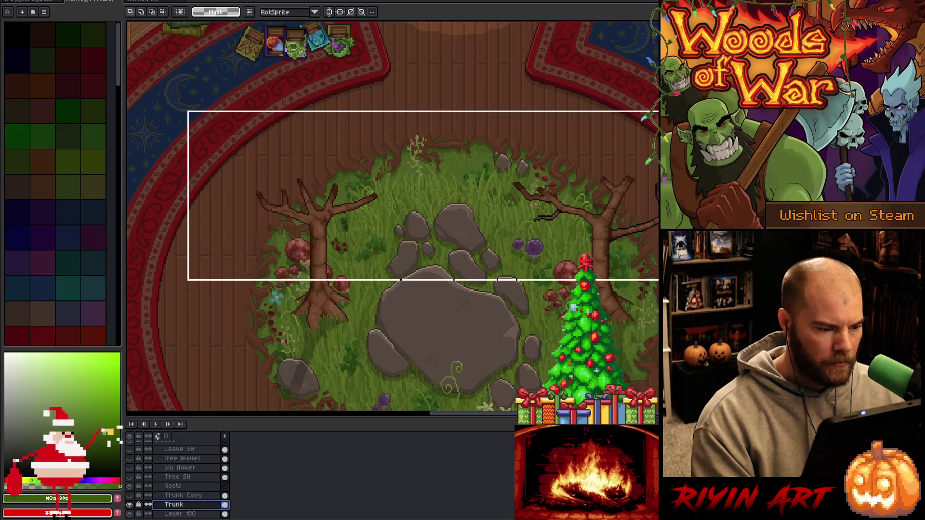
{"action": "left_click_drag", "start_coordinate": [742, 282], "coordinate": [742, 282]}
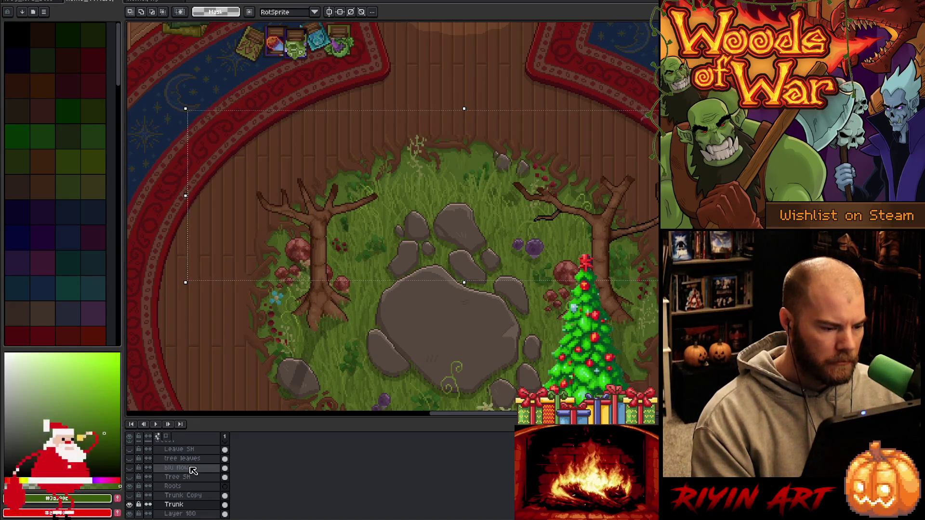
{"action": "scroll", "coordinate": [383, 296], "scroll_direction": "down", "scroll_amount": 2}
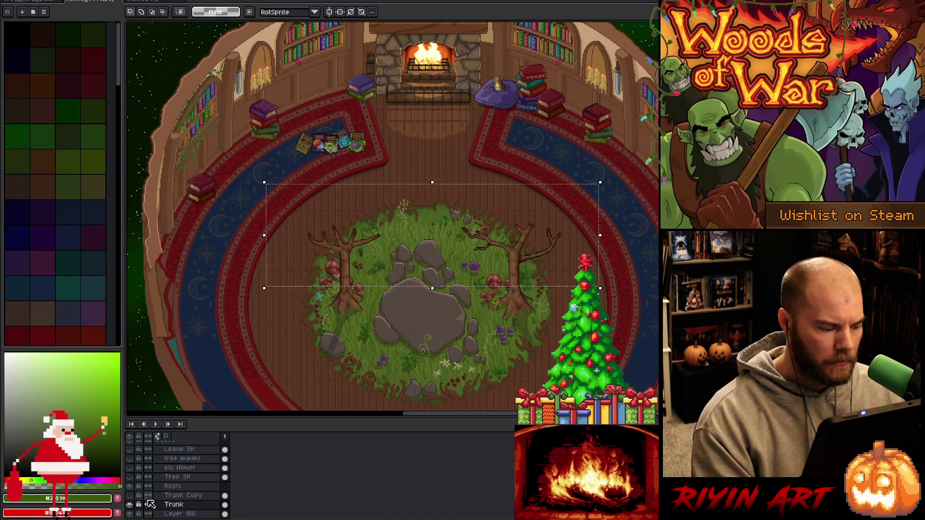
{"action": "right_click", "coordinate": [183, 497]}
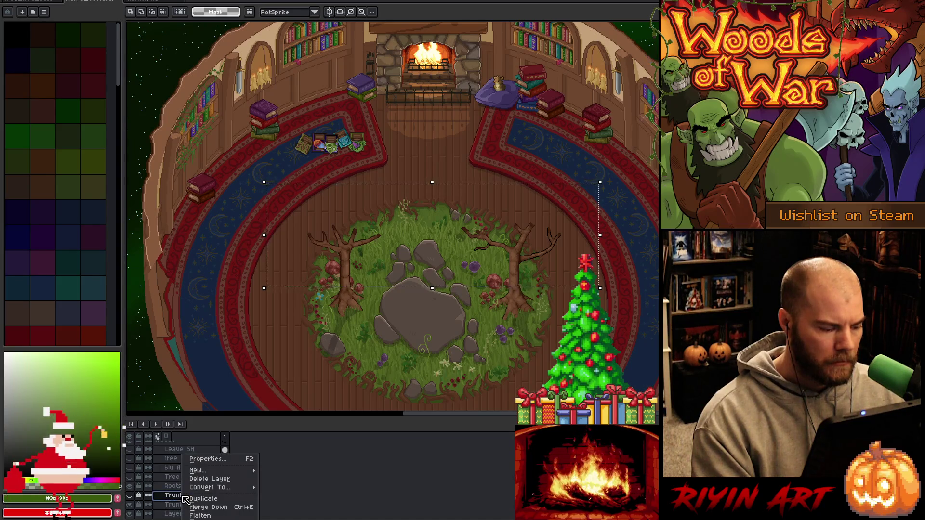
Delete the Trunk Copy layer, make Roots the active layer, and save.
{"action": "left_click", "coordinate": [204, 481]}
{"action": "scroll", "coordinate": [183, 486], "scroll_direction": "up", "scroll_amount": 1}
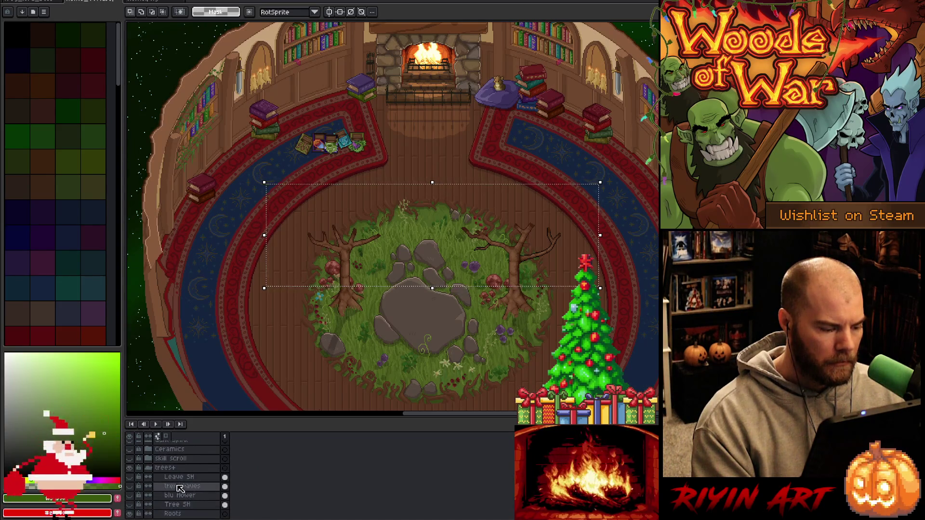
{"action": "left_click", "coordinate": [129, 486]}
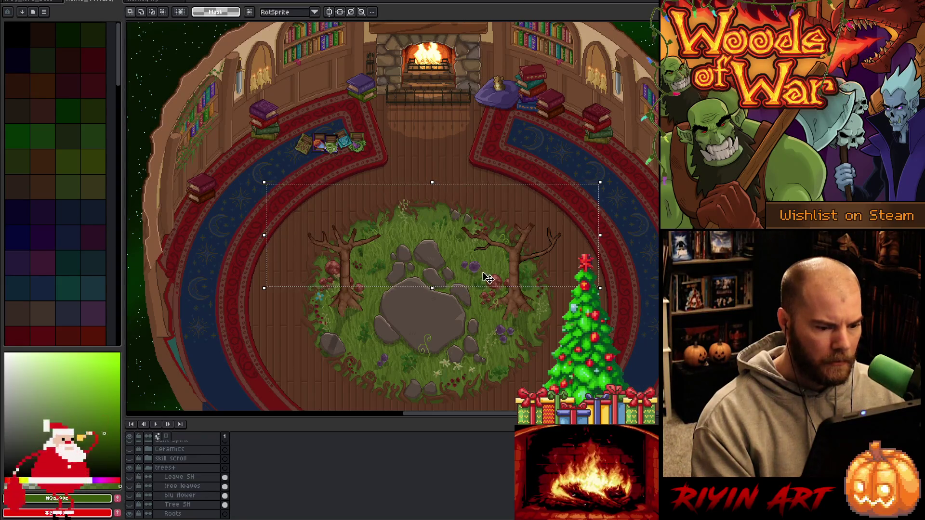
{"action": "scroll", "coordinate": [483, 275], "scroll_direction": "up", "scroll_amount": 2}
{"action": "scroll", "coordinate": [188, 496], "scroll_direction": "down", "scroll_amount": 3}
{"action": "left_click", "coordinate": [158, 487]}
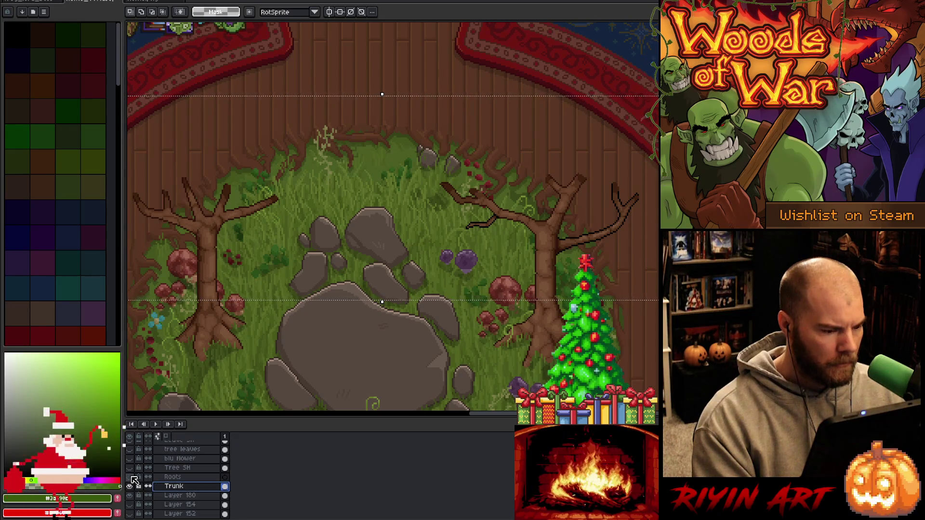
{"action": "left_click", "coordinate": [188, 477]}
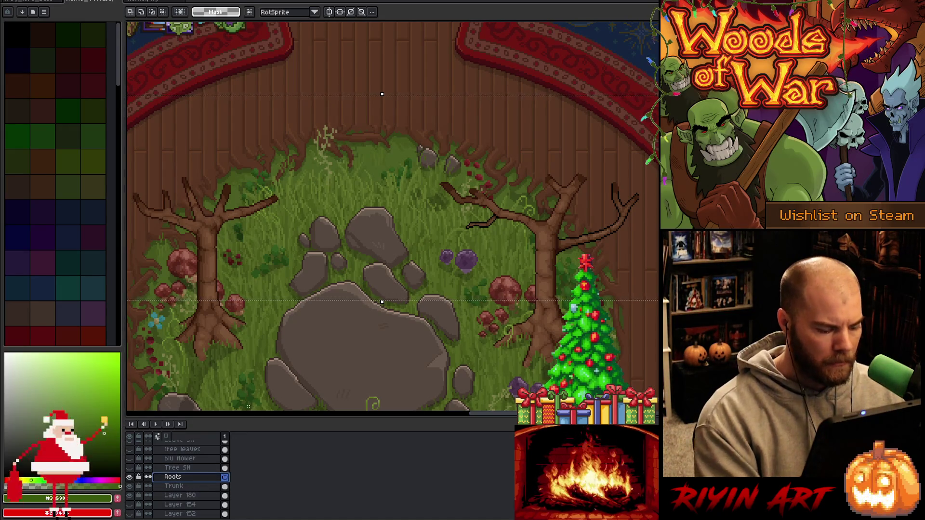
{"action": "key", "text": "ctrl+s"}
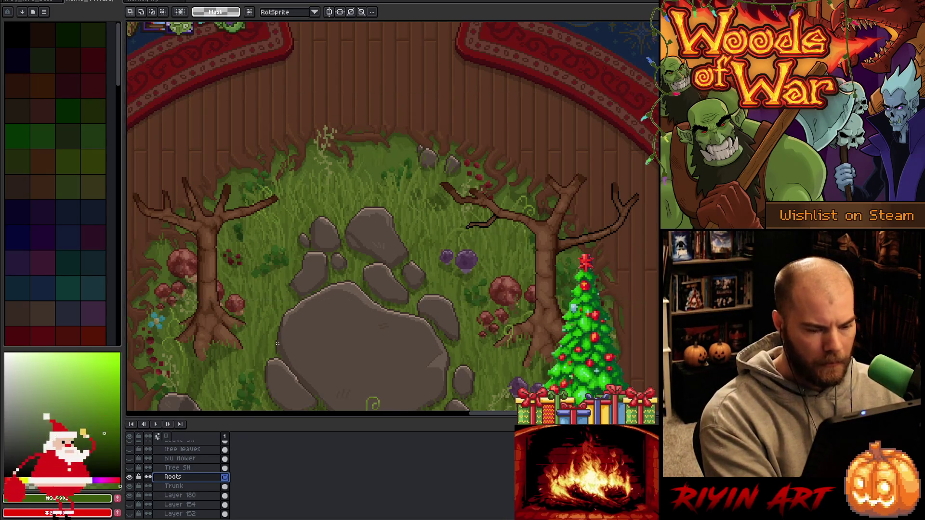
Pan over the clearing and eyedrop the trunk's brown as the drawing colour.
{"action": "key", "text": "space"}
{"action": "left_click_drag", "start_coordinate": [341, 303], "coordinate": [501, 247]}
{"action": "left_click_drag", "start_coordinate": [475, 276], "coordinate": [470, 271]}
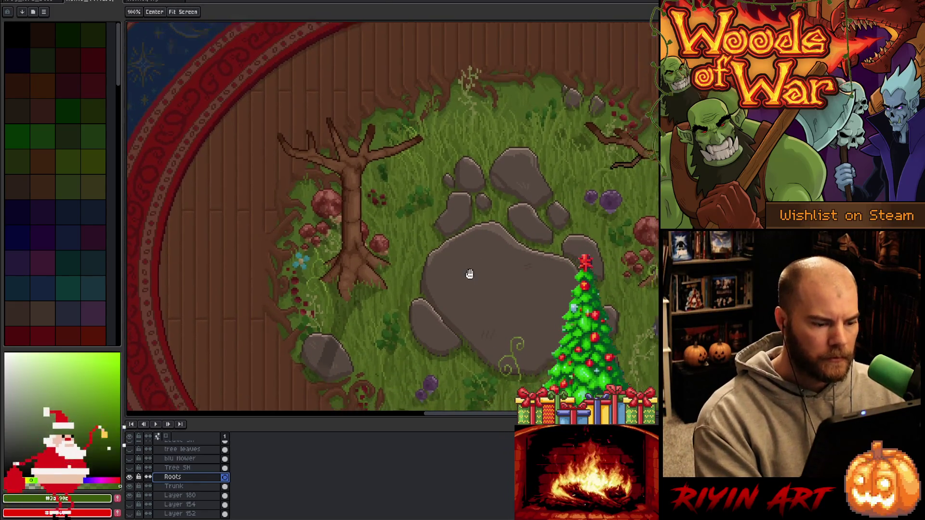
{"action": "scroll", "coordinate": [442, 238], "scroll_direction": "up", "scroll_amount": 1}
{"action": "scroll", "coordinate": [446, 252], "scroll_direction": "up", "scroll_amount": 1}
{"action": "scroll", "coordinate": [446, 252], "scroll_direction": "down", "scroll_amount": 1}
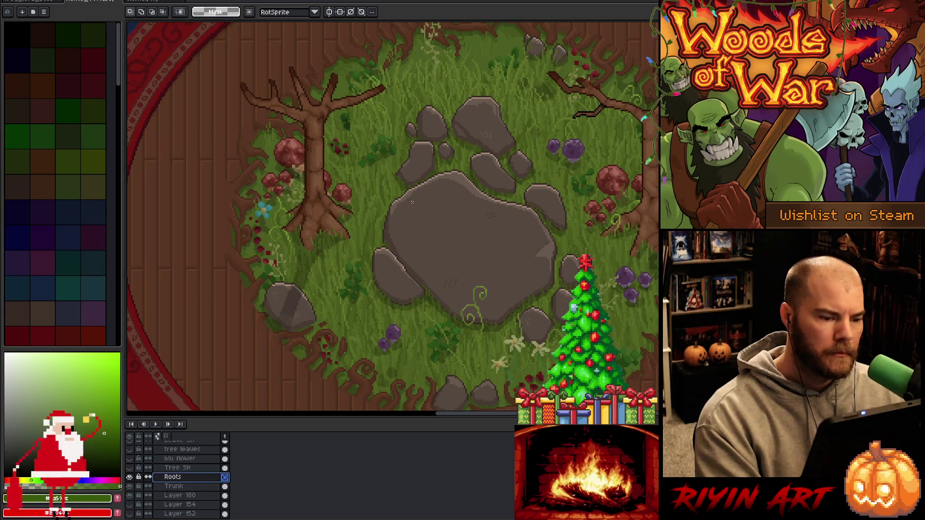
{"action": "key", "text": "space"}
{"action": "left_click_drag", "start_coordinate": [456, 196], "coordinate": [446, 213]}
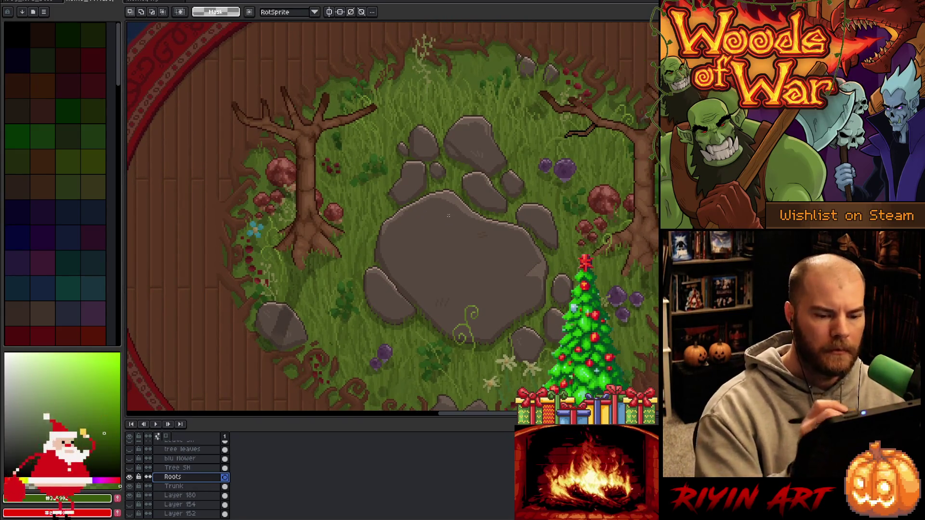
{"action": "key", "text": "i"}
{"action": "left_click", "coordinate": [645, 245]}
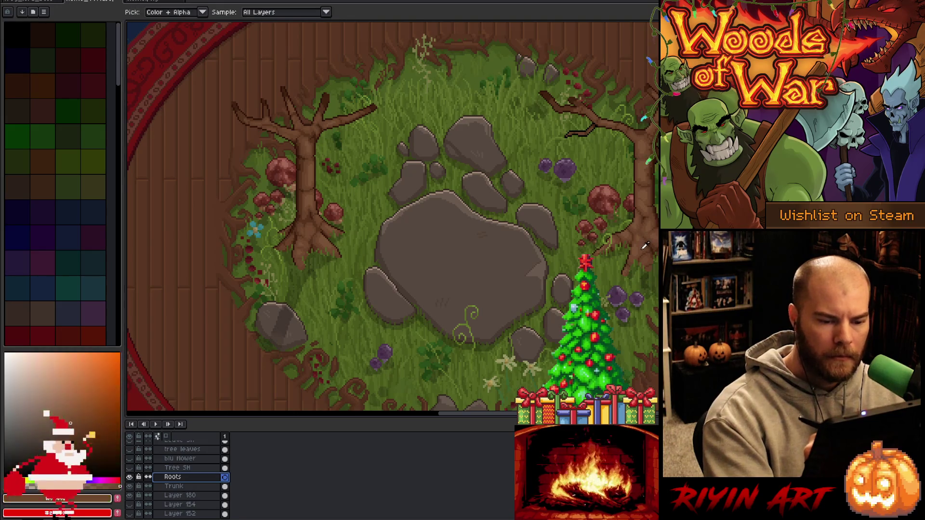
Switch to the pencil and set its brush size to 8 px.
{"action": "key", "text": "b"}
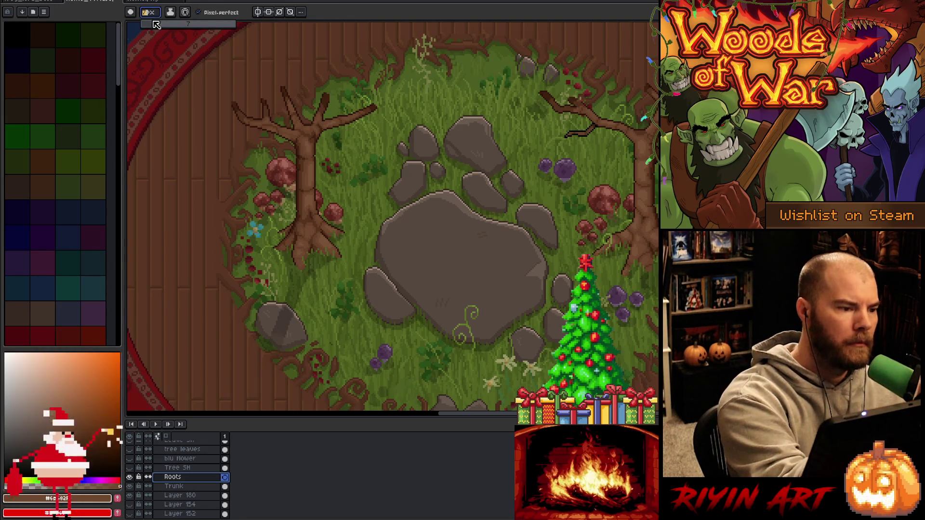
{"action": "left_click", "coordinate": [174, 27]}
{"action": "left_click", "coordinate": [159, 24]}
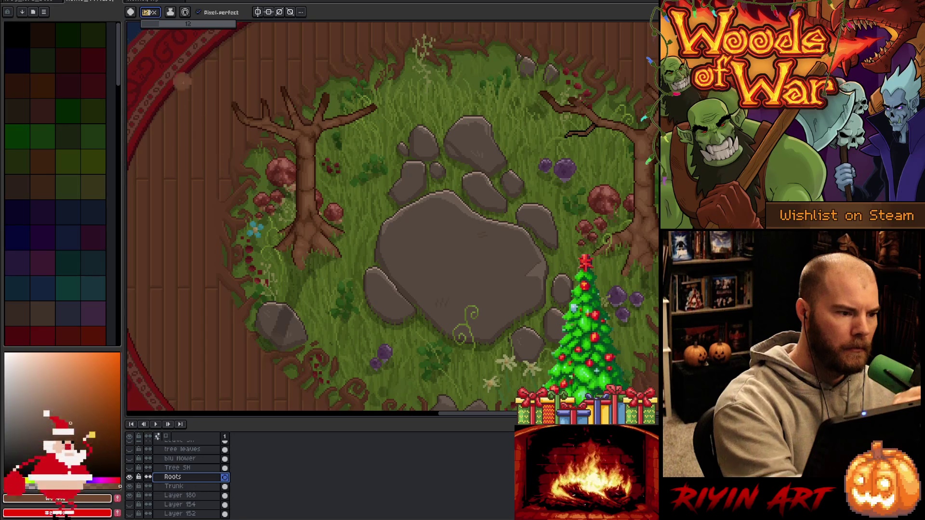
{"action": "left_click", "coordinate": [153, 24]}
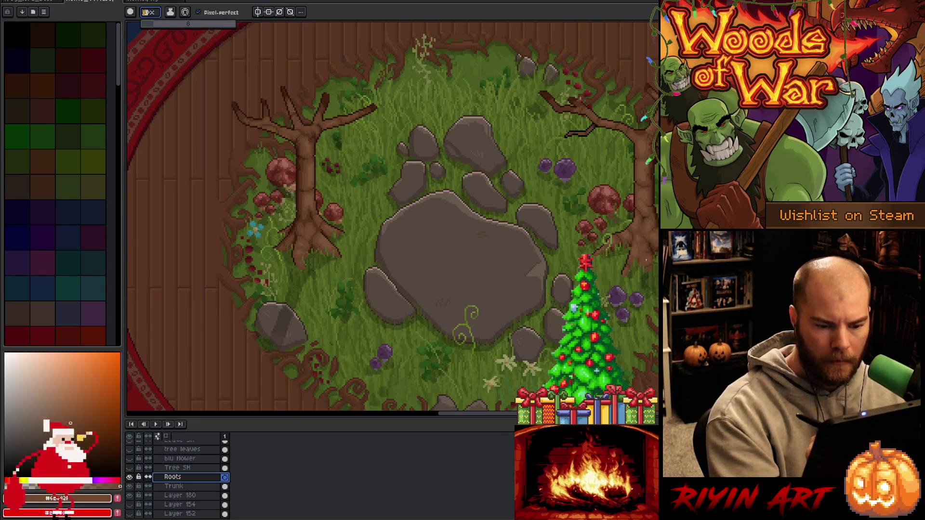
Paint brown roots: a curve from the upper right, a short one in the grass, and some beside the right tree.
{"action": "left_click_drag", "start_coordinate": [649, 270], "coordinate": [634, 307]}
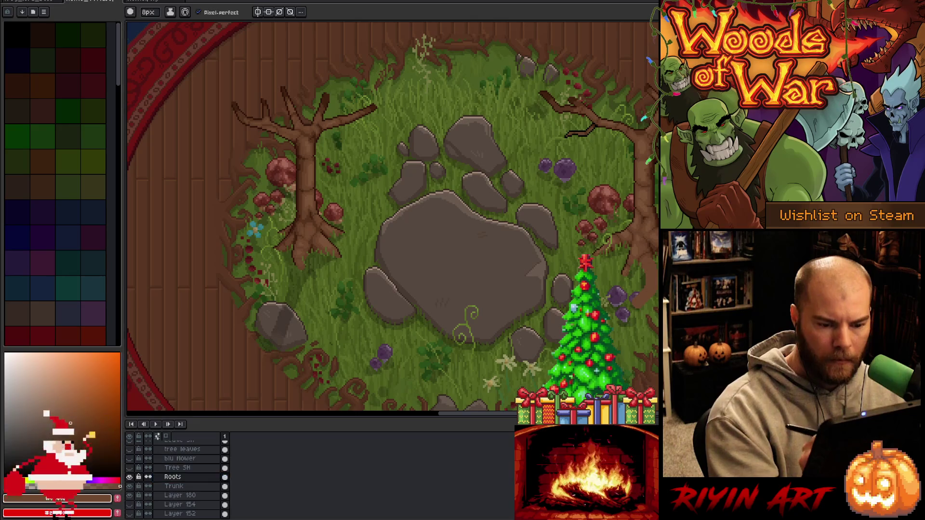
{"action": "key", "text": "ctrl+z"}
{"action": "left_click_drag", "start_coordinate": [651, 272], "coordinate": [614, 331]}
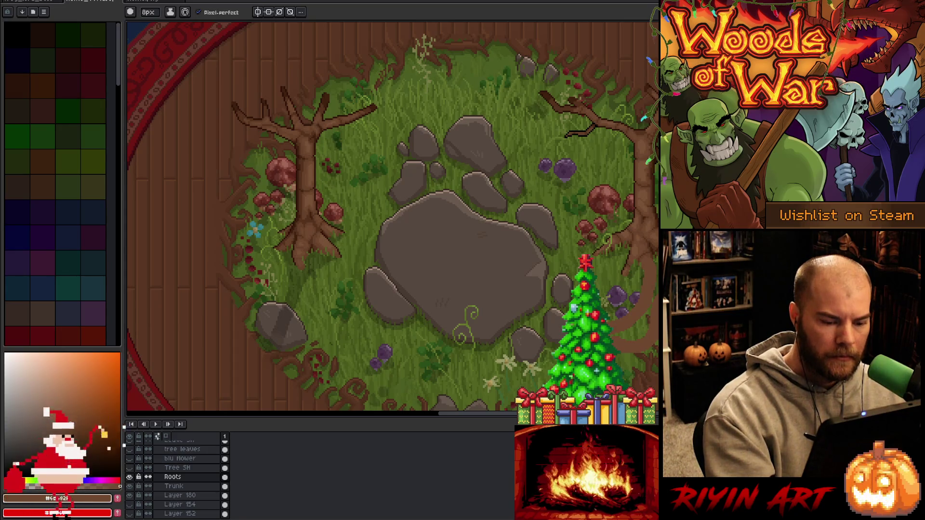
{"action": "left_click_drag", "start_coordinate": [501, 380], "coordinate": [487, 394]}
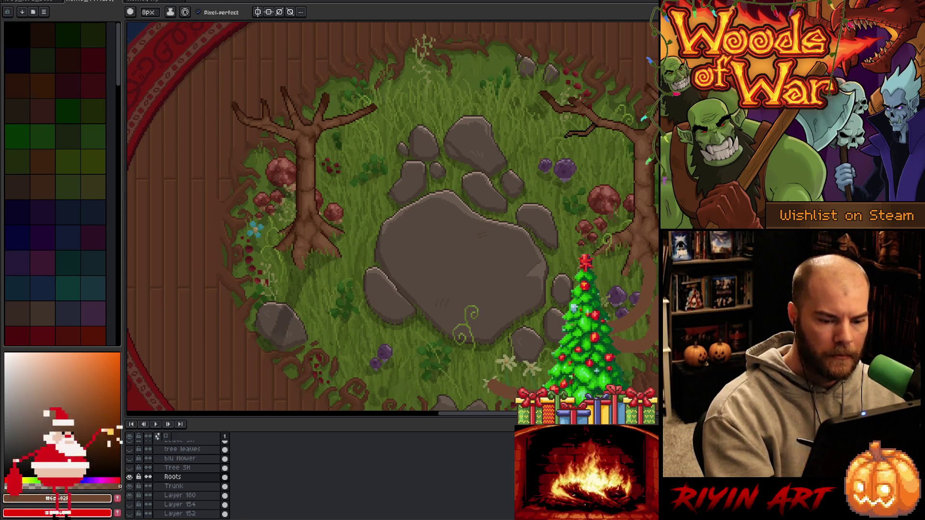
{"action": "scroll", "coordinate": [628, 221], "scroll_direction": "down", "scroll_amount": 2}
{"action": "mouse_move", "coordinate": [602, 225]}
{"action": "left_mouse_down"}
{"action": "mouse_move", "coordinate": [592, 247]}
{"action": "mouse_move", "coordinate": [601, 287]}
{"action": "left_mouse_up"}
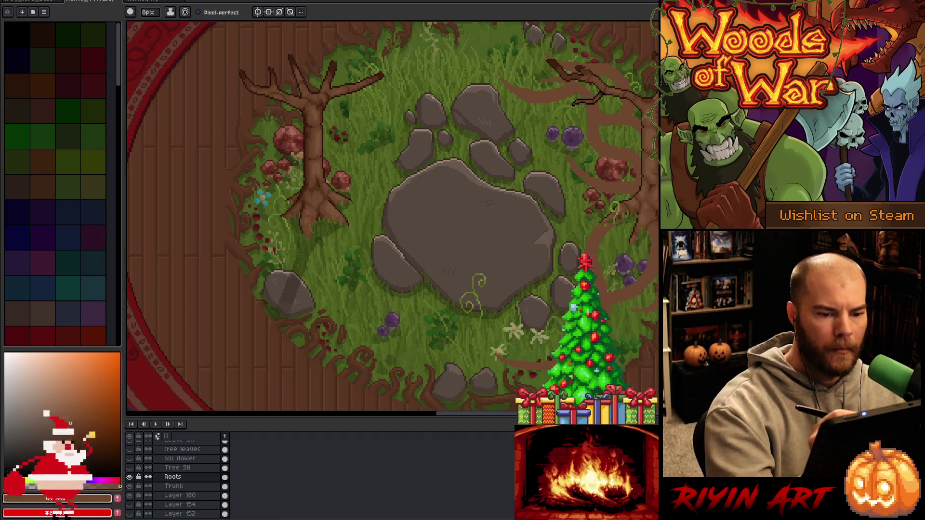
Try a root stroke over the top-right purple flowers, then undo it.
{"action": "key", "text": "e"}
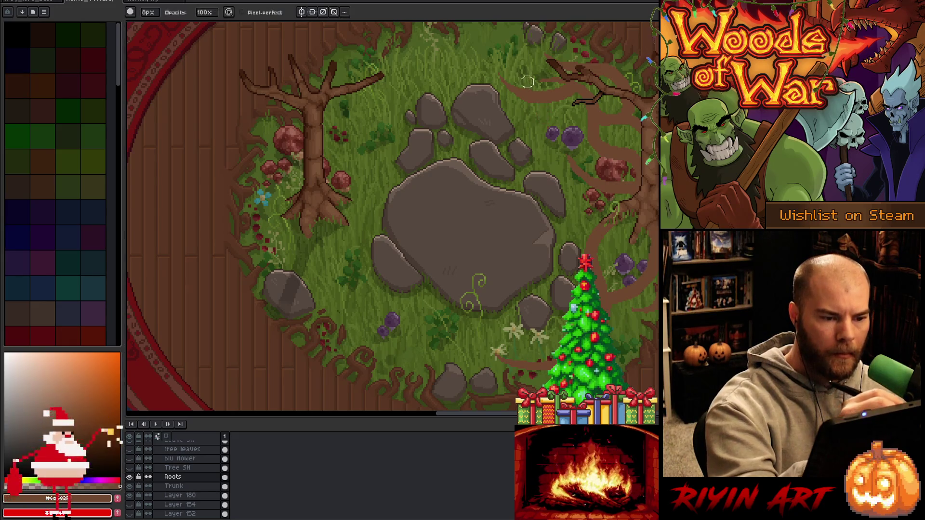
{"action": "key", "text": "b"}
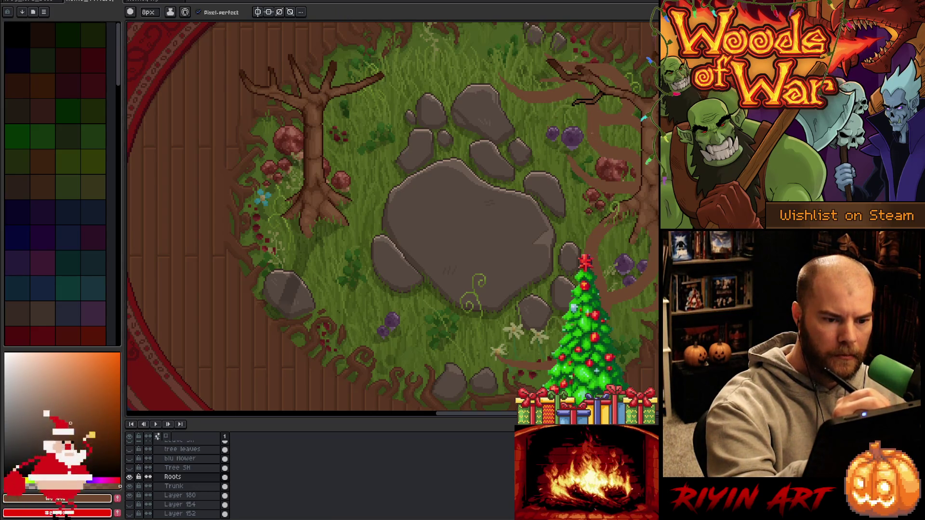
{"action": "left_click_drag", "start_coordinate": [584, 132], "coordinate": [554, 130]}
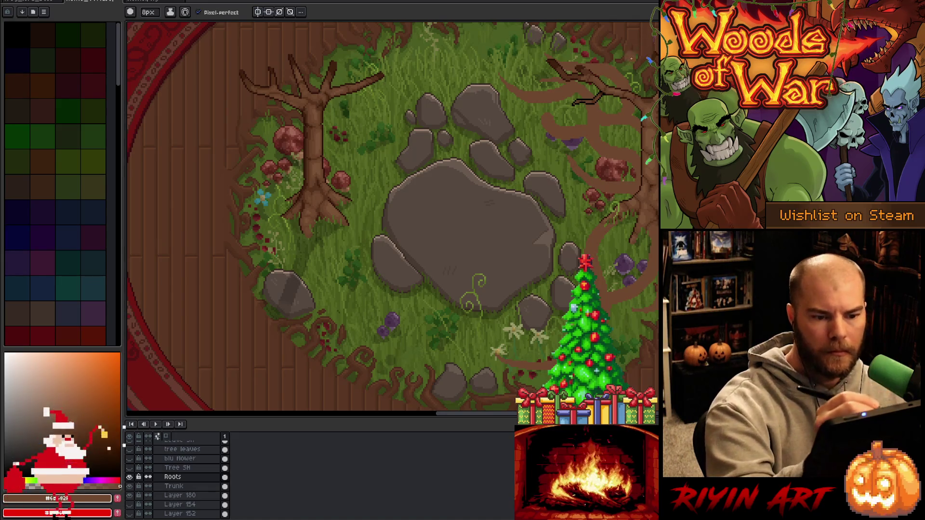
{"action": "key", "text": "ctrl+z"}
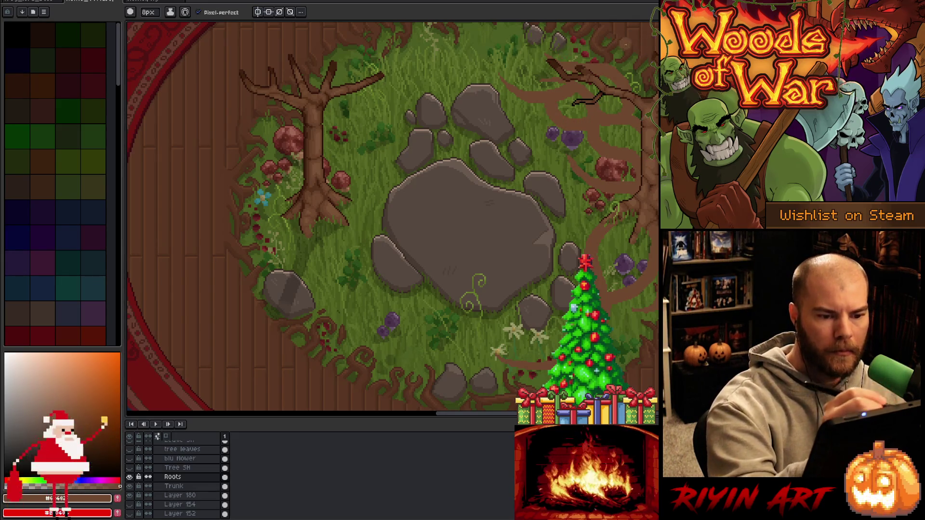
{"action": "key", "text": "b"}
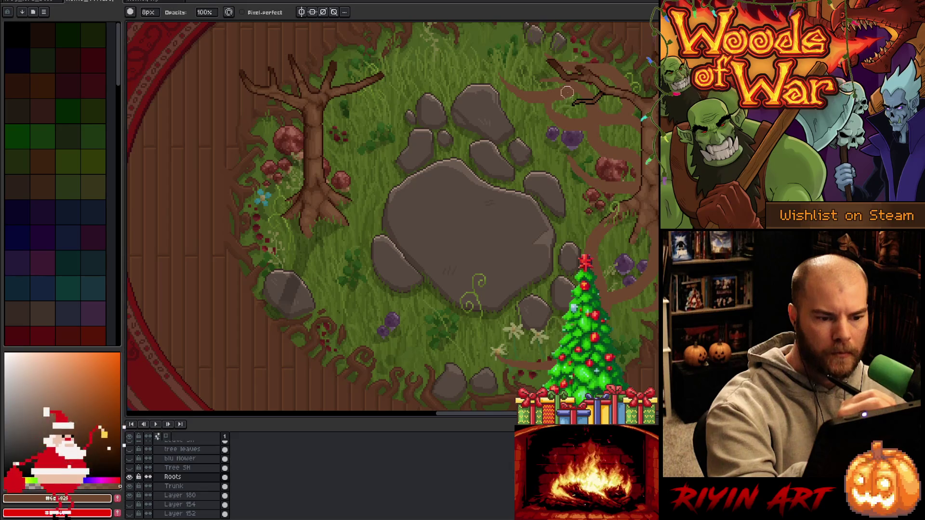
{"action": "key", "text": "e"}
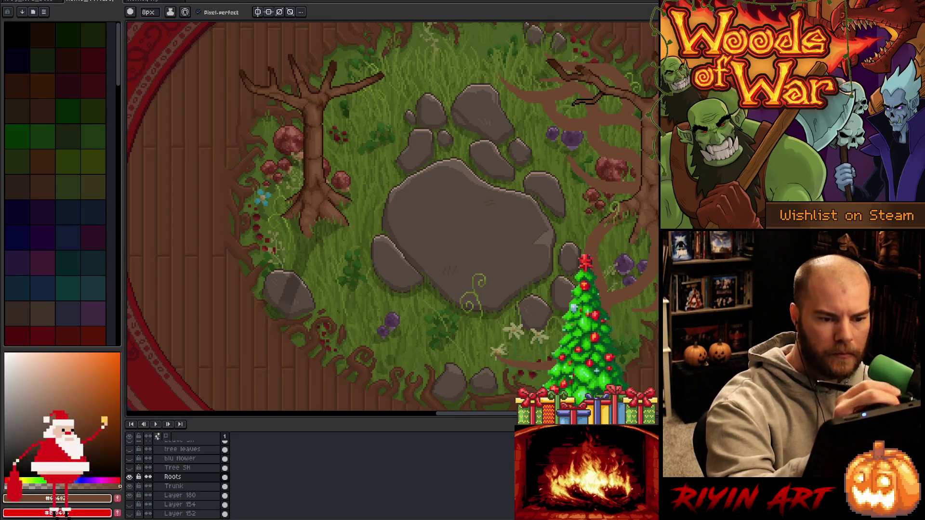
Reset the brush to 8 px, add a new layer above Roots, and pick a brown colour.
{"action": "left_click", "coordinate": [148, 13]}
{"action": "left_click", "coordinate": [152, 26]}
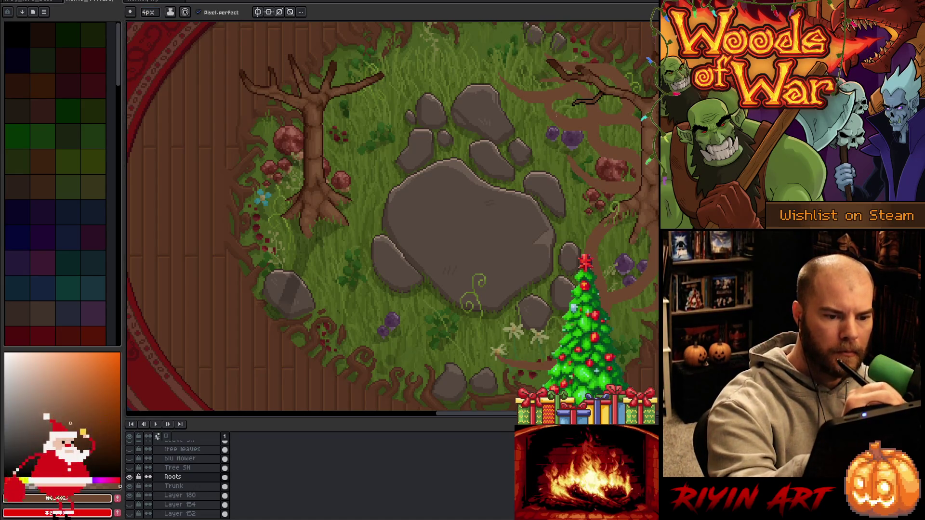
{"action": "left_click", "coordinate": [150, 13]}
{"action": "left_click", "coordinate": [159, 26]}
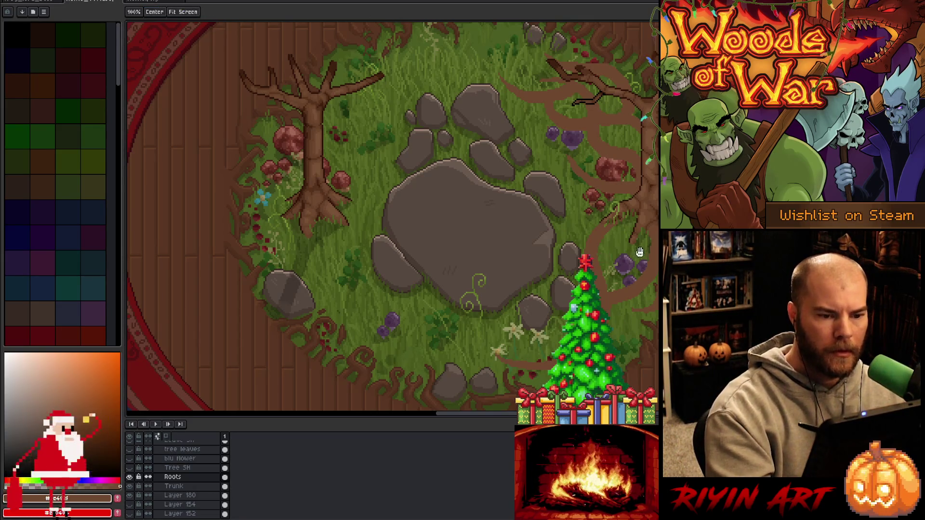
{"action": "scroll", "coordinate": [393, 217], "scroll_direction": "down", "scroll_amount": 1}
{"action": "scroll", "coordinate": [393, 217], "scroll_direction": "up", "scroll_amount": 1}
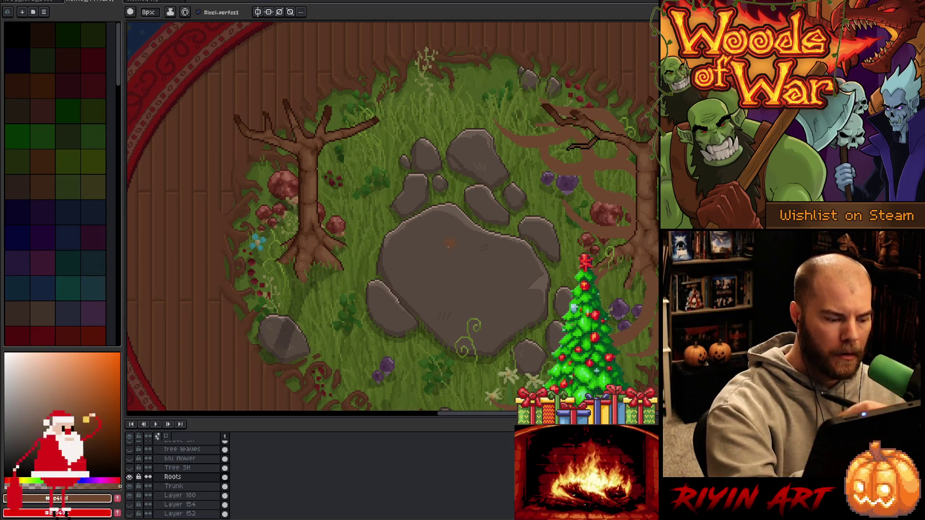
{"action": "key", "text": "shift+n"}
{"action": "left_click", "coordinate": [517, 94], "text": "alt"}
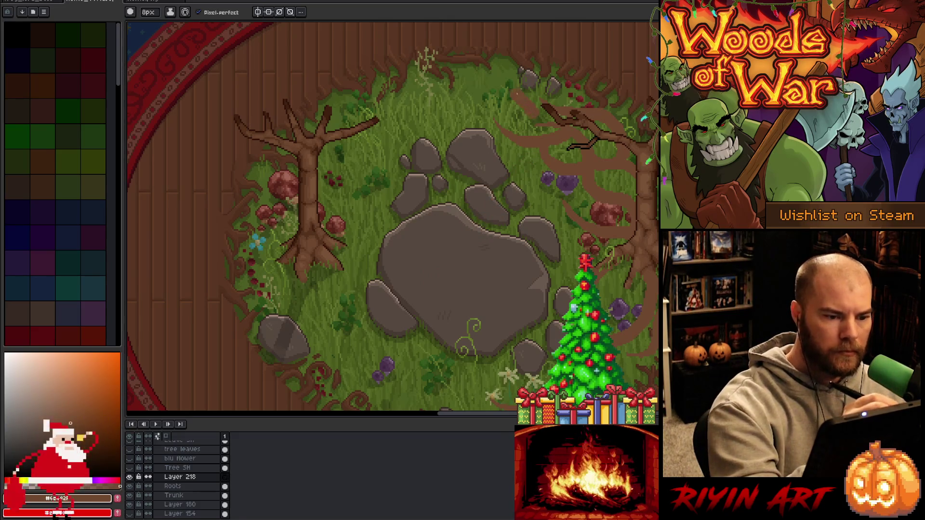
Paint a brown root across the top of the clearing, curving down-left over the grass.
{"action": "left_click_drag", "start_coordinate": [501, 78], "coordinate": [530, 109]}
{"action": "left_click_drag", "start_coordinate": [479, 74], "coordinate": [401, 124]}
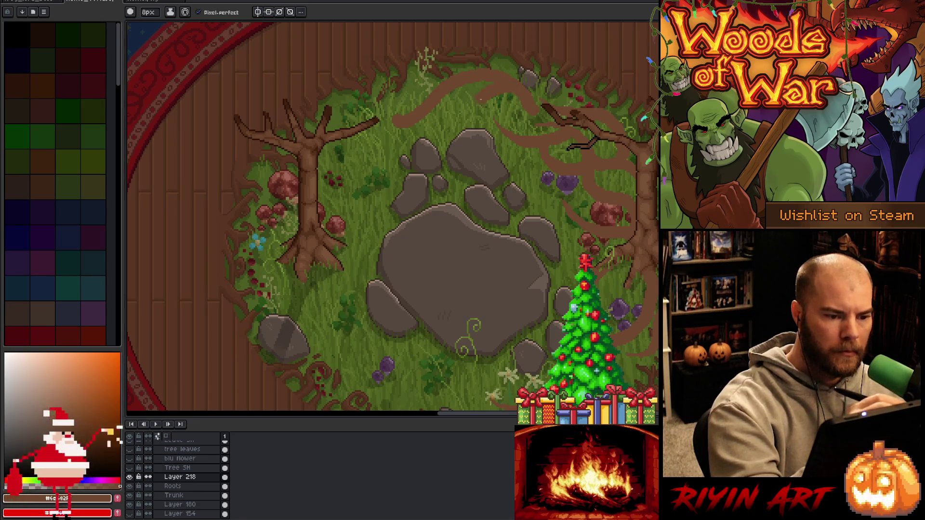
{"action": "key", "text": "e"}
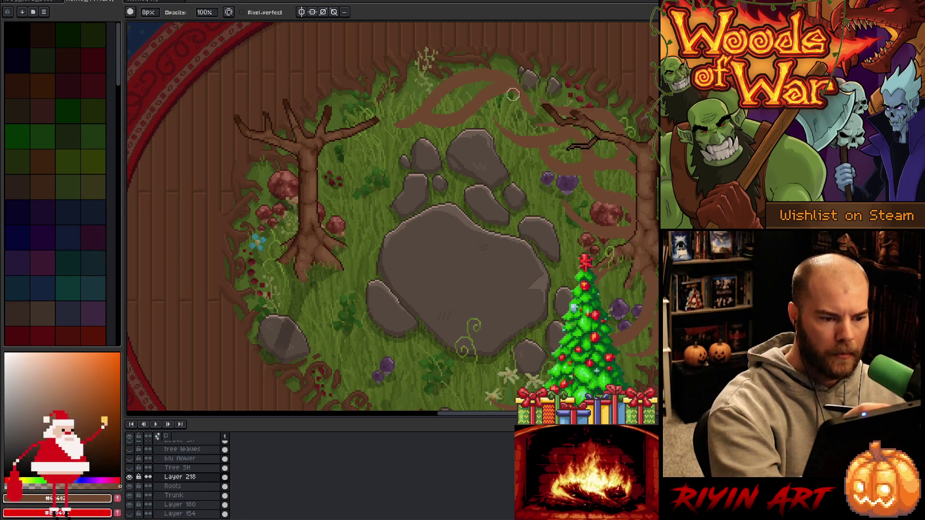
{"action": "key", "text": "v"}
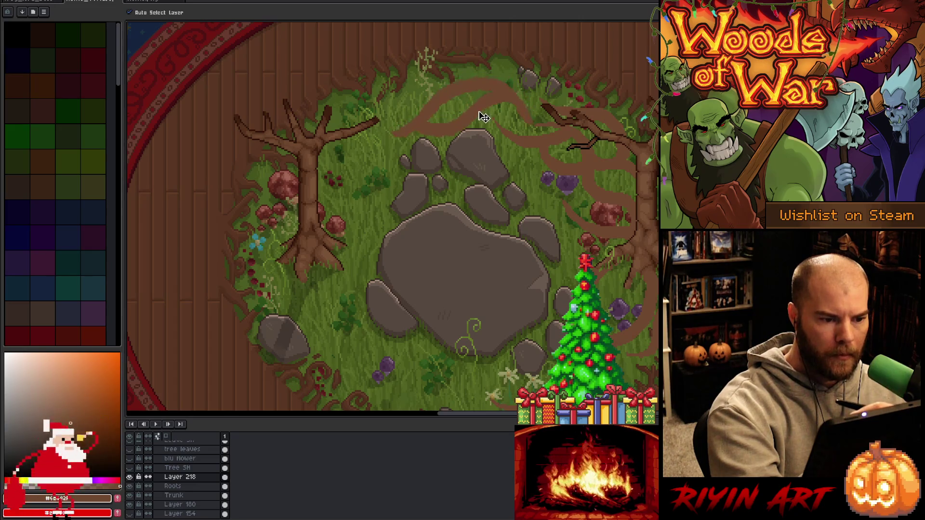
{"action": "key", "text": "e"}
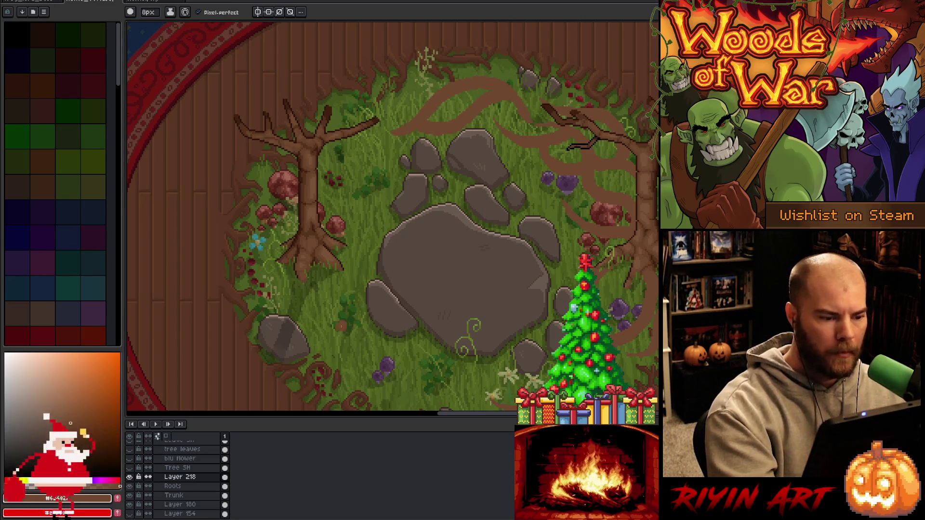
Draw a root from the left tree's base reaching far down the clearing.
{"action": "left_click", "coordinate": [296, 299], "text": "alt"}
{"action": "left_click_drag", "start_coordinate": [306, 281], "coordinate": [311, 299]}
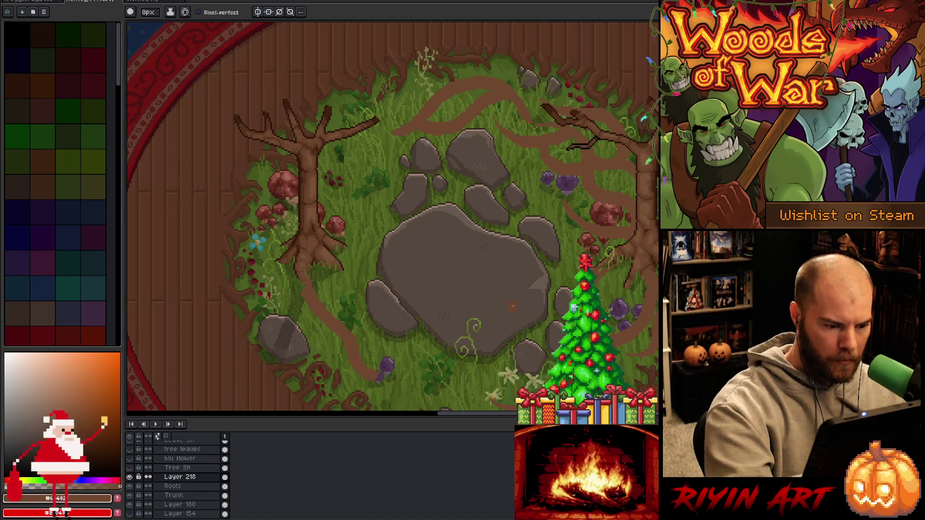
{"action": "left_click_drag", "start_coordinate": [405, 378], "coordinate": [407, 330]}
{"action": "left_click_drag", "start_coordinate": [308, 227], "coordinate": [343, 272]}
{"action": "key", "text": "ctrl+z"}
{"action": "left_click_drag", "start_coordinate": [311, 229], "coordinate": [346, 274]}
{"action": "key", "text": "ctrl+z"}
{"action": "mouse_move", "coordinate": [309, 226]}
{"action": "left_mouse_down"}
{"action": "mouse_move", "coordinate": [356, 287]}
{"action": "mouse_move", "coordinate": [359, 323]}
{"action": "mouse_move", "coordinate": [424, 336]}
{"action": "left_mouse_up"}
Add a root curving down left of the tree roots and one running right toward the purple flower.
{"action": "key", "text": "e"}
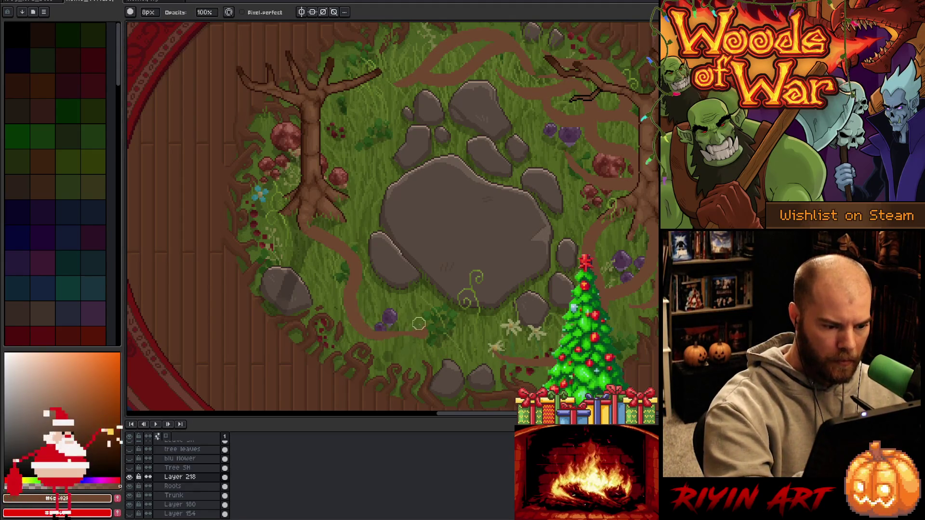
{"action": "key", "text": "b"}
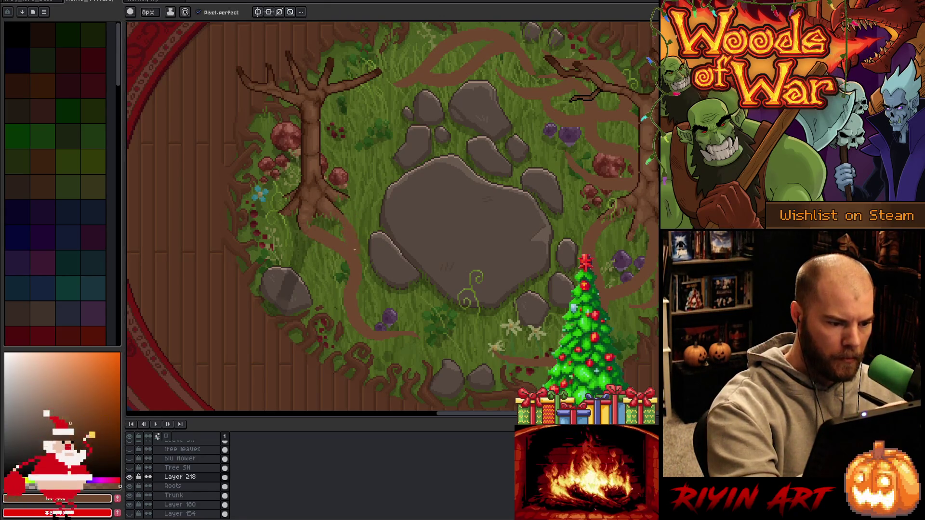
{"action": "mouse_move", "coordinate": [279, 223]}
{"action": "left_mouse_down"}
{"action": "mouse_move", "coordinate": [269, 265]}
{"action": "mouse_move", "coordinate": [332, 290]}
{"action": "left_mouse_up"}
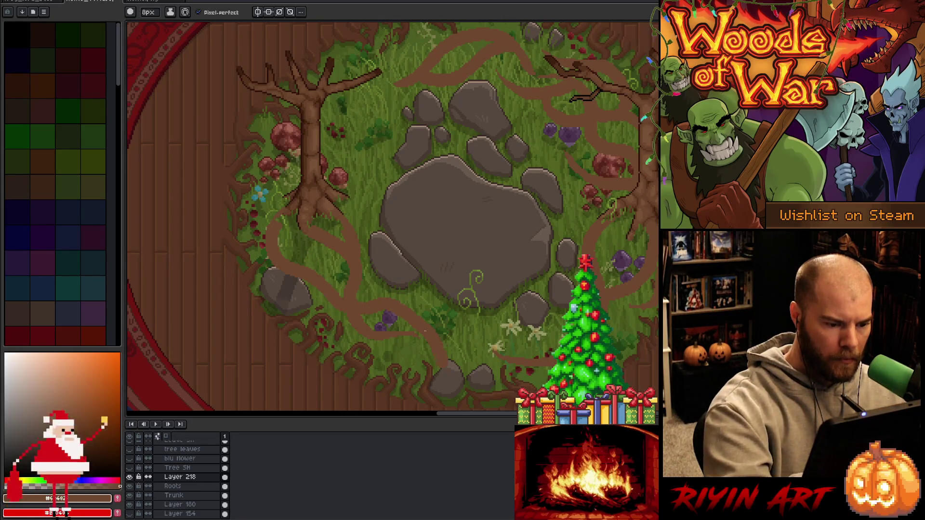
{"action": "left_click_drag", "start_coordinate": [383, 309], "coordinate": [408, 316]}
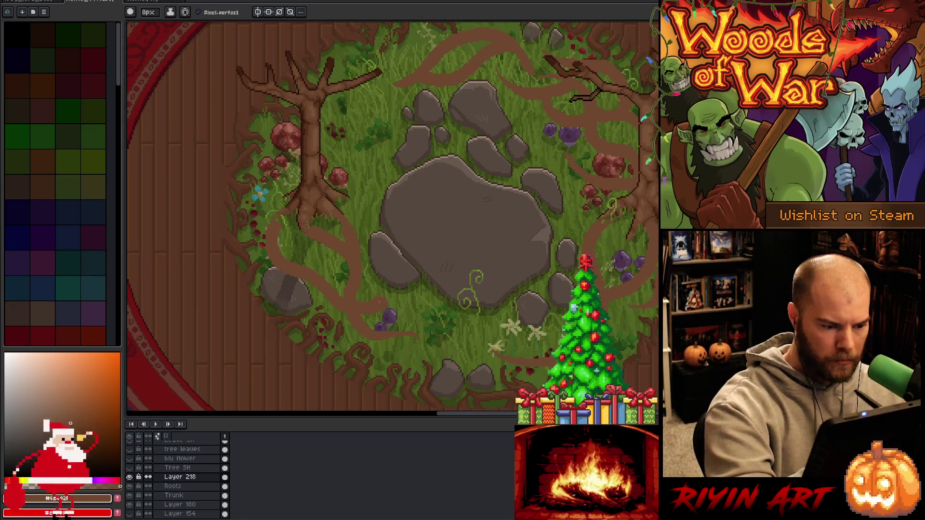
Swap the root over the purple flower for roots across the grass and along the bottom.
{"action": "key", "text": "ctrl+z"}
{"action": "mouse_move", "coordinate": [344, 302]}
{"action": "left_mouse_down"}
{"action": "mouse_move", "coordinate": [414, 312]}
{"action": "mouse_move", "coordinate": [463, 358]}
{"action": "left_mouse_up"}
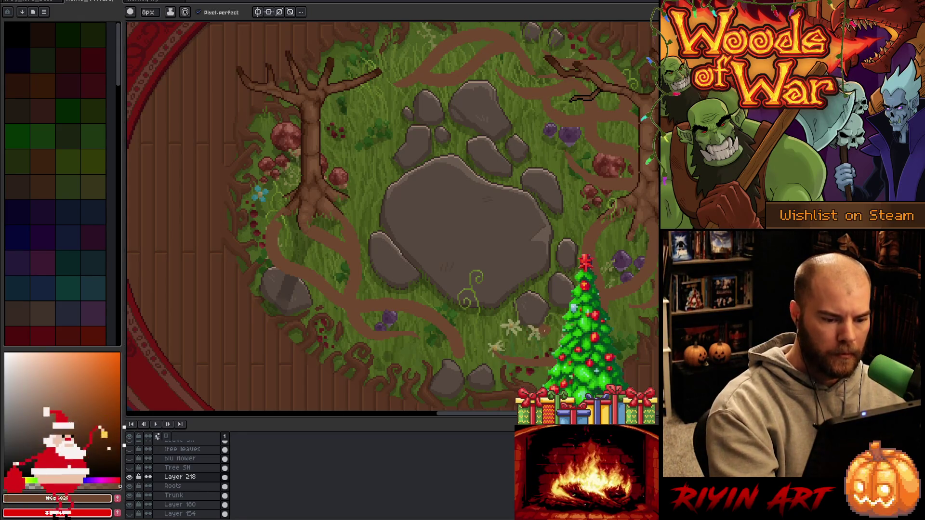
{"action": "left_click_drag", "start_coordinate": [540, 327], "coordinate": [393, 359]}
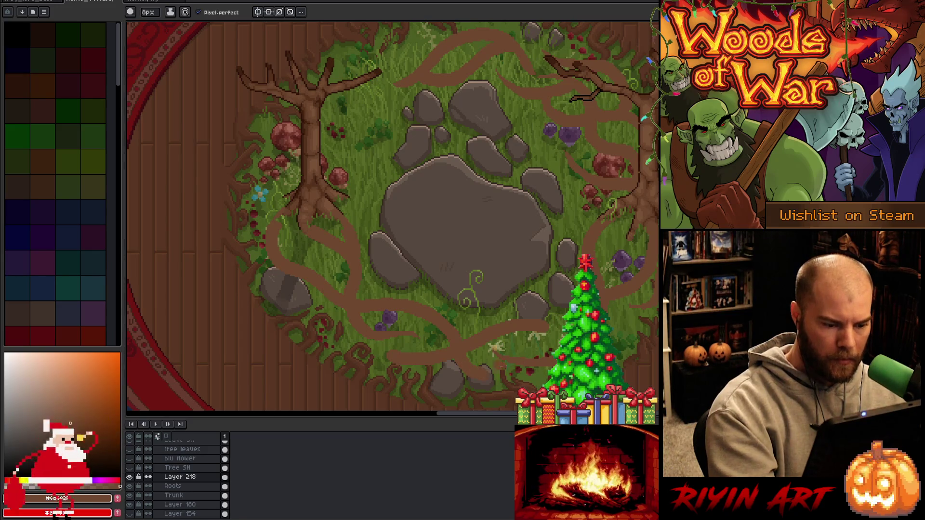
{"action": "key", "text": "e"}
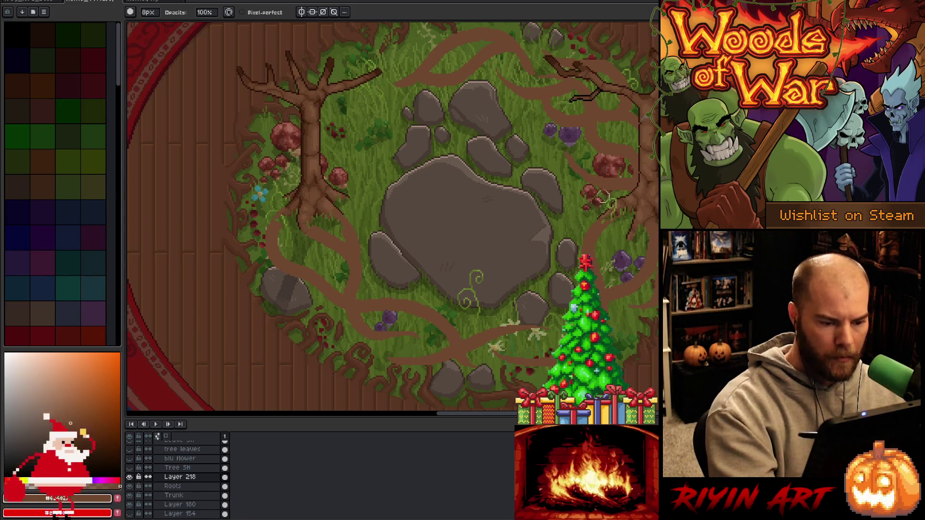
{"action": "key", "text": "e"}
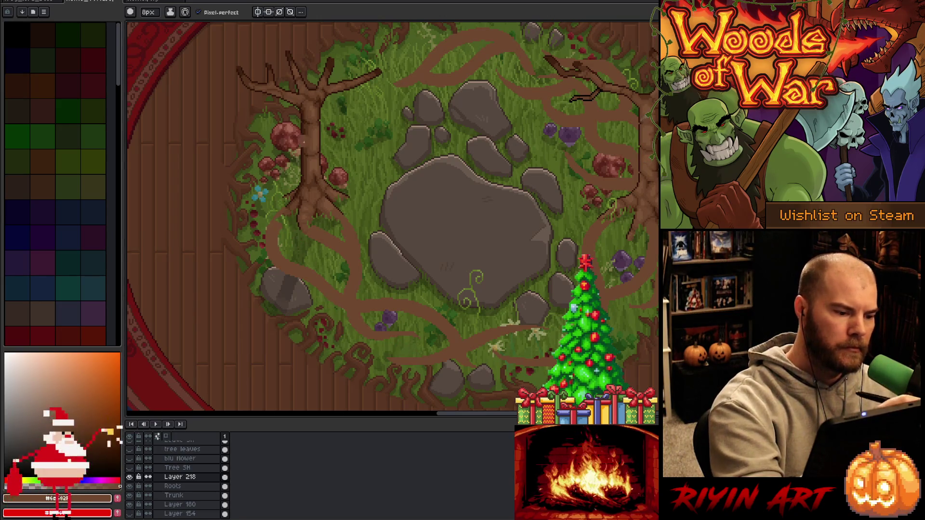
{"action": "key", "text": "b"}
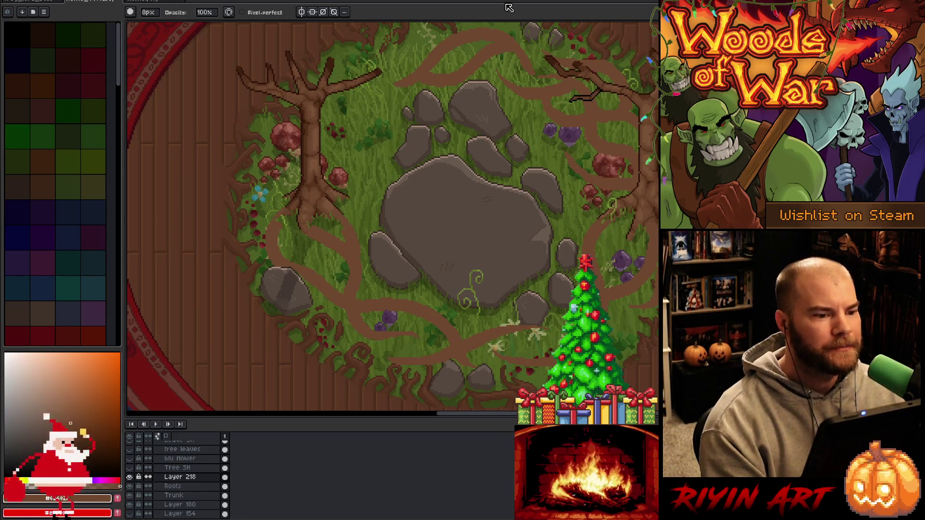
Add a short curved root beside the left tree's trunk.
{"action": "left_click_drag", "start_coordinate": [323, 145], "coordinate": [357, 208]}
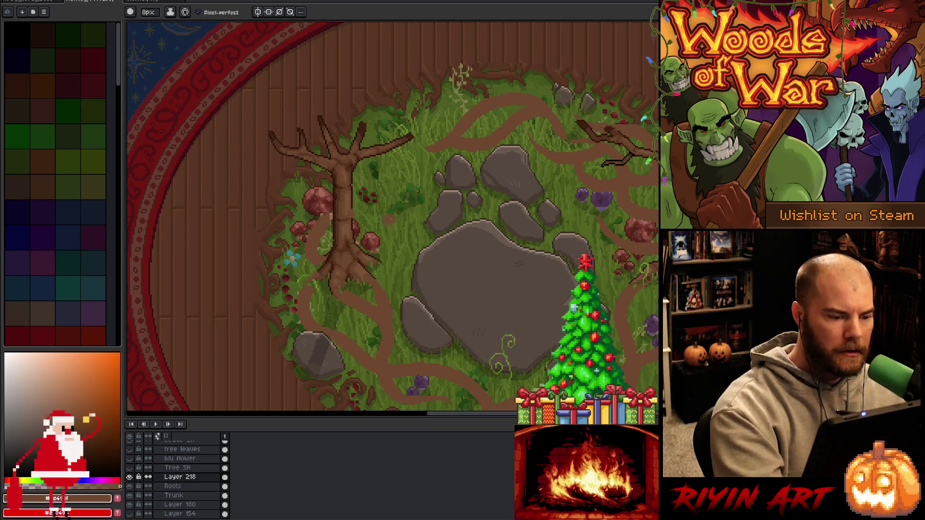
{"action": "left_click_drag", "start_coordinate": [355, 207], "coordinate": [391, 167]}
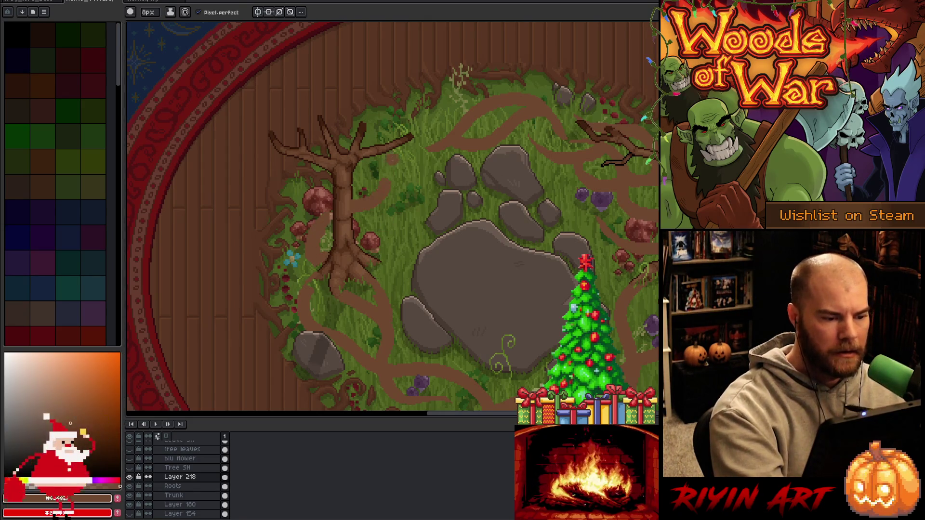
{"action": "left_click_drag", "start_coordinate": [367, 203], "coordinate": [385, 191]}
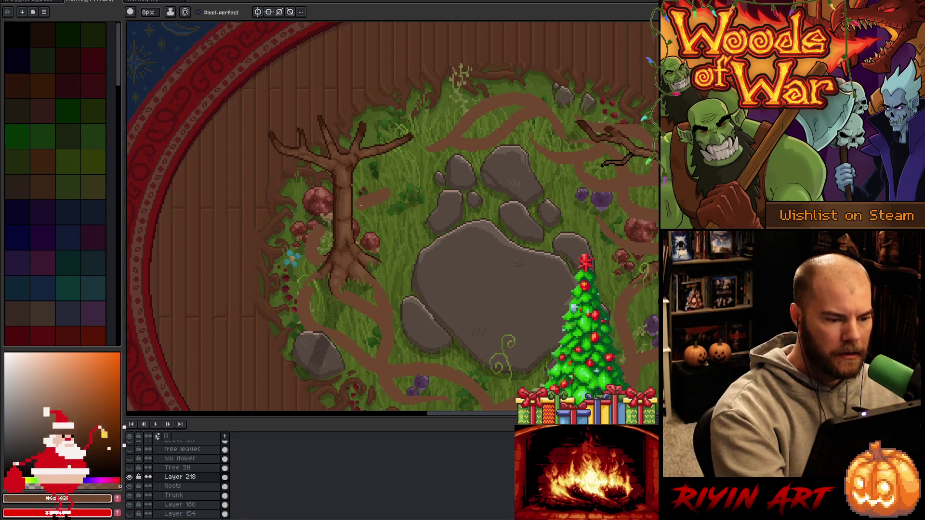
{"action": "left_click", "coordinate": [226, 439], "text": "ctrl"}
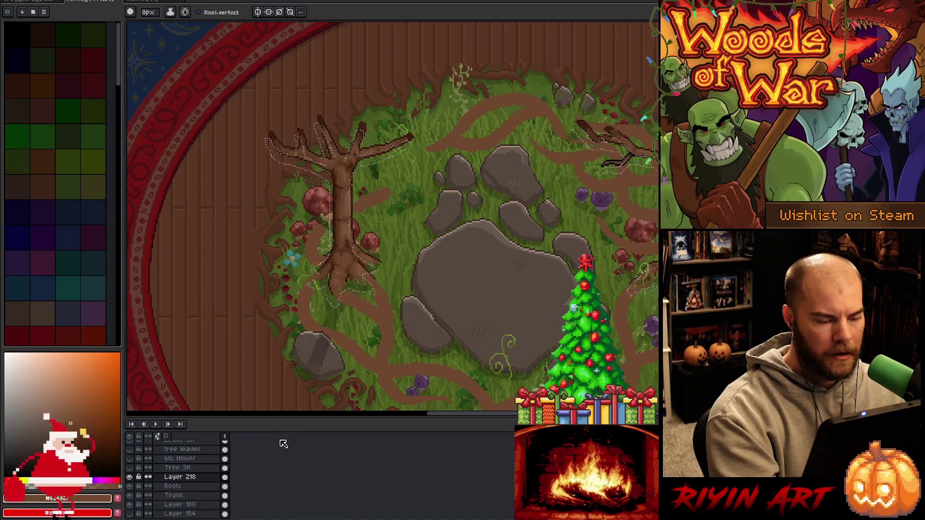
{"action": "key", "text": "m"}
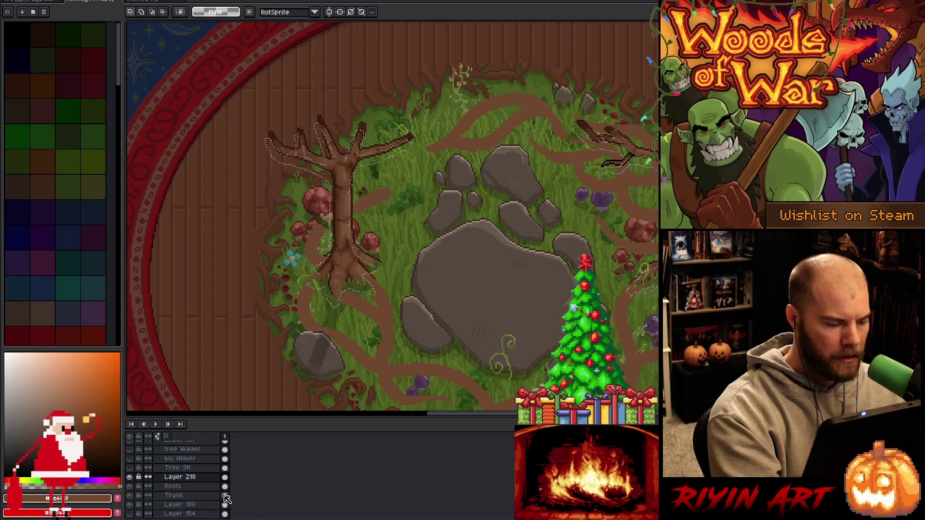
{"action": "left_click", "coordinate": [223, 486]}
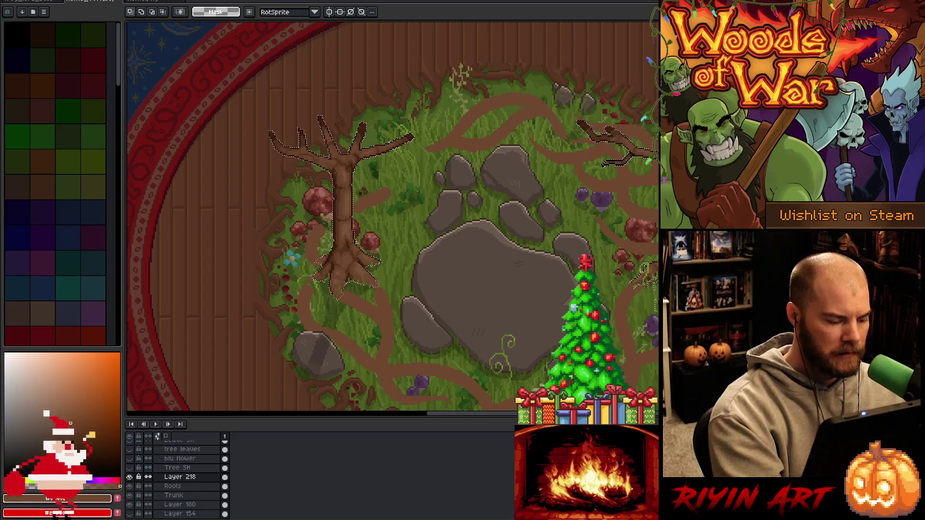
{"action": "left_click", "coordinate": [226, 478]}
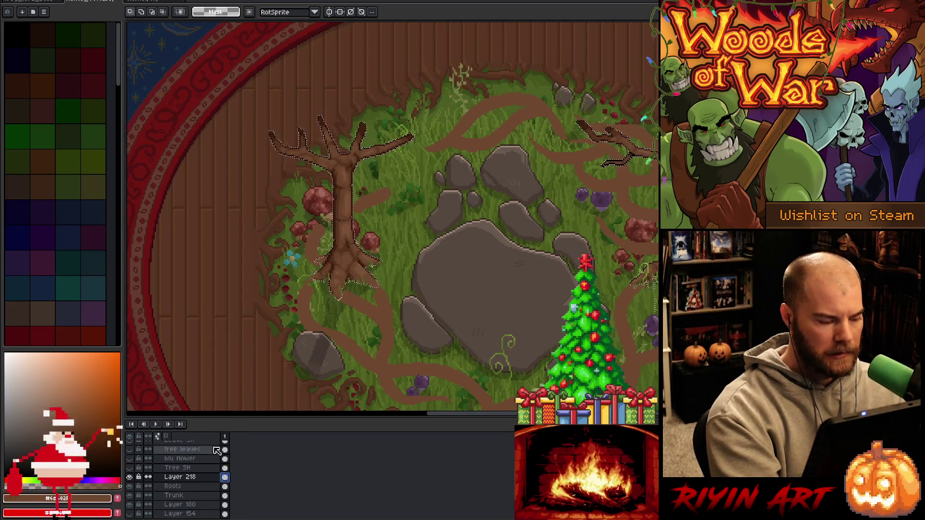
{"action": "key", "text": "b"}
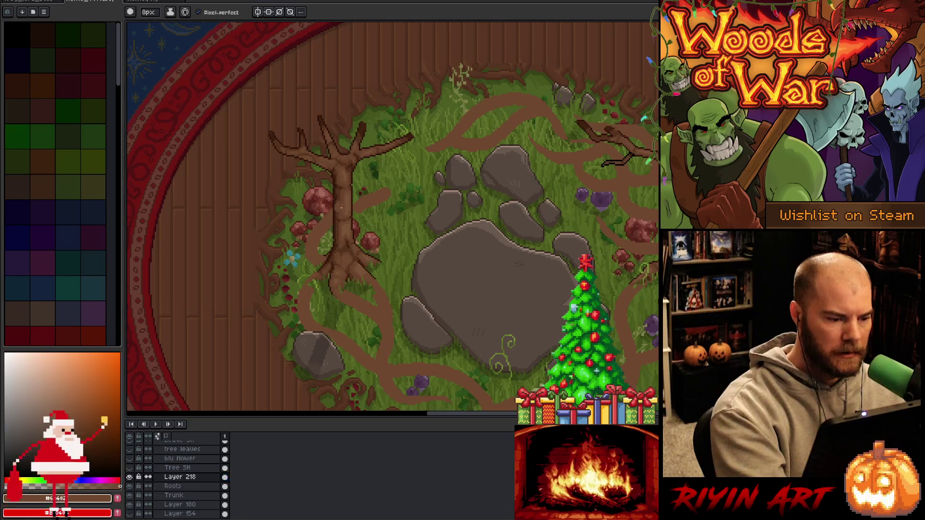
Paint a root down left of the tree, removing strokes over the blue flower and berries.
{"action": "key", "text": "e"}
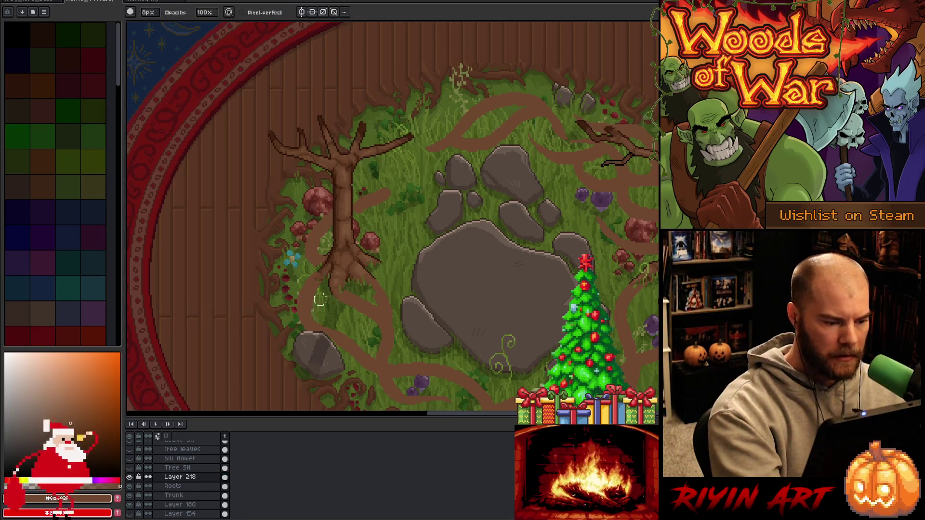
{"action": "key", "text": "b"}
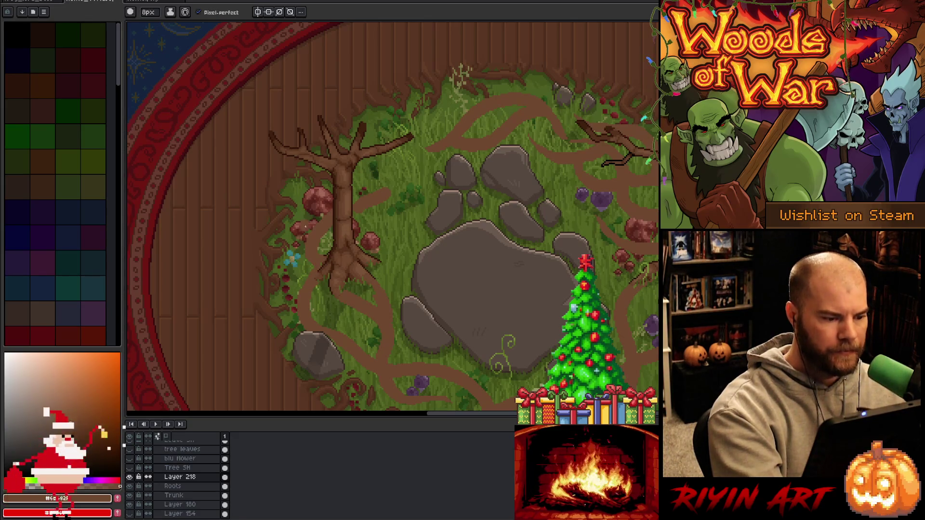
{"action": "mouse_move", "coordinate": [307, 227]}
{"action": "left_mouse_down"}
{"action": "mouse_move", "coordinate": [295, 244]}
{"action": "mouse_move", "coordinate": [307, 266]}
{"action": "left_mouse_up"}
{"action": "key", "text": "ctrl+z"}
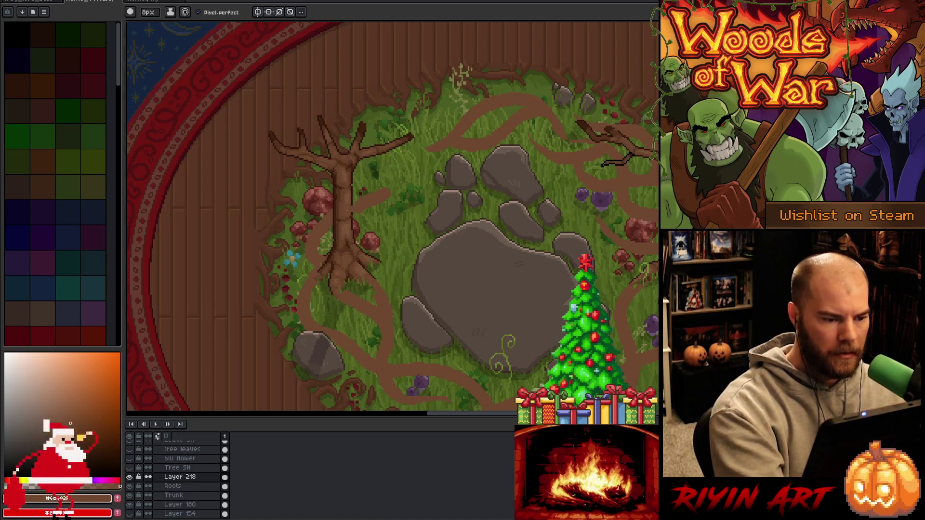
{"action": "key", "text": "b"}
{"action": "left_click", "coordinate": [368, 196]}
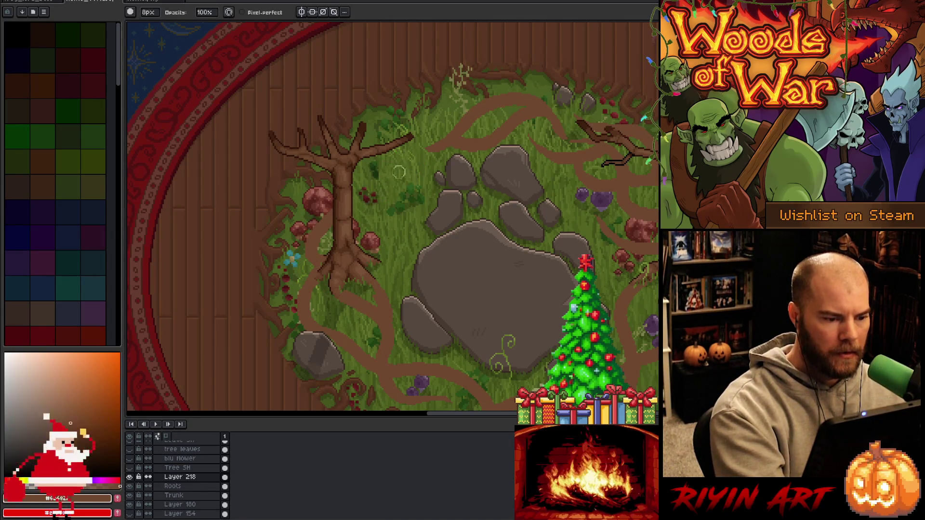
Erase stray root pixels right of the tree, then return to the pencil.
{"action": "key", "text": "e"}
{"action": "mouse_move", "coordinate": [373, 251]}
{"action": "left_mouse_down"}
{"action": "mouse_move", "coordinate": [354, 251]}
{"action": "mouse_move", "coordinate": [373, 224]}
{"action": "mouse_move", "coordinate": [402, 112]}
{"action": "left_mouse_up"}
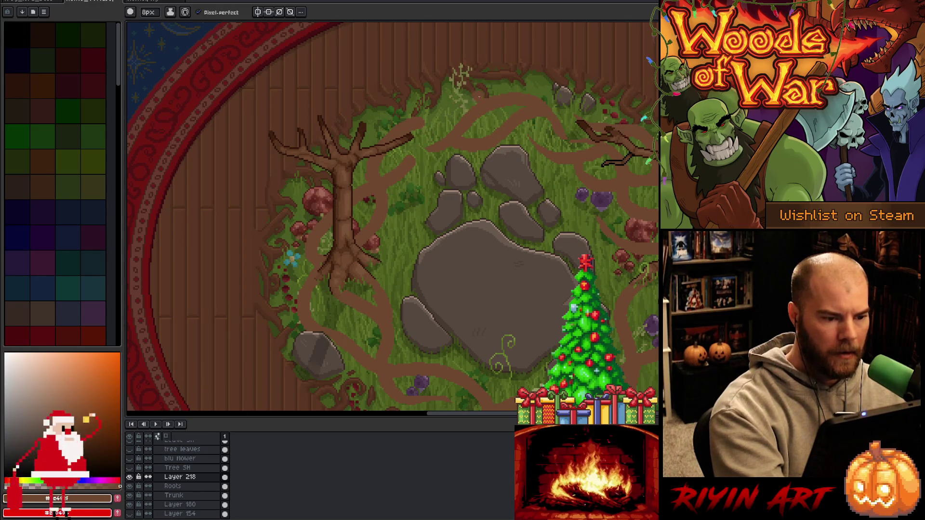
{"action": "key", "text": "b"}
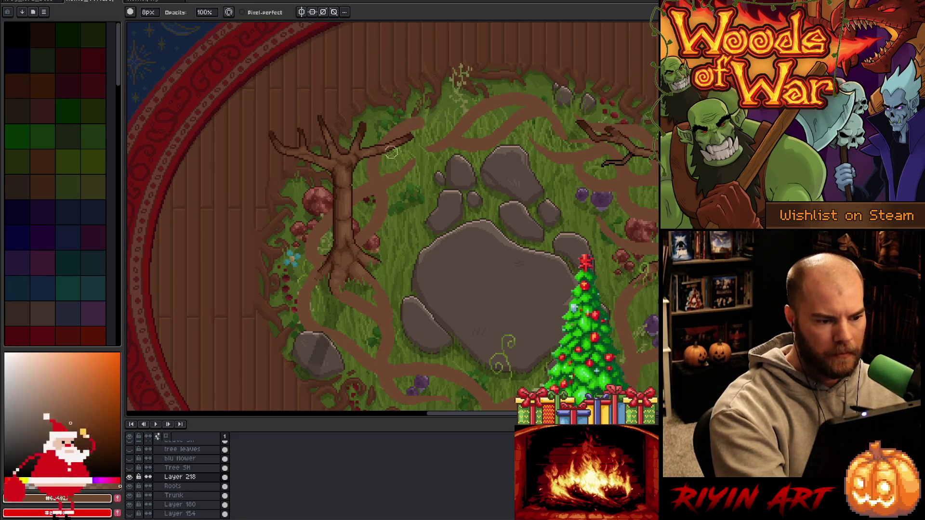
{"action": "key", "text": "e"}
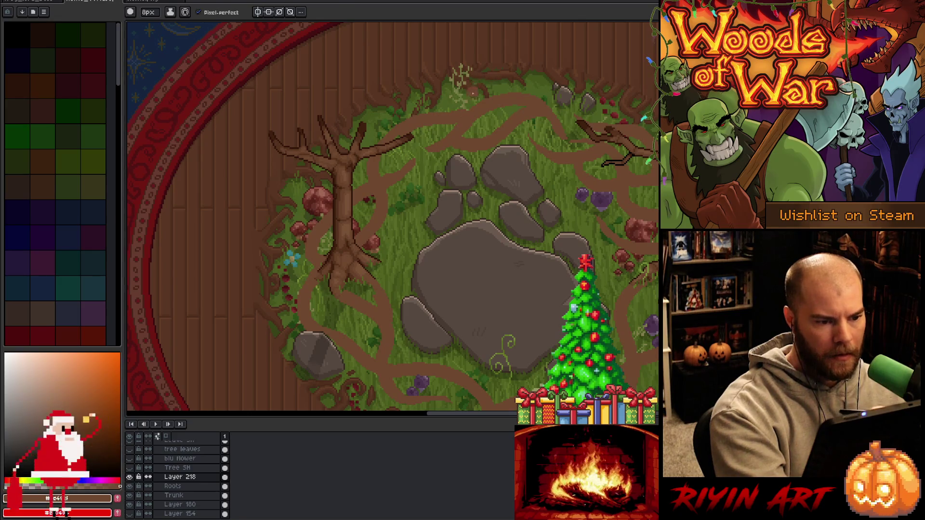
{"action": "key", "text": "b"}
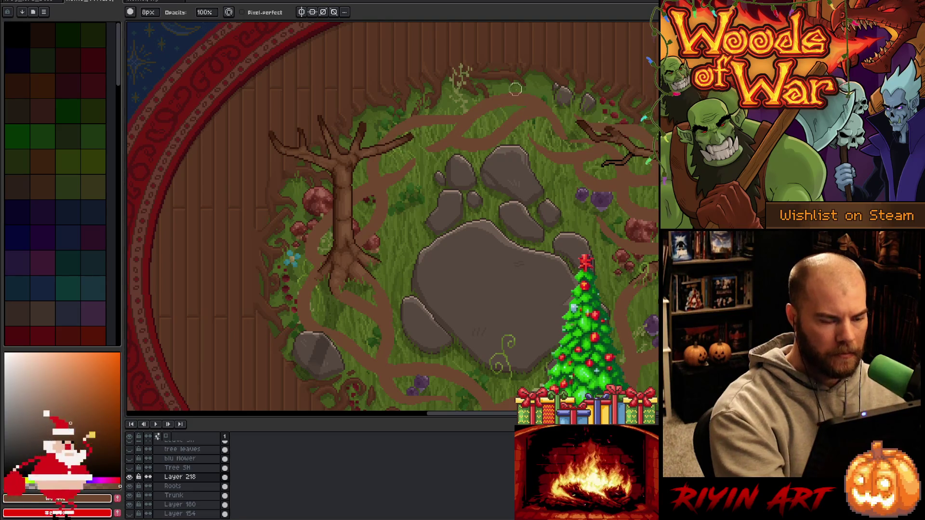
{"action": "scroll", "coordinate": [392, 217], "scroll_direction": "down", "scroll_amount": 2}
Zoom out and set the brush size to 4 px.
{"action": "scroll", "coordinate": [392, 217], "scroll_direction": "up", "scroll_amount": 1}
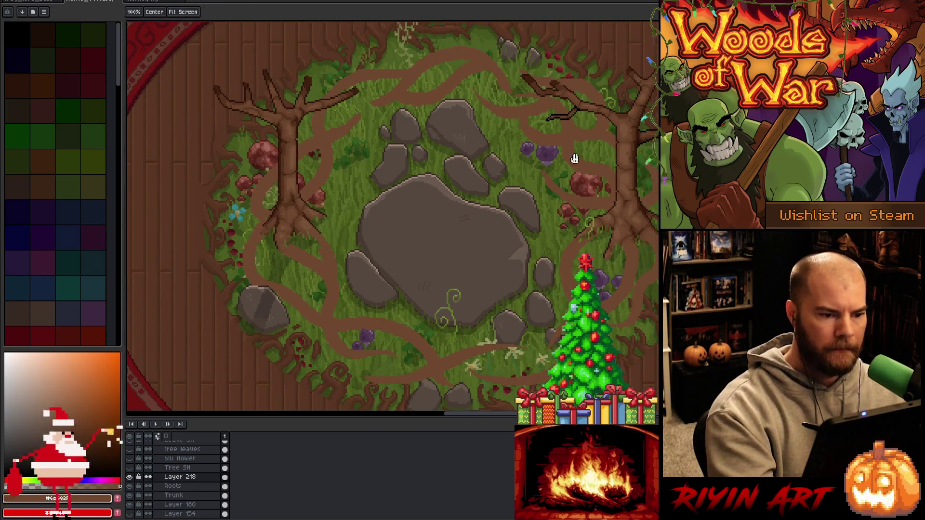
{"action": "key", "text": "b"}
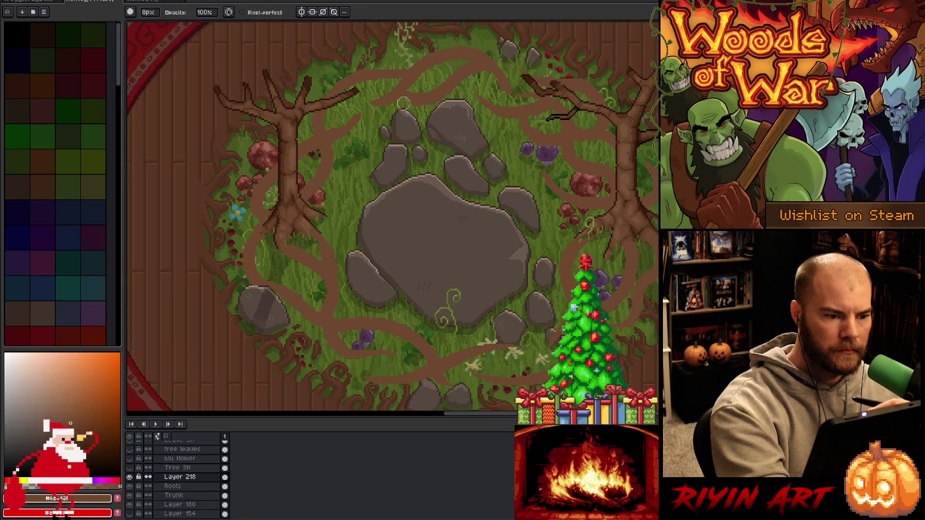
{"action": "key", "text": "e"}
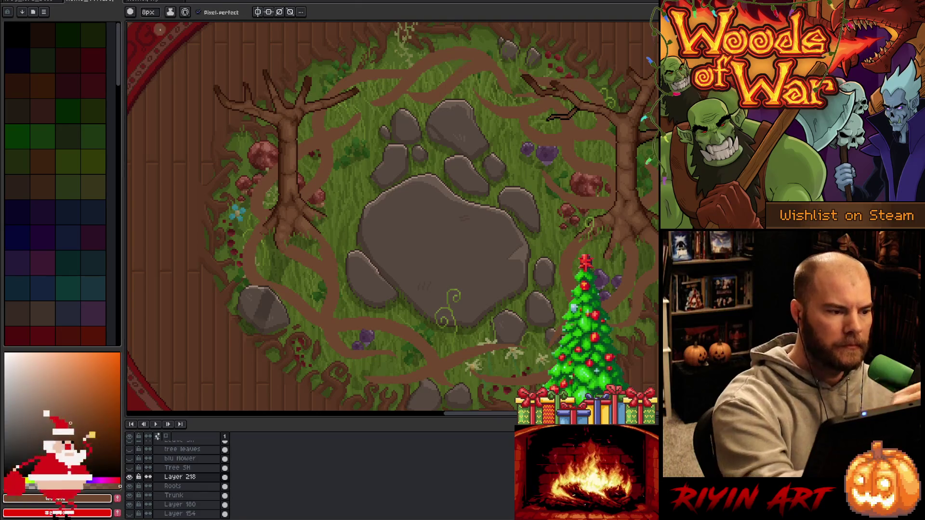
{"action": "left_click", "coordinate": [150, 12]}
{"action": "type", "text": "1"}
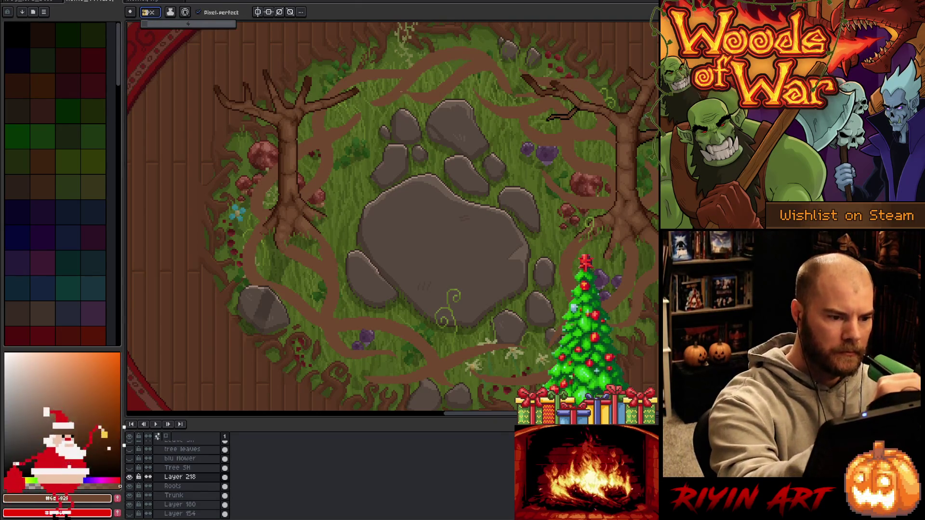
{"action": "key", "text": "Return"}
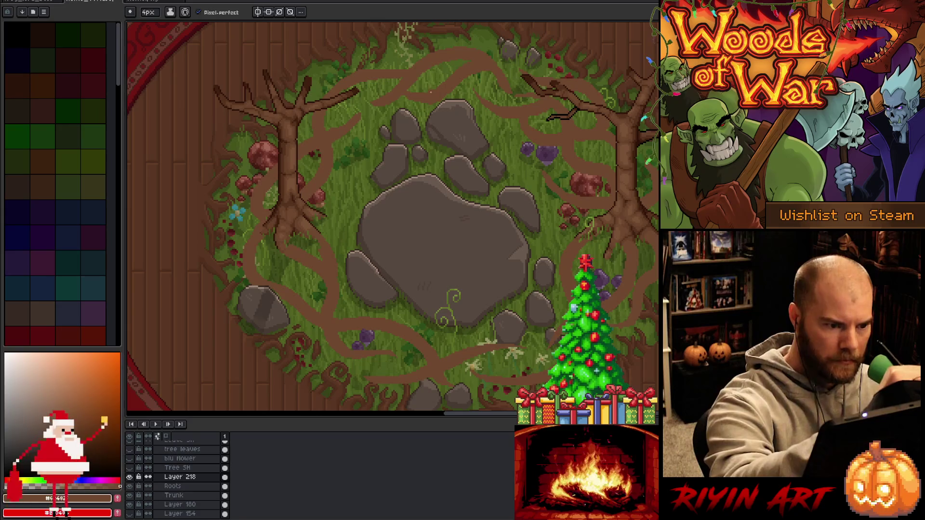
{"action": "key", "text": "e"}
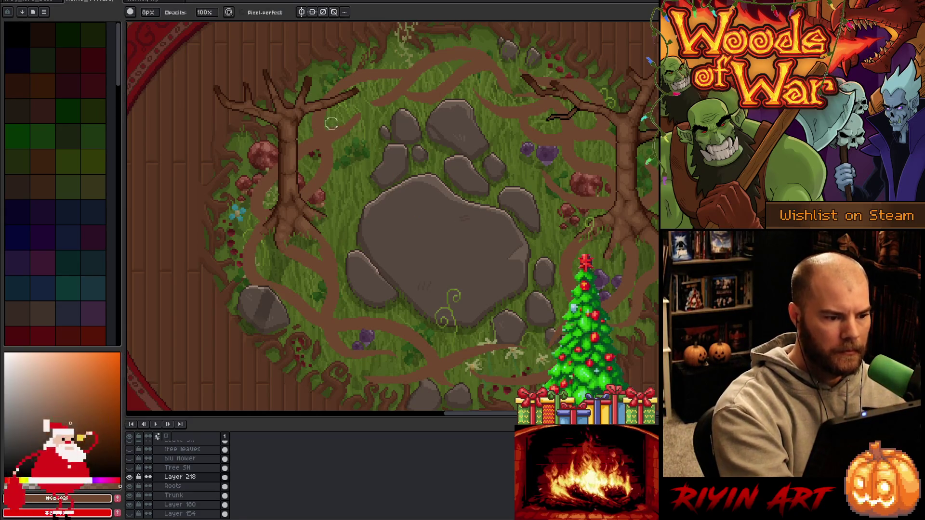
{"action": "left_click", "coordinate": [150, 12]}
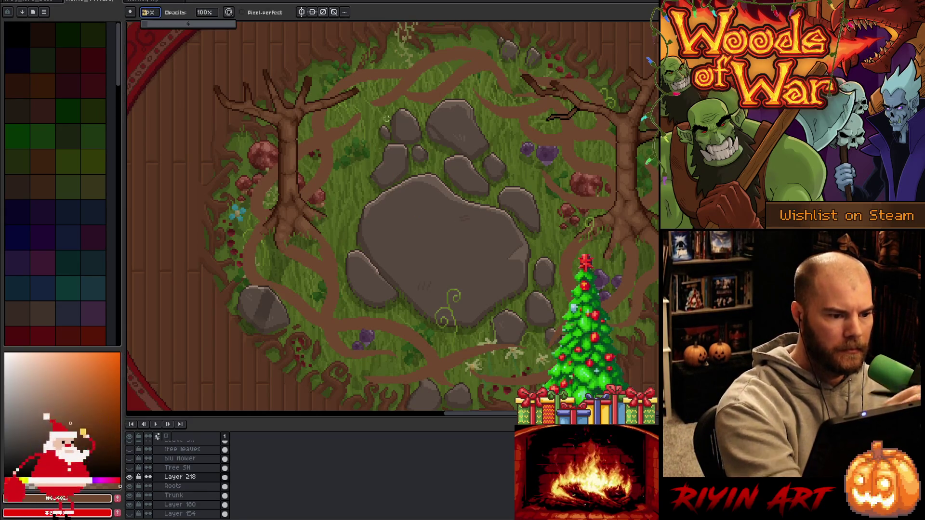
{"action": "left_click", "coordinate": [371, 136]}
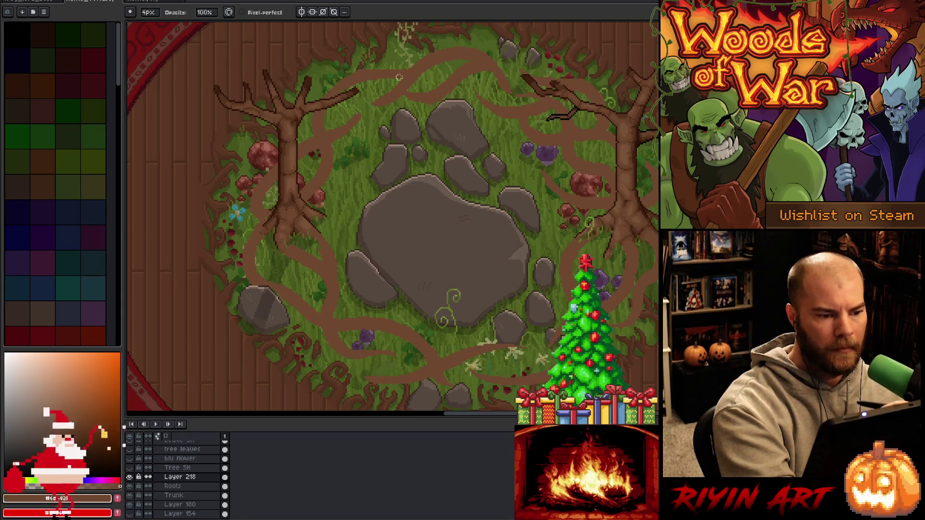
Refine the roots around the clearing by alternating the eraser and pencil.
{"action": "key", "text": "e"}
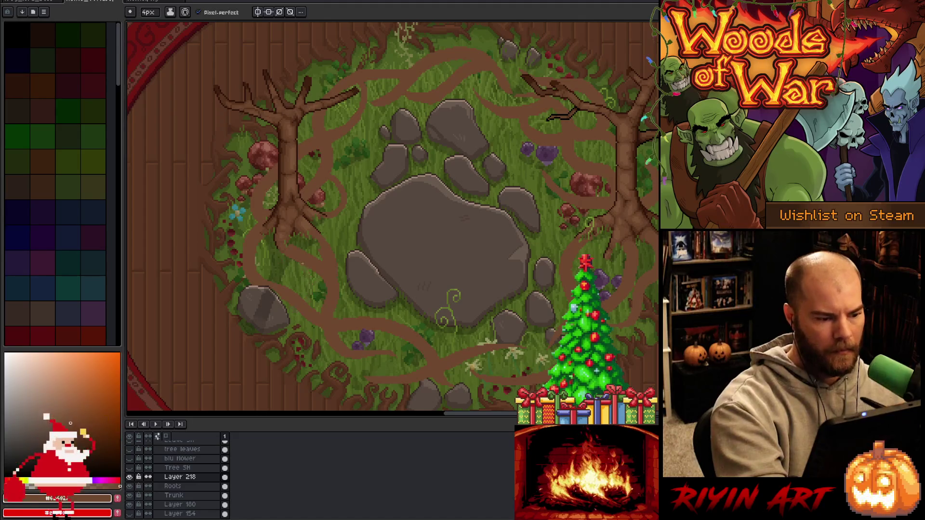
{"action": "key", "text": "e"}
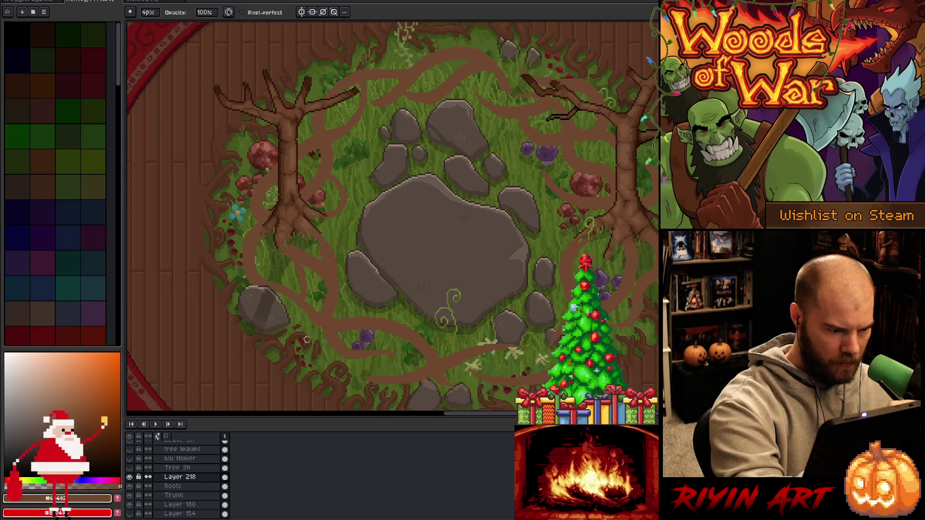
{"action": "key", "text": "b"}
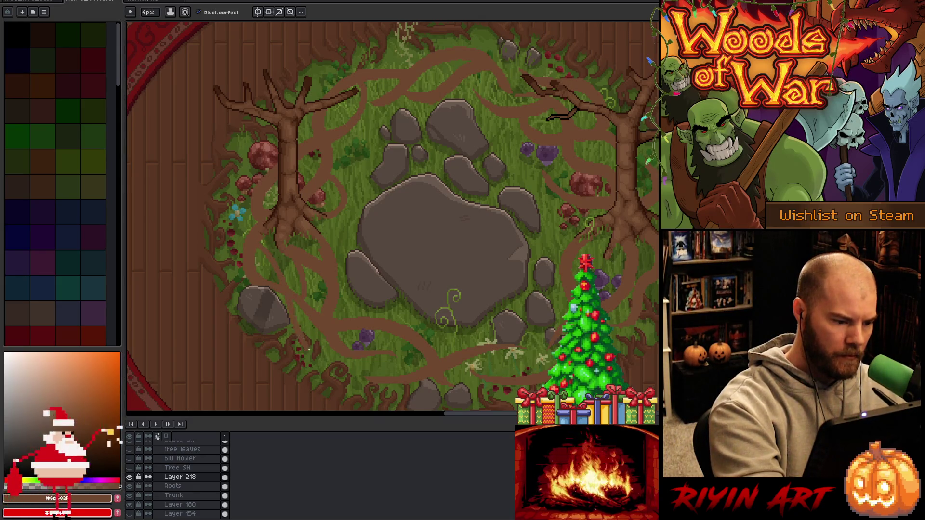
{"action": "key", "text": "b"}
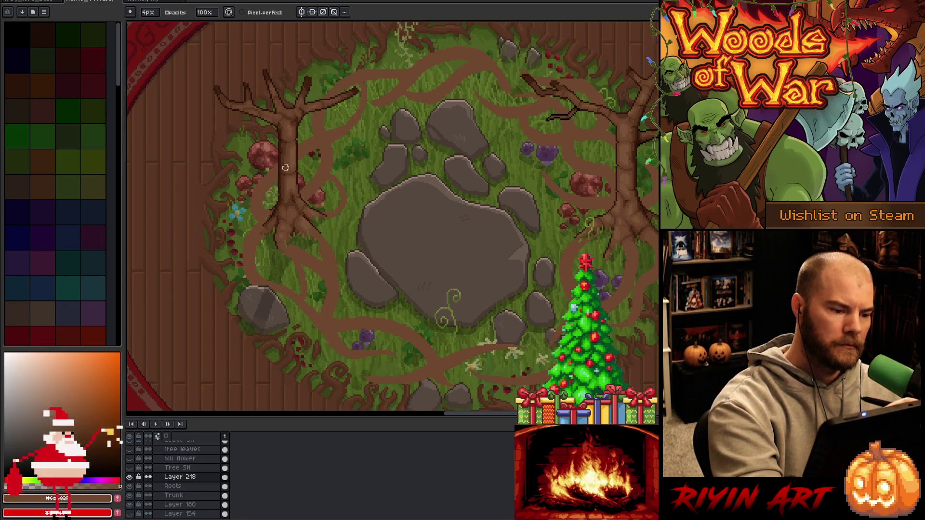
{"action": "key", "text": "e"}
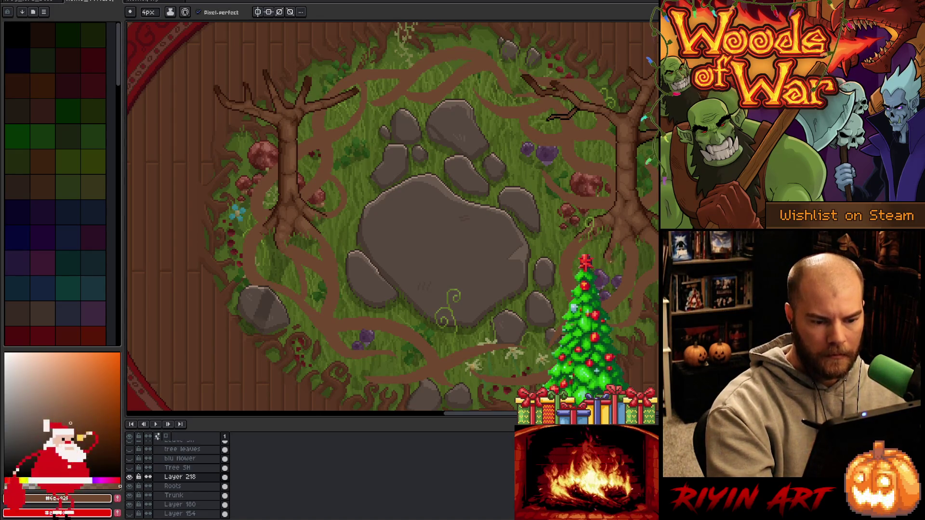
{"action": "key", "text": "v"}
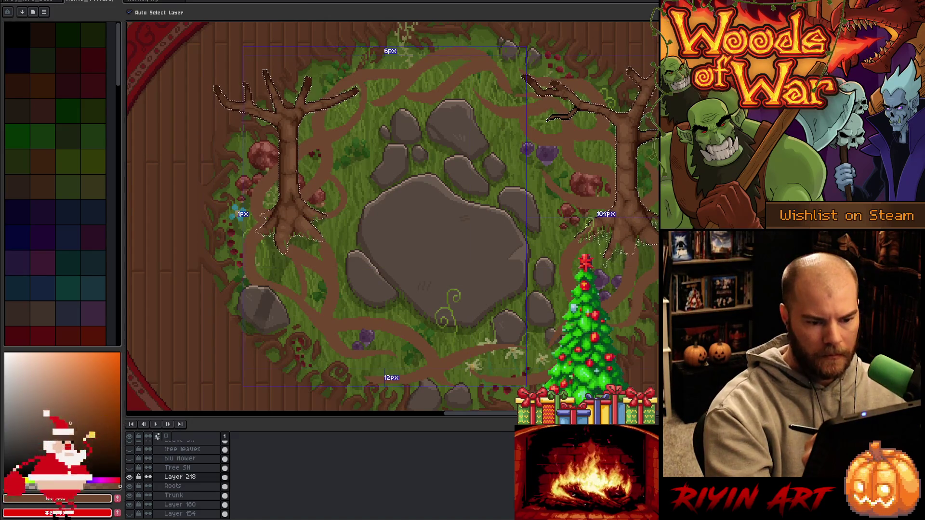
Draw and erase thin root strands through the lower clearing, then run a root across the lower-left rock.
{"action": "key", "text": "b"}
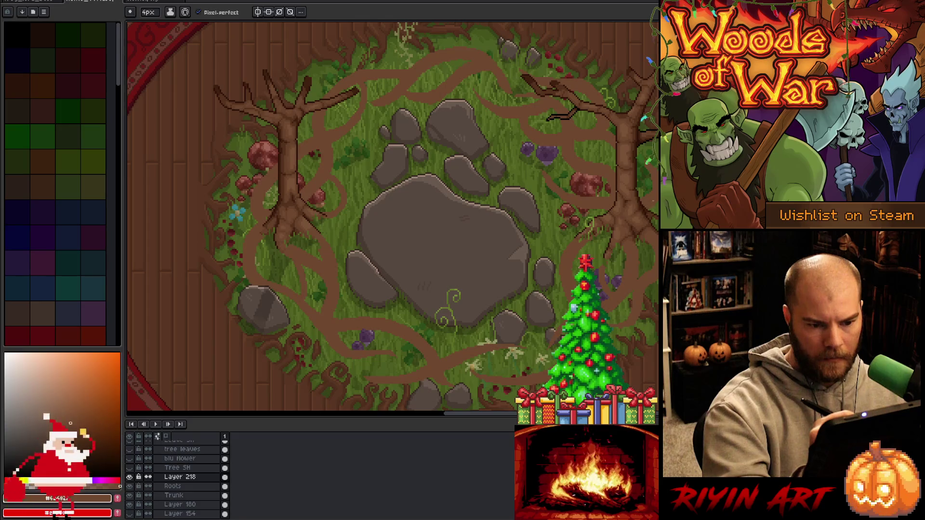
{"action": "key", "text": "e"}
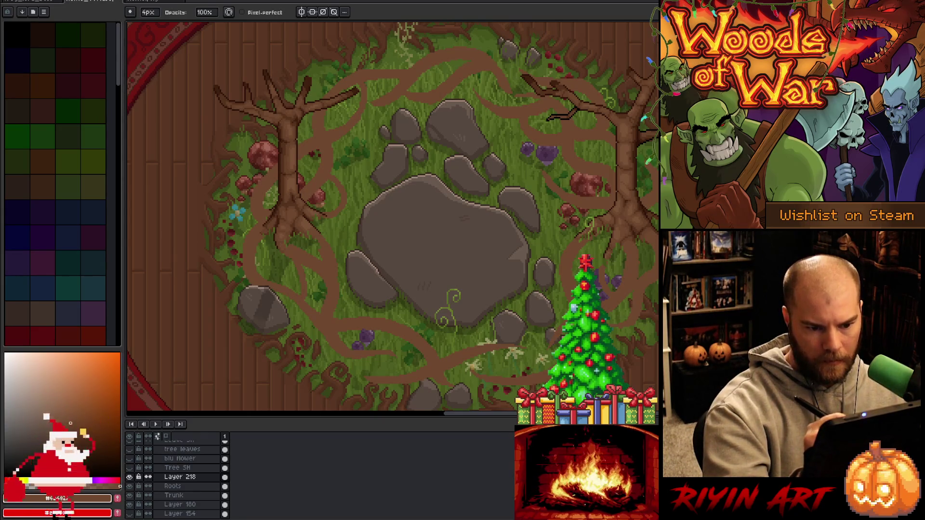
{"action": "key", "text": "b"}
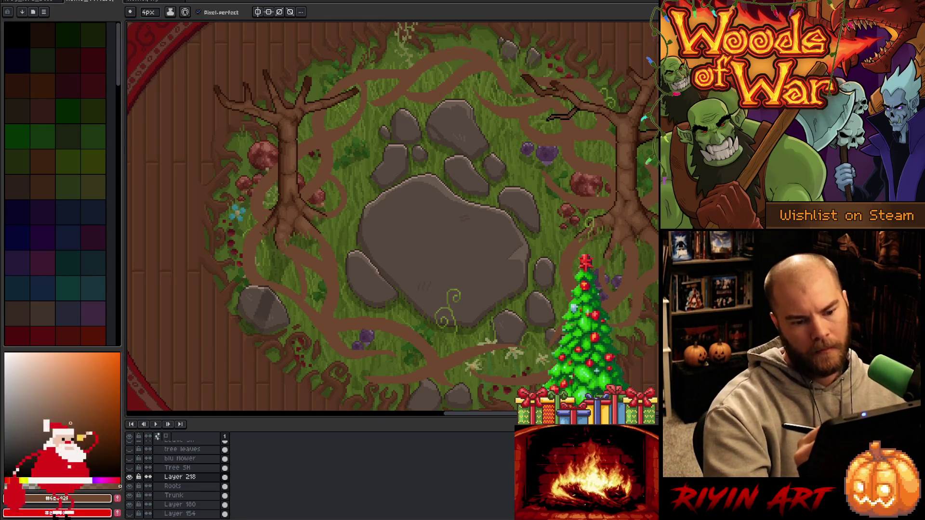
{"action": "key", "text": "e"}
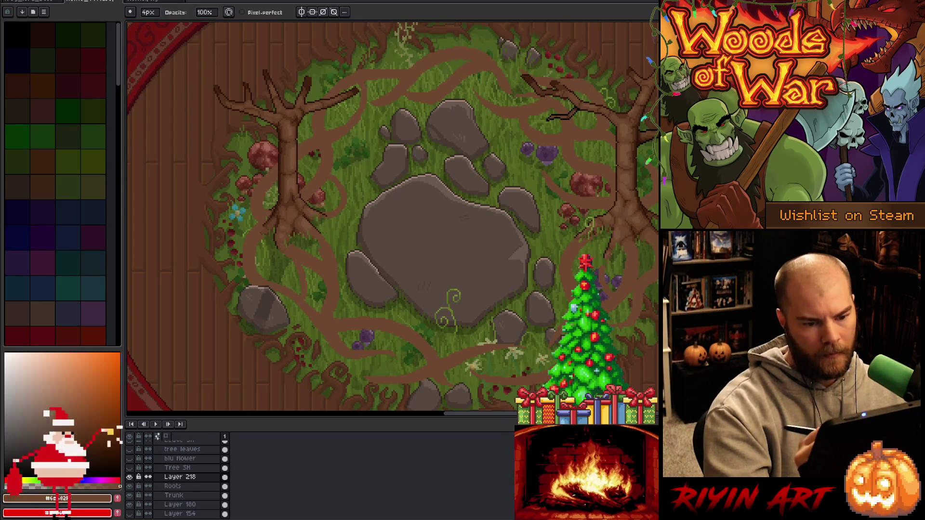
{"action": "key", "text": "b"}
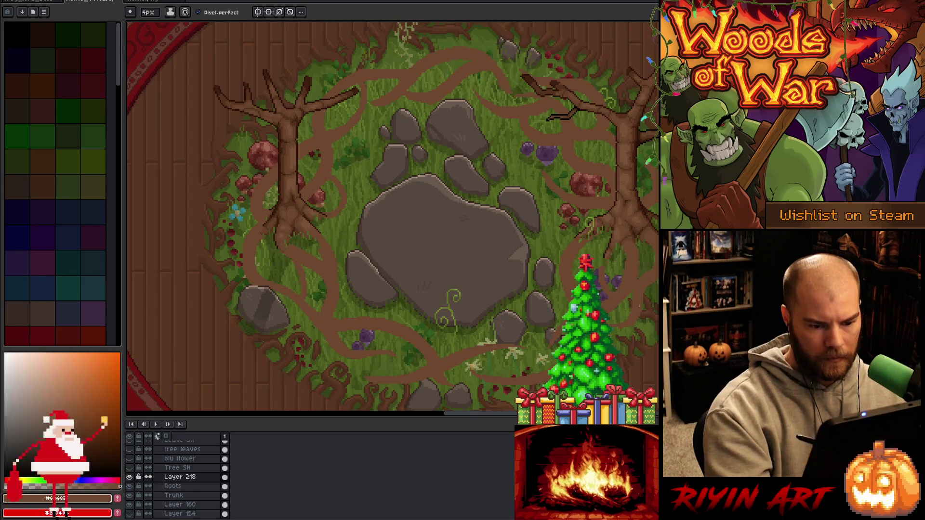
{"action": "key", "text": "e"}
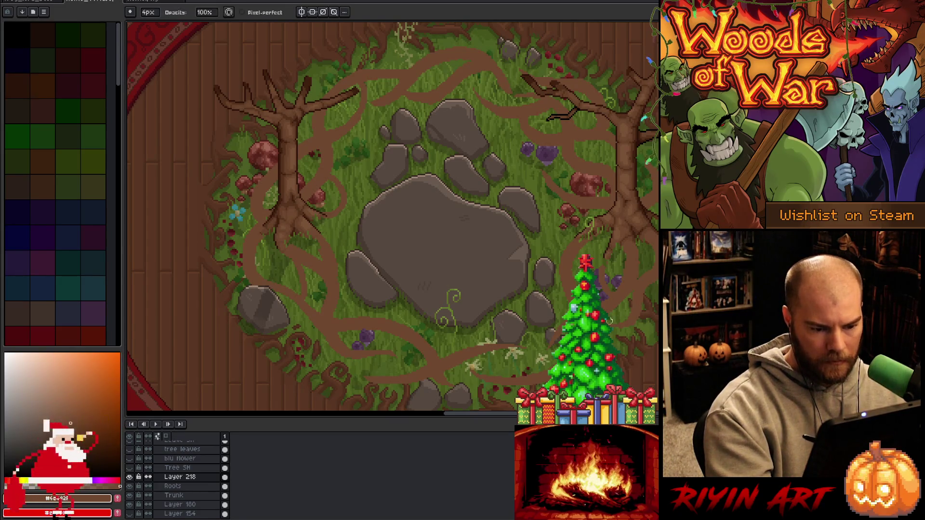
{"action": "key", "text": "b"}
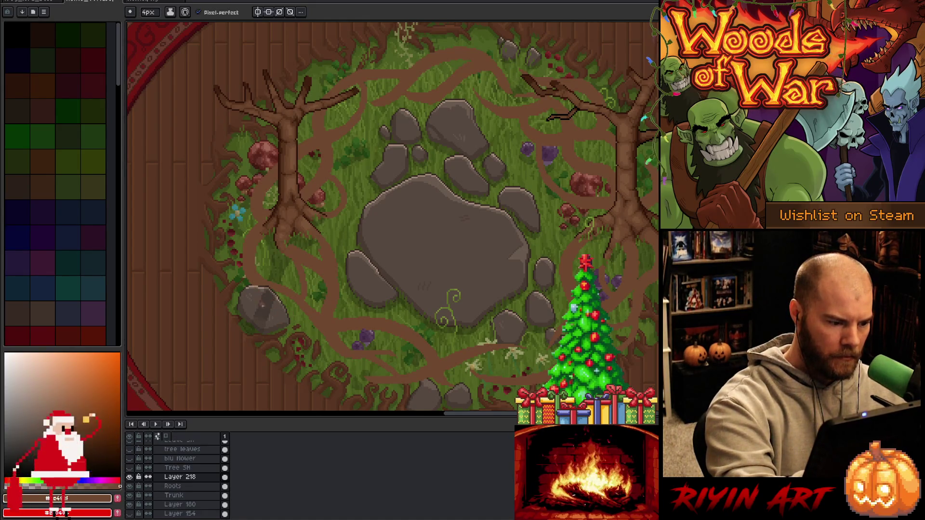
{"action": "mouse_move", "coordinate": [253, 279]}
{"action": "left_mouse_down"}
{"action": "mouse_move", "coordinate": [270, 318]}
{"action": "mouse_move", "coordinate": [317, 352]}
{"action": "mouse_move", "coordinate": [260, 296]}
{"action": "mouse_move", "coordinate": [322, 347]}
{"action": "mouse_move", "coordinate": [262, 295]}
{"action": "mouse_move", "coordinate": [359, 366]}
{"action": "left_mouse_up"}
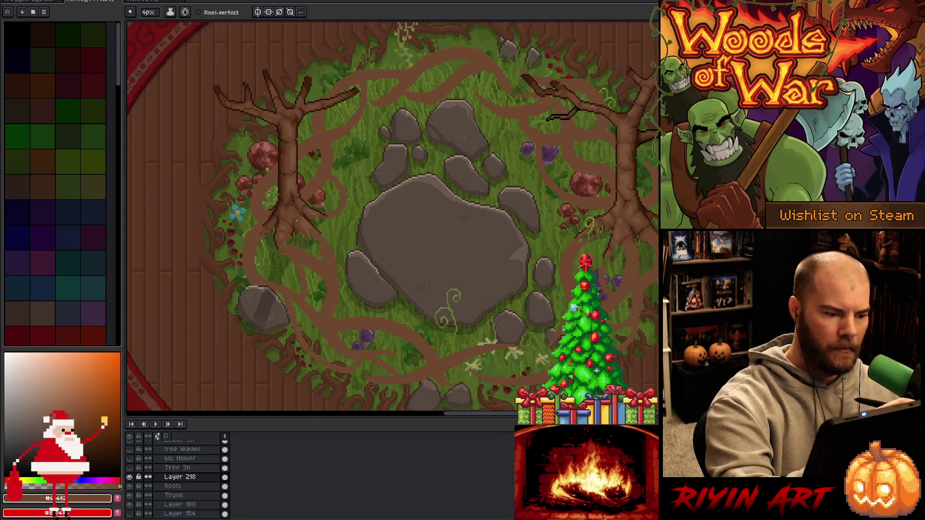
Shade the new lower-left root with darker brown strokes.
{"action": "left_click_drag", "start_coordinate": [296, 333], "coordinate": [350, 373]}
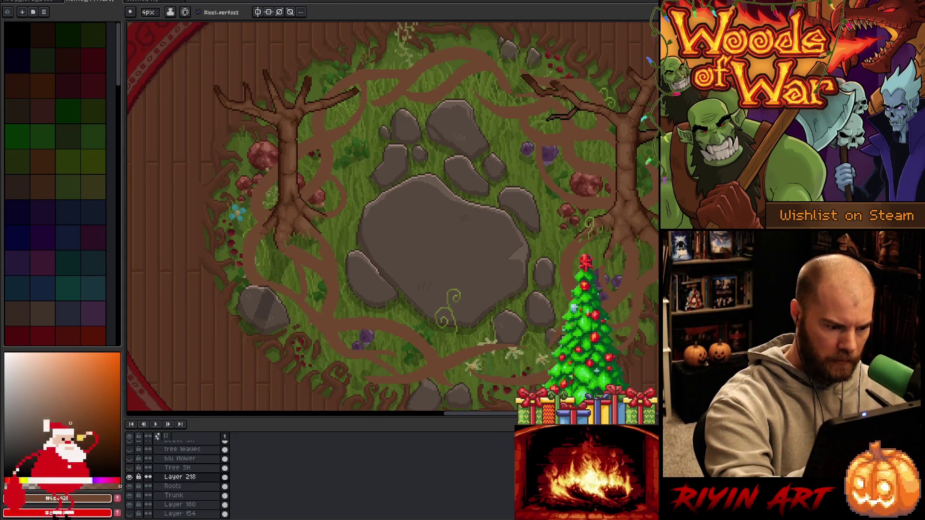
{"action": "key", "text": "b"}
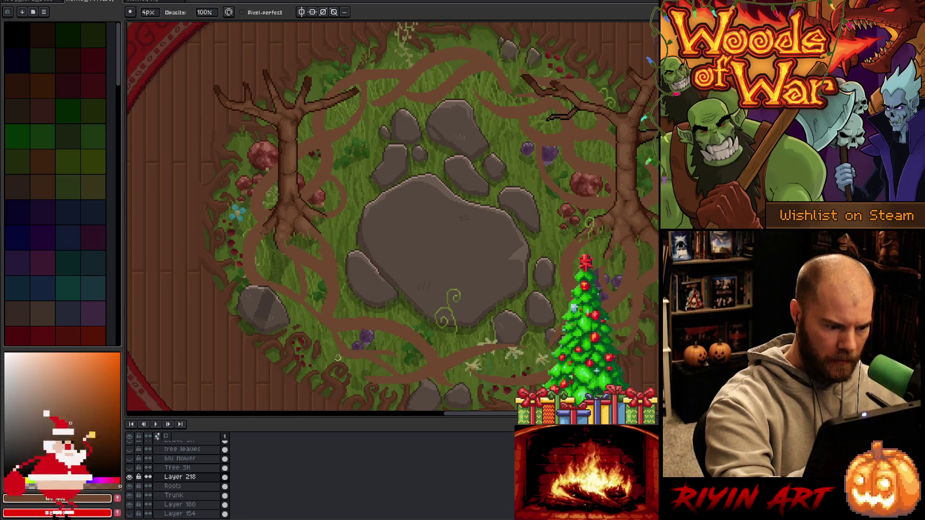
{"action": "key", "text": "b"}
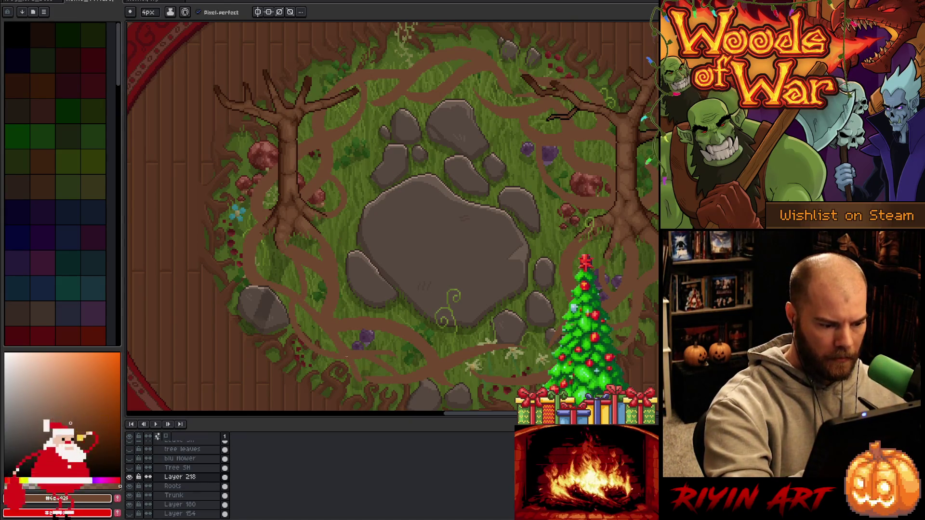
{"action": "key", "text": "b"}
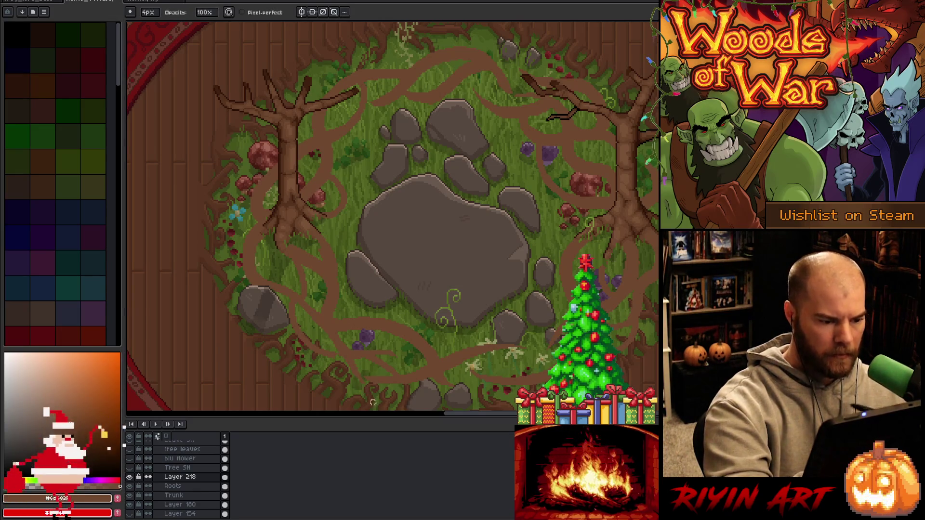
{"action": "key", "text": "e"}
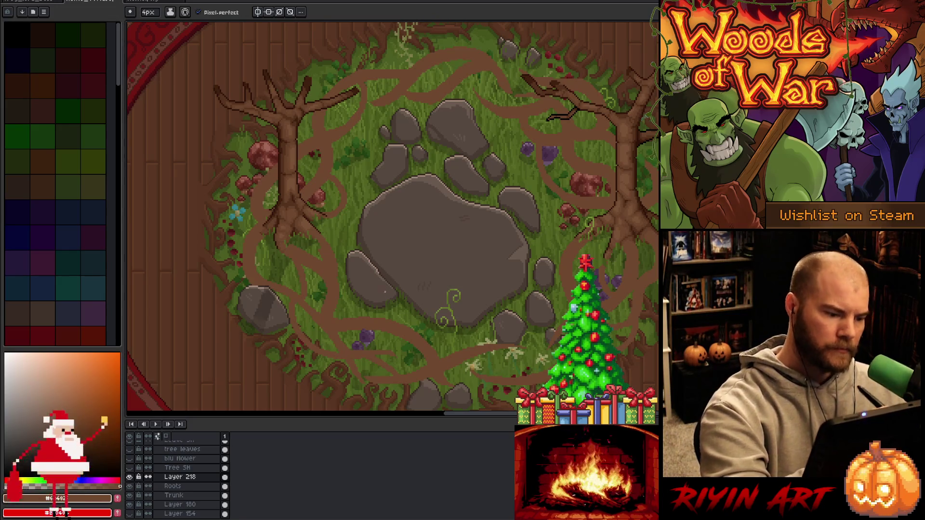
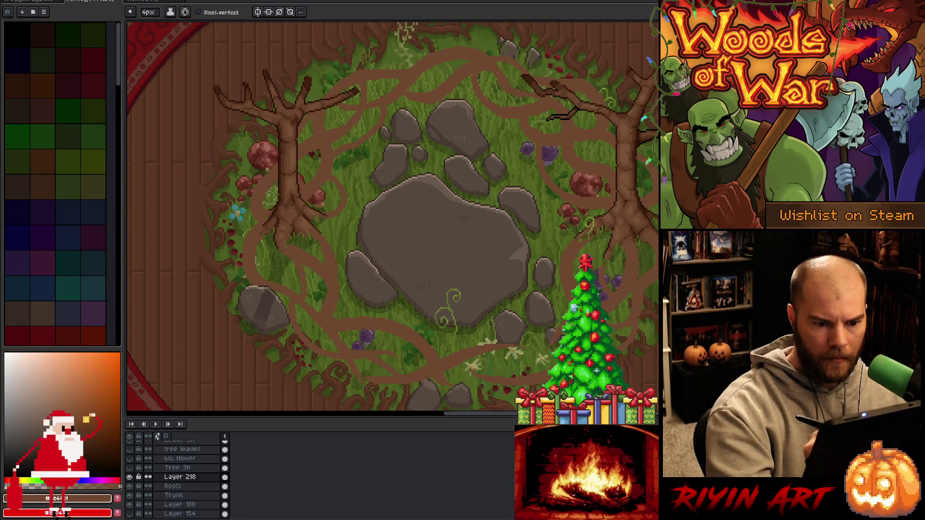
Darken the left edge of the tree trunk with the pencil.
{"action": "key", "text": "e"}
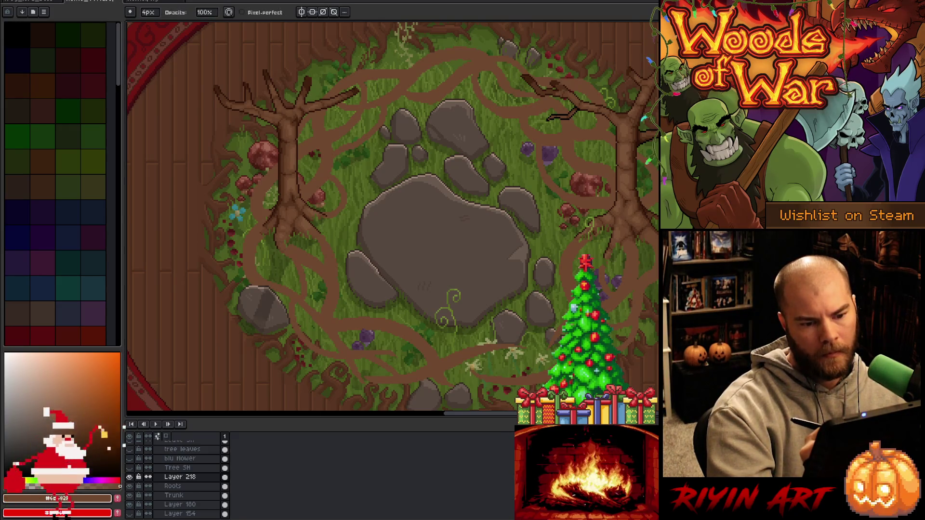
{"action": "key", "text": "b"}
{"action": "scroll", "coordinate": [393, 217], "scroll_direction": "down", "scroll_amount": 3}
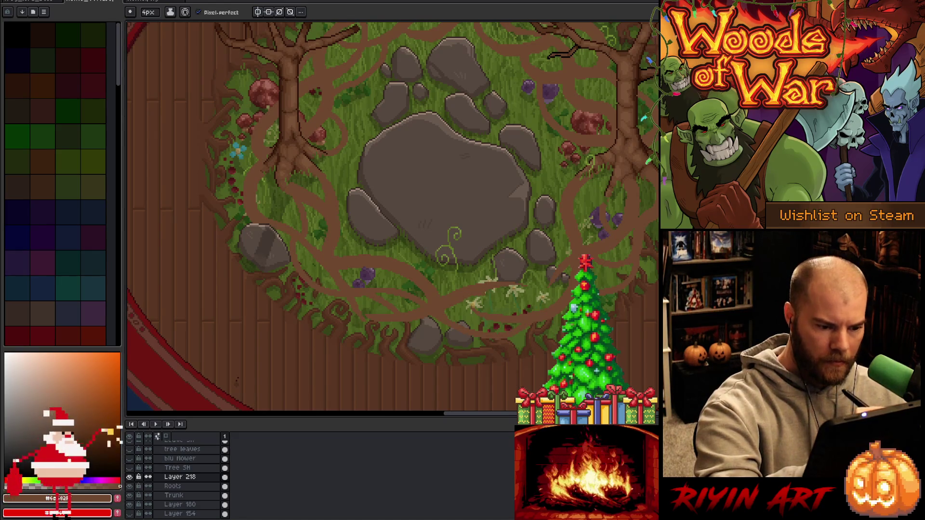
{"action": "scroll", "coordinate": [379, 310], "scroll_direction": "down", "scroll_amount": 2}
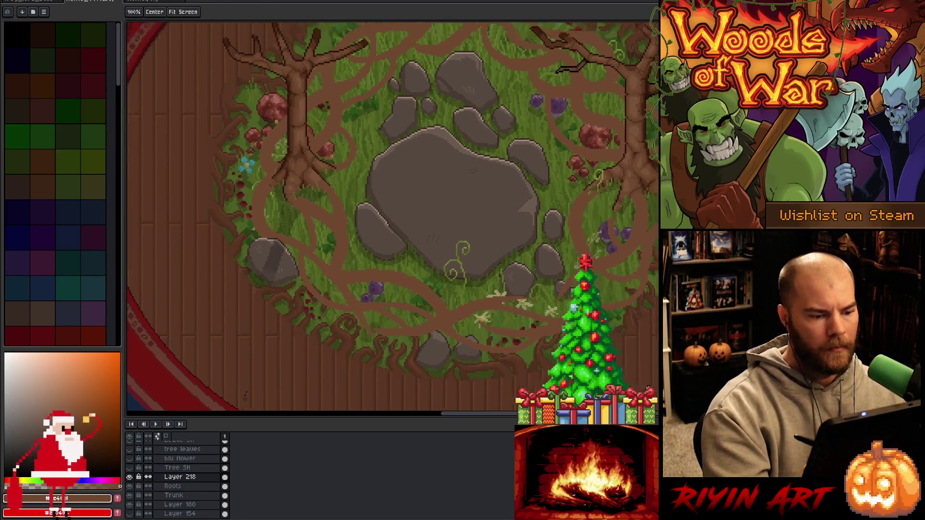
{"action": "scroll", "coordinate": [379, 310], "scroll_direction": "up", "scroll_amount": 2}
{"action": "key", "text": "b"}
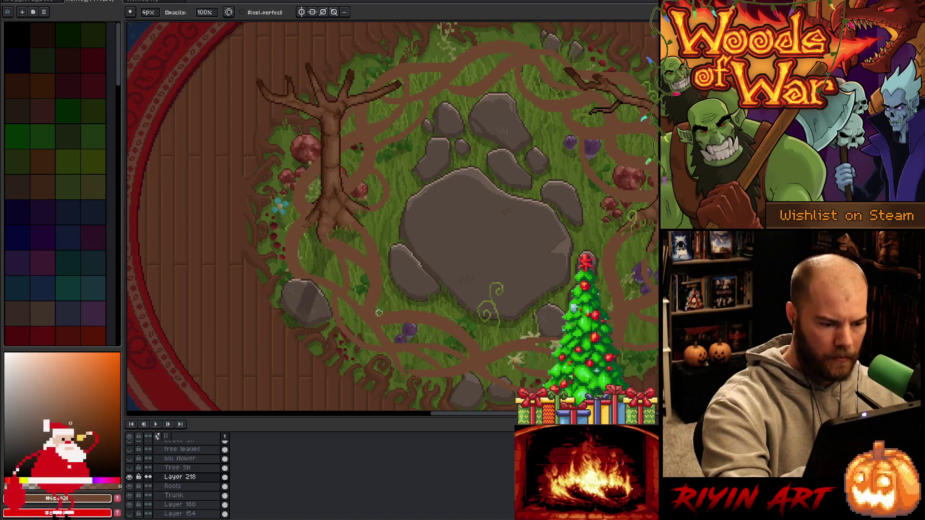
{"action": "key", "text": "e"}
{"action": "key", "text": "b"}
{"action": "key", "text": "e"}
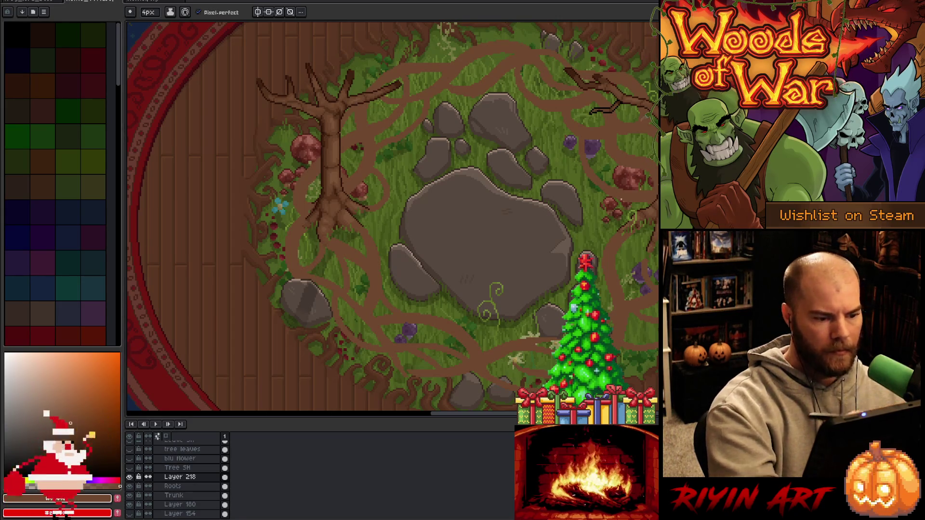
{"action": "key", "text": "b"}
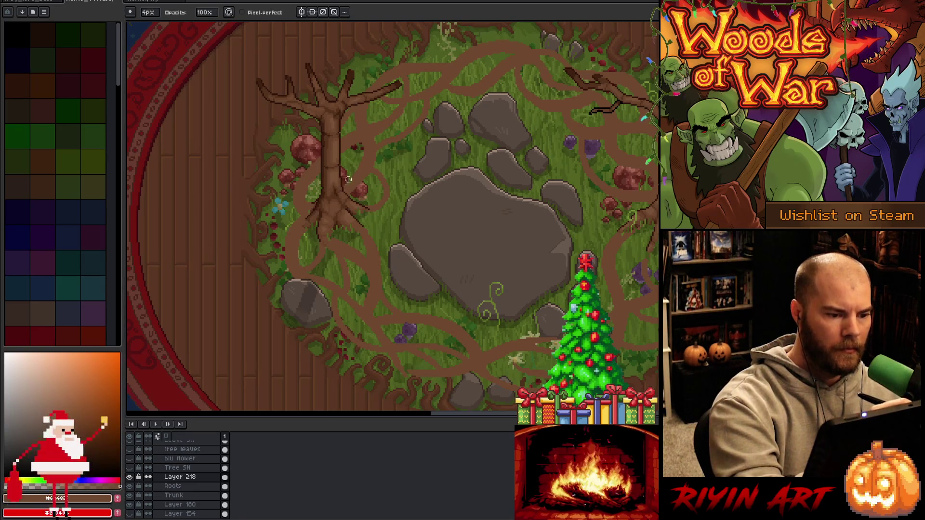
{"action": "key", "text": "e"}
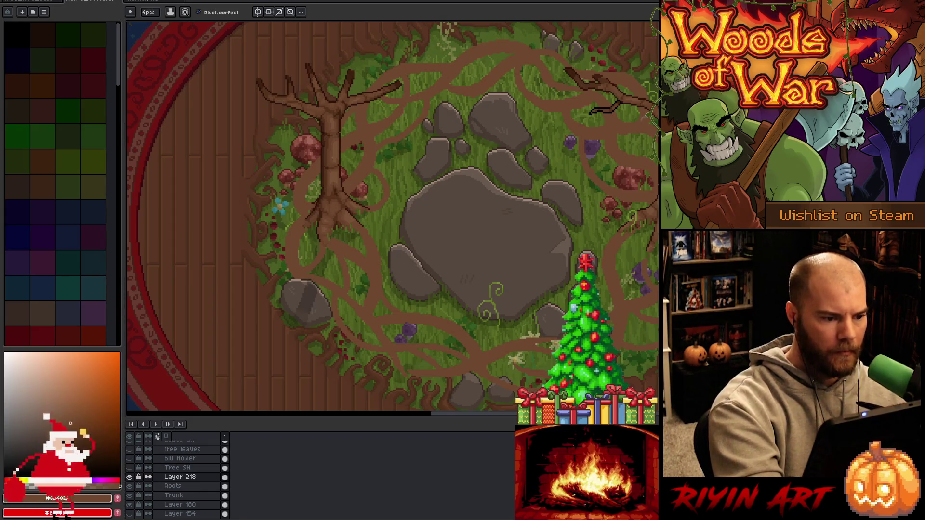
{"action": "left_click_drag", "start_coordinate": [318, 174], "coordinate": [319, 195]}
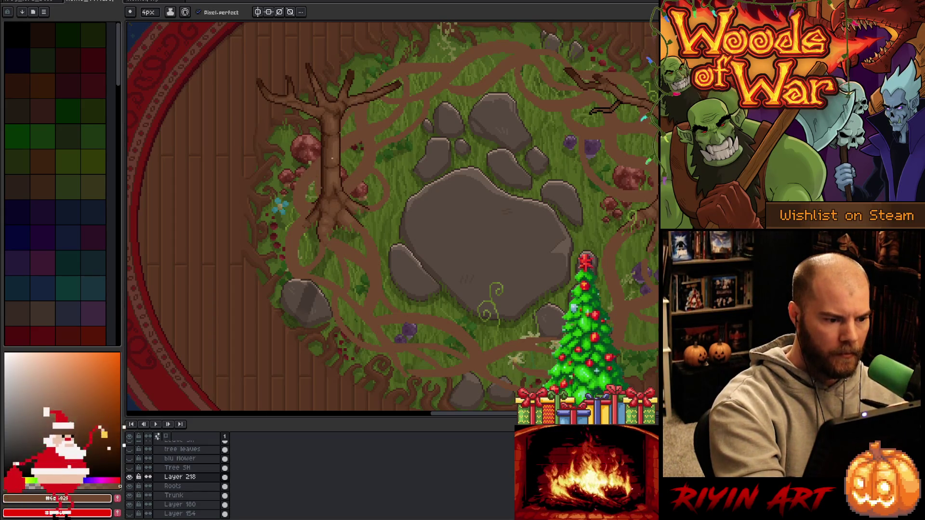
Try a brown root branch and a lighter branch toward the tree, undoing both.
{"action": "key", "text": "e"}
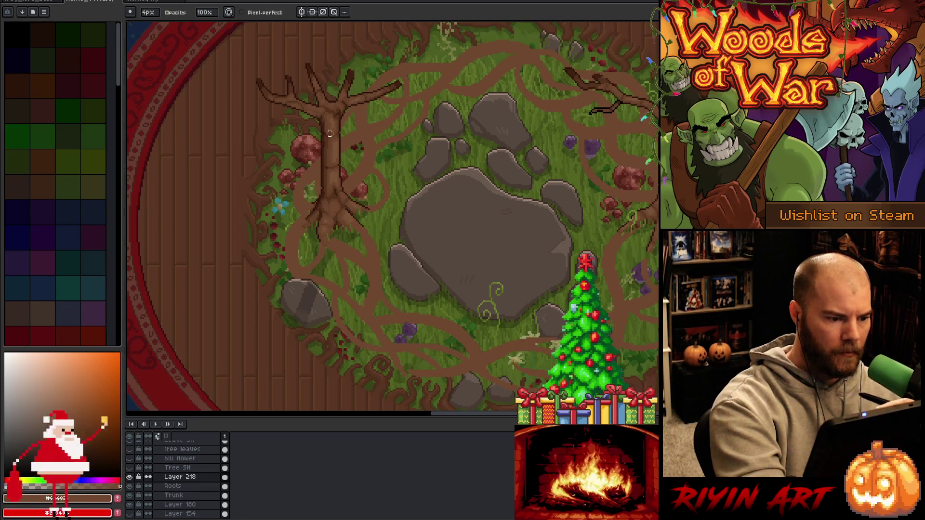
{"action": "key", "text": "b"}
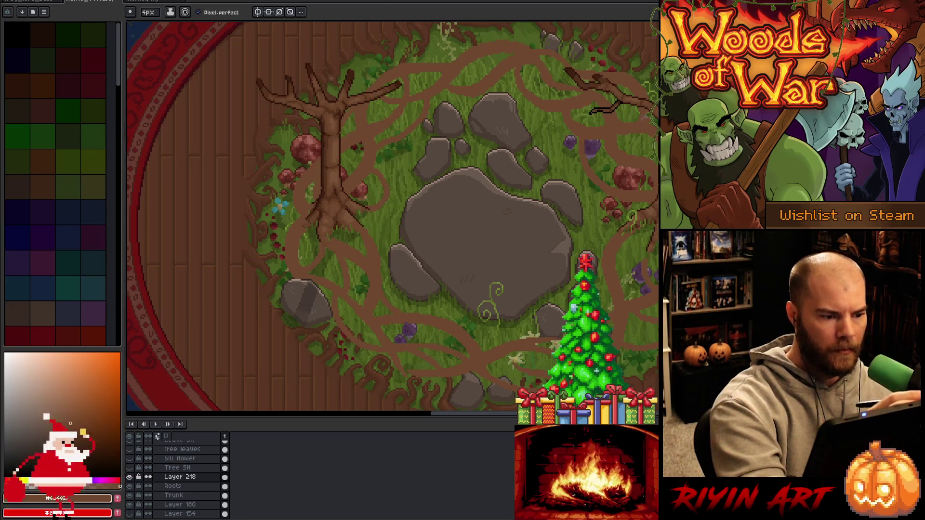
{"action": "mouse_move", "coordinate": [276, 229]}
{"action": "left_mouse_down"}
{"action": "mouse_move", "coordinate": [286, 169]}
{"action": "mouse_move", "coordinate": [318, 150]}
{"action": "left_mouse_up"}
{"action": "key", "text": "ctrl+z"}
{"action": "mouse_move", "coordinate": [288, 193]}
{"action": "left_mouse_down"}
{"action": "mouse_move", "coordinate": [330, 141]}
{"action": "mouse_move", "coordinate": [315, 137]}
{"action": "mouse_move", "coordinate": [320, 128]}
{"action": "left_mouse_up"}
{"action": "key", "text": "ctrl+z"}
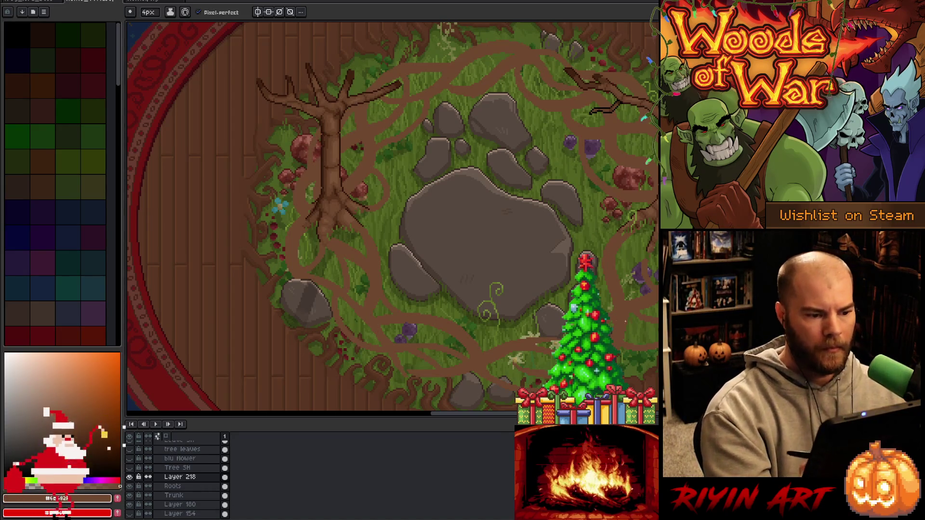
Pan the view to show the whole clearing.
{"action": "key", "text": "e"}
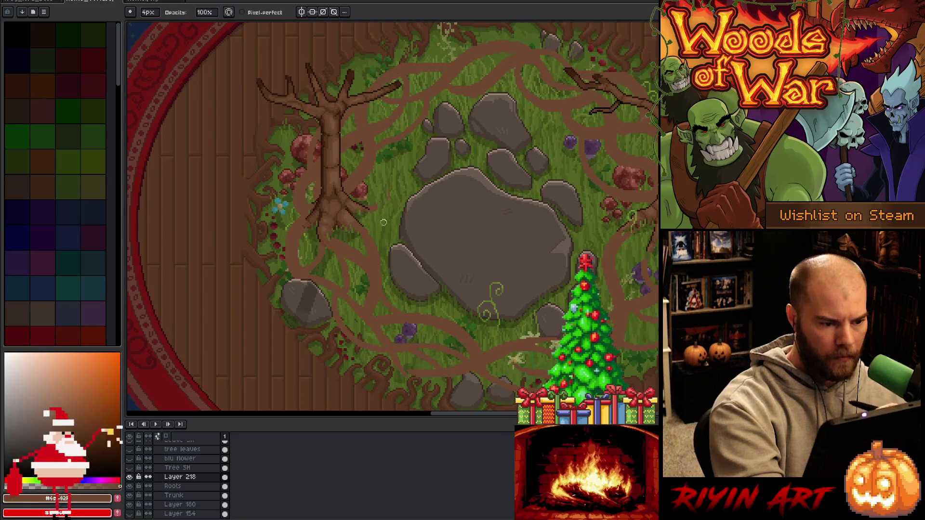
{"action": "key", "text": "b"}
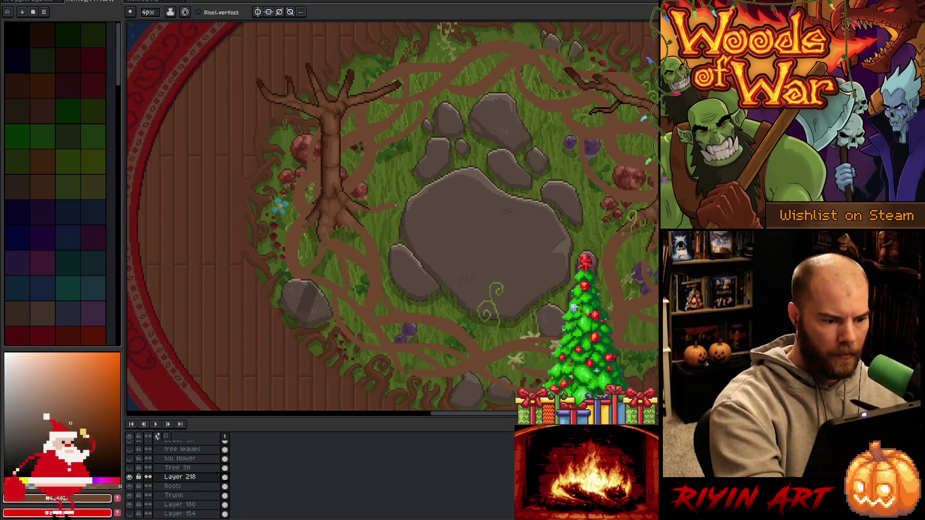
{"action": "key", "text": "e"}
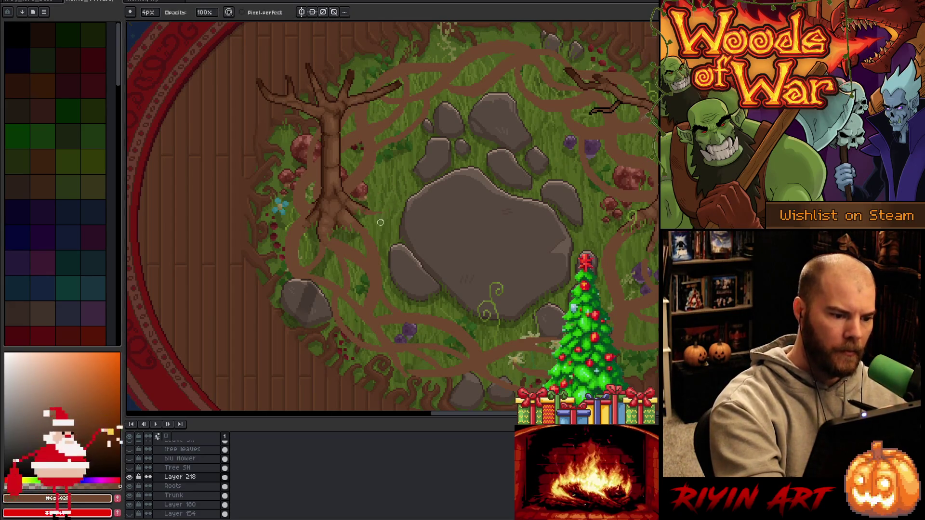
{"action": "key", "text": "b"}
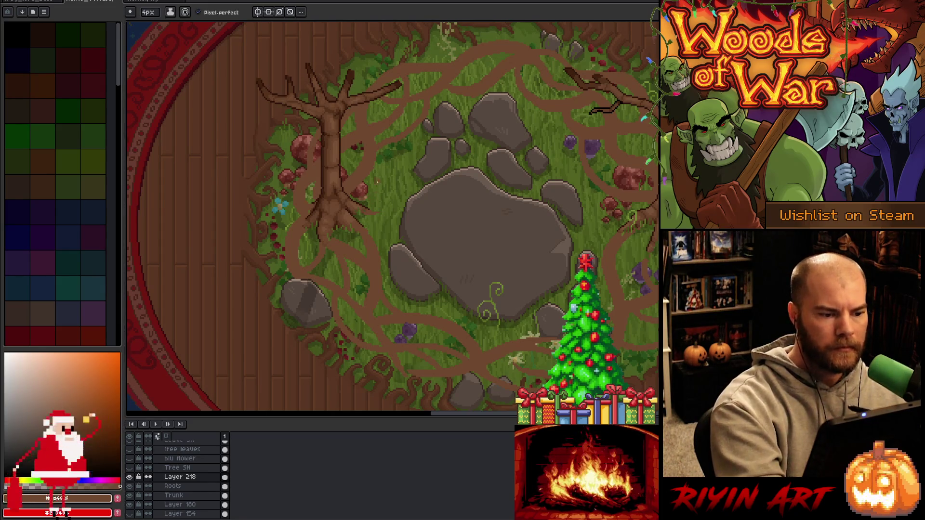
{"action": "key", "text": "e"}
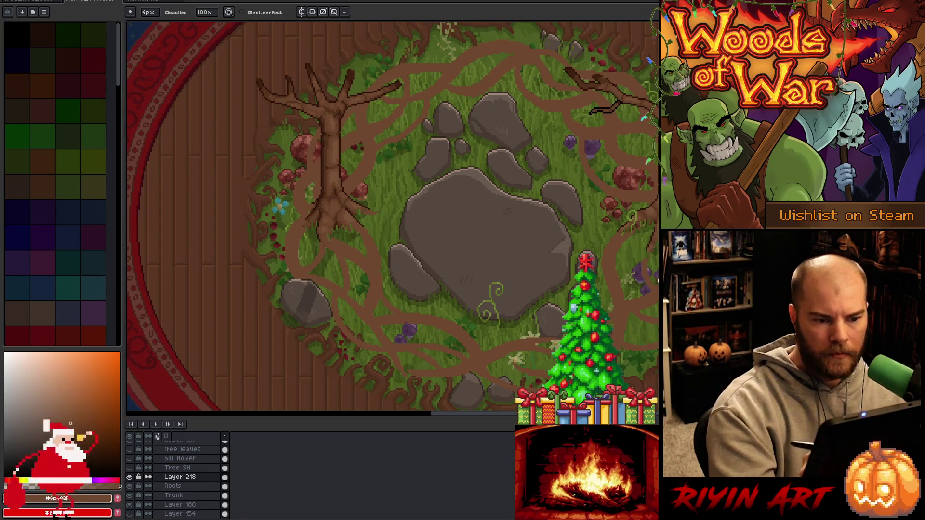
{"action": "mouse_move", "coordinate": [702, 289]}
{"action": "left_mouse_down"}
{"action": "mouse_move", "coordinate": [628, 318]}
{"action": "mouse_move", "coordinate": [621, 292]}
{"action": "mouse_move", "coordinate": [599, 289]}
{"action": "mouse_move", "coordinate": [616, 287]}
{"action": "left_mouse_up"}
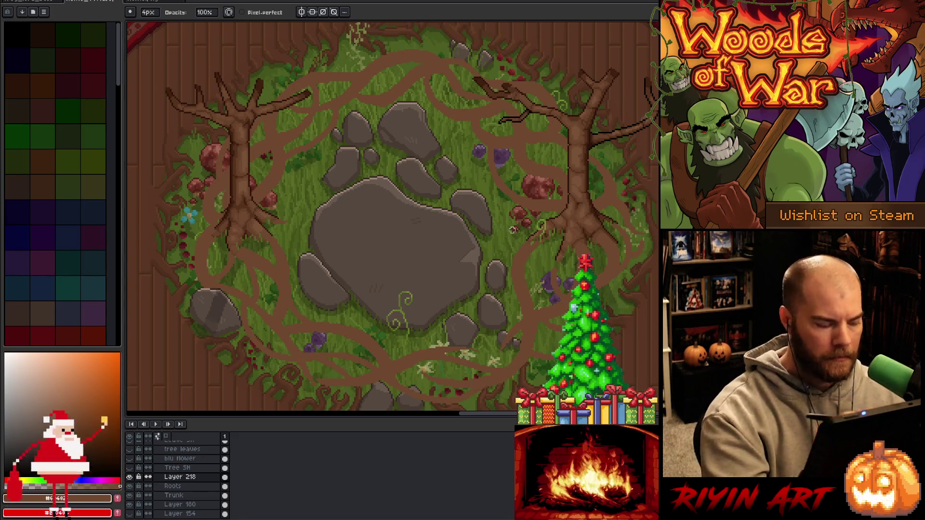
{"action": "key", "text": "Tab"}
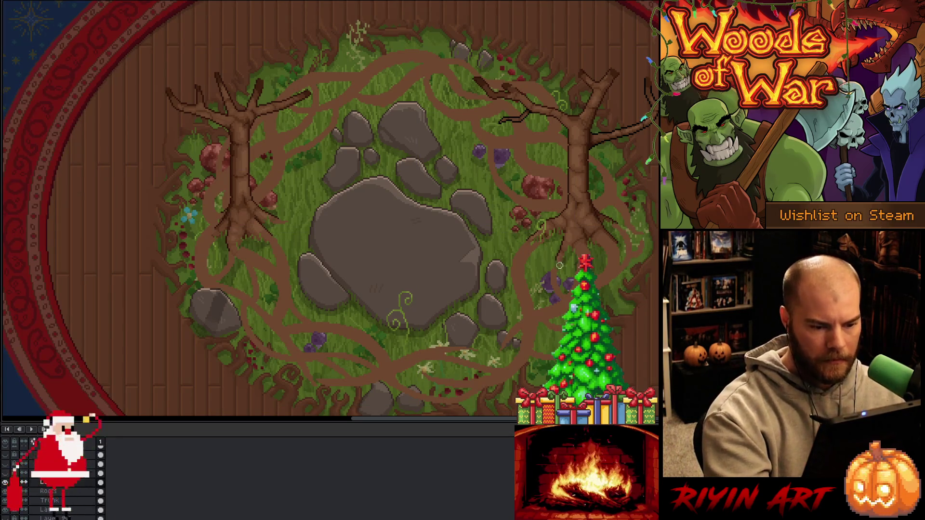
{"action": "key", "text": "Tab"}
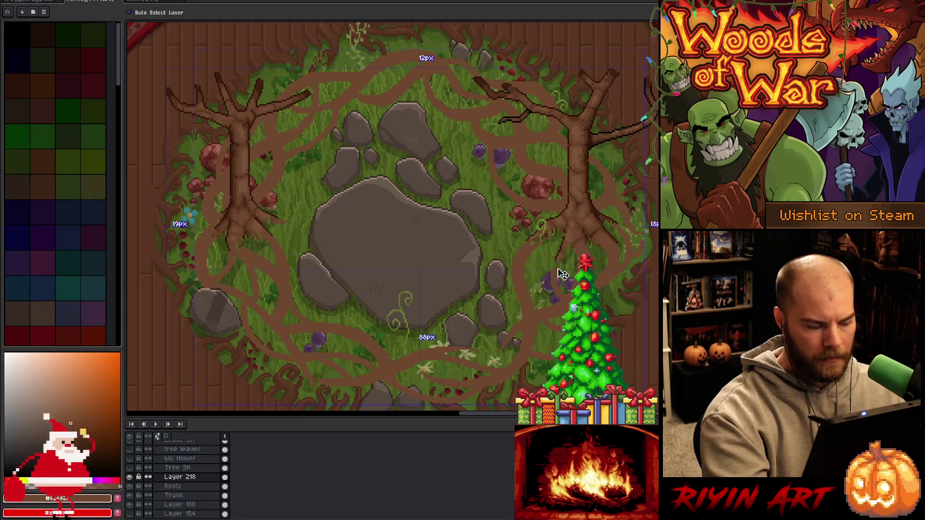
{"action": "key", "text": "b"}
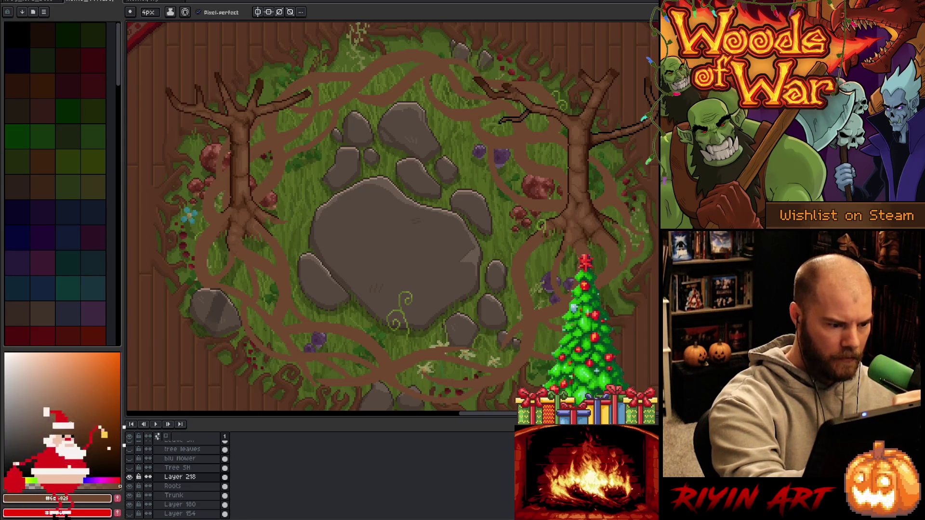
{"action": "key", "text": "b"}
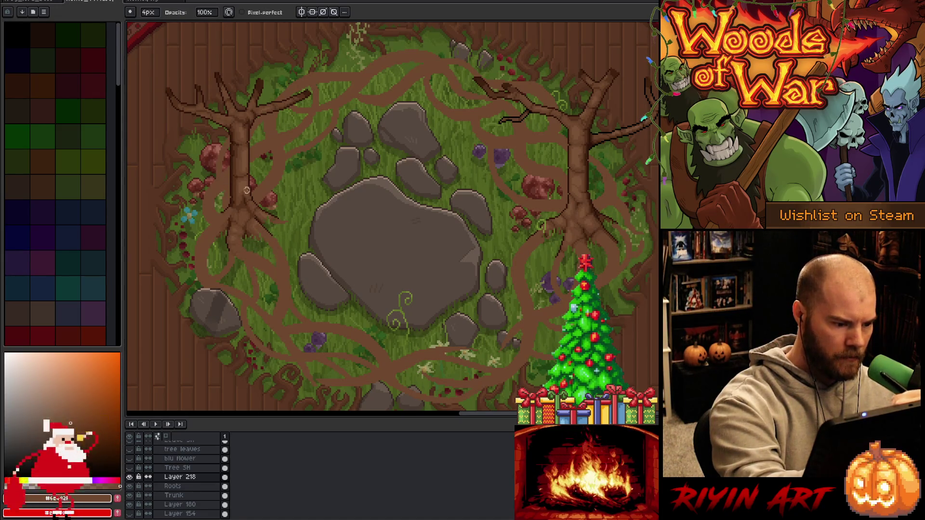
{"action": "key", "text": "e"}
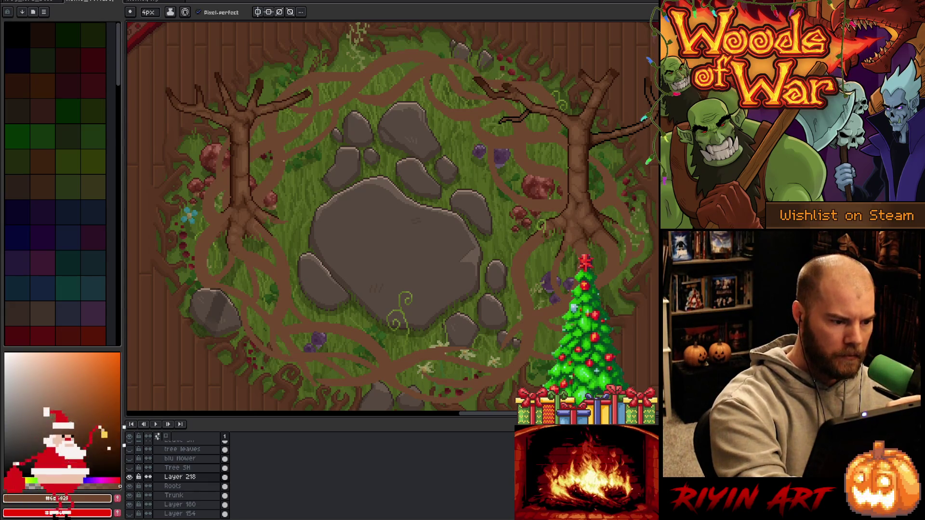
{"action": "key", "text": "e"}
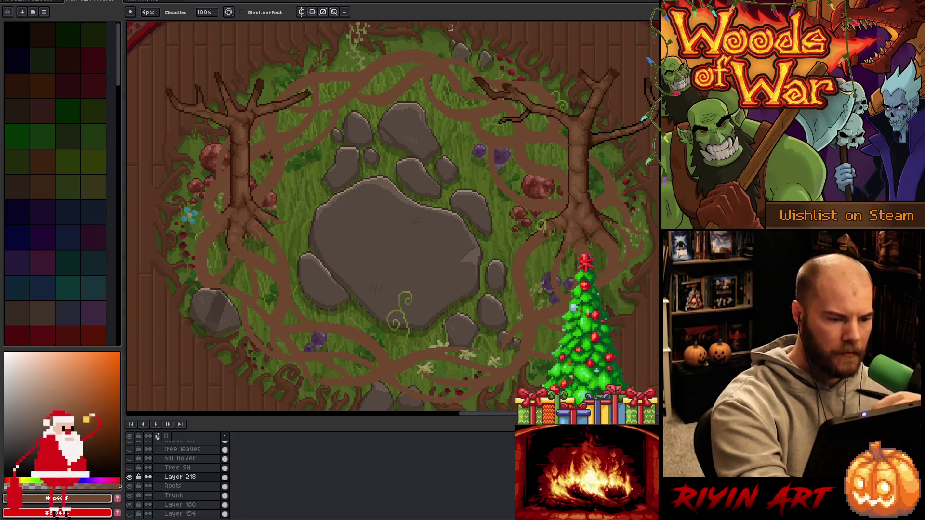
{"action": "key", "text": "b"}
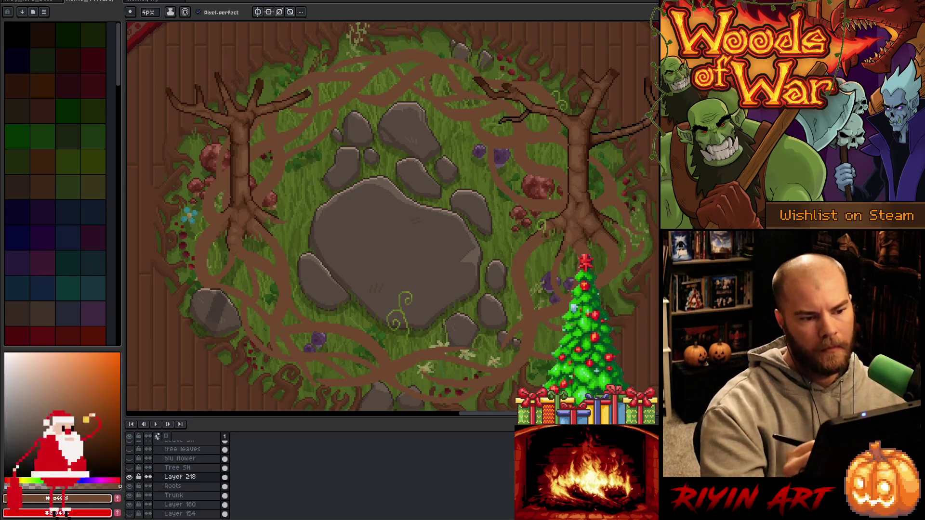
{"action": "key", "text": "e"}
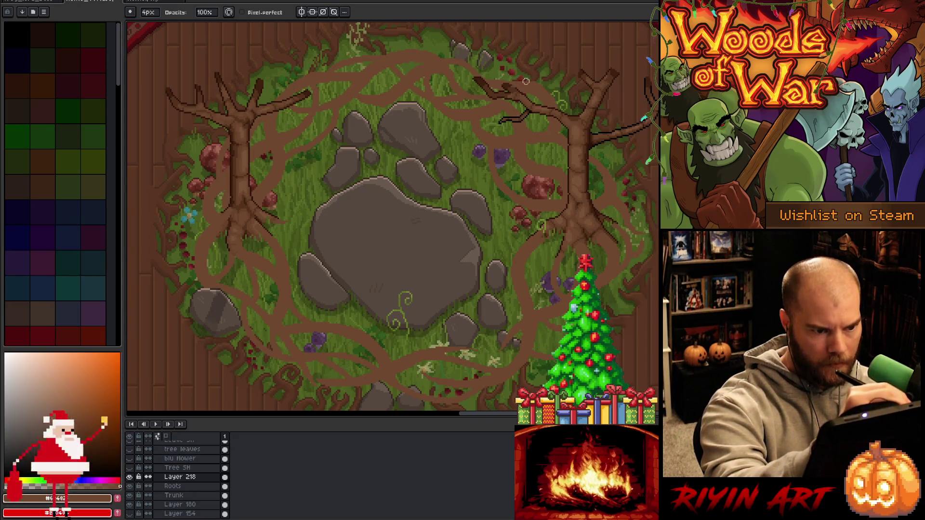
{"action": "key", "text": "alt+Down"}
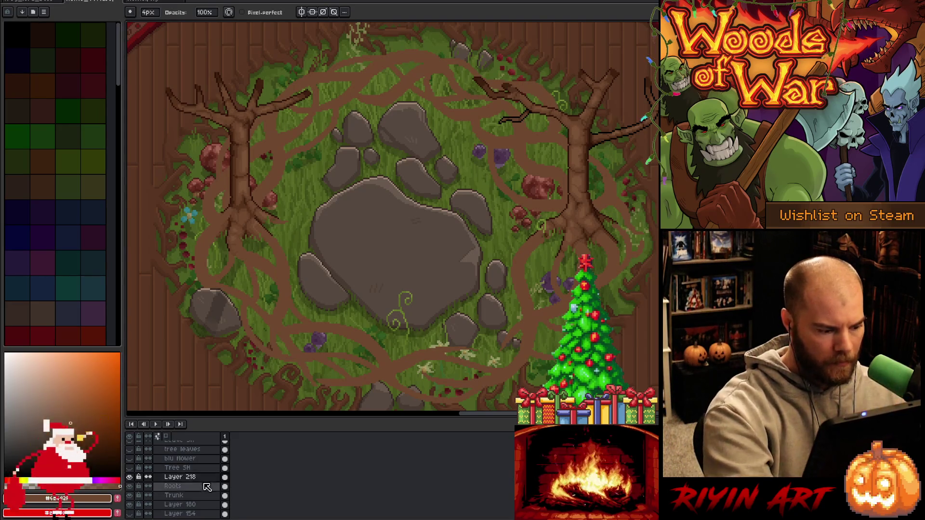
Merge Layer 218 down into the Roots layer and save the artwork.
{"action": "key", "text": "alt+Up"}
{"action": "key", "text": "ctrl+e"}
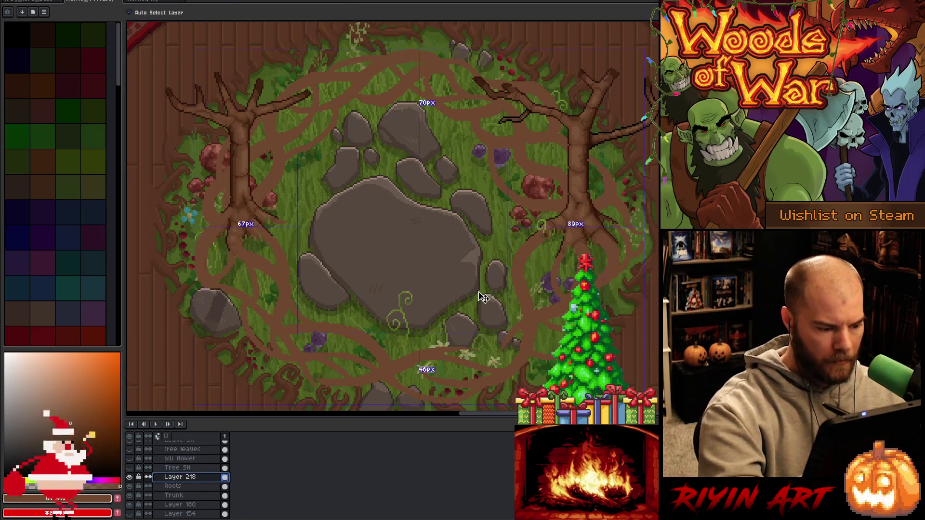
{"action": "key", "text": "ctrl+s"}
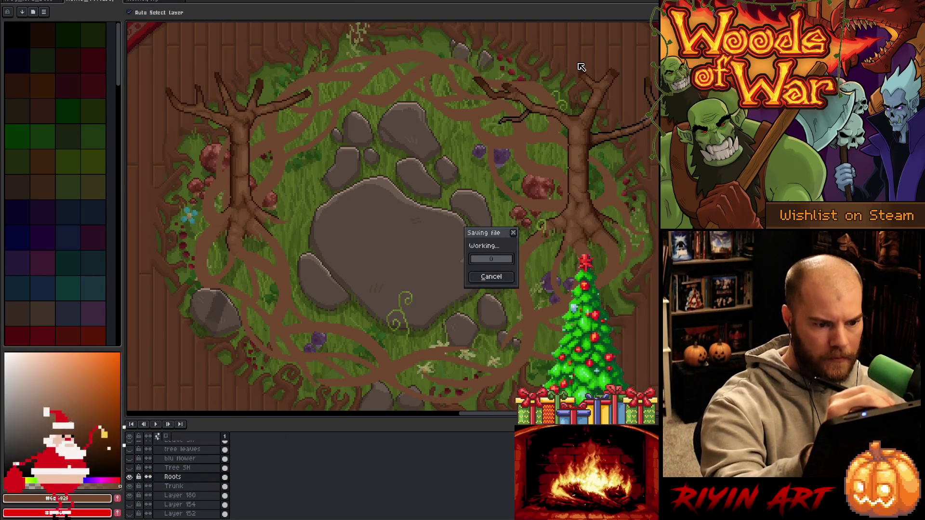
Reshade the purple flower with darker and lighter strokes, then fit the artwork in view.
{"action": "key", "text": "b"}
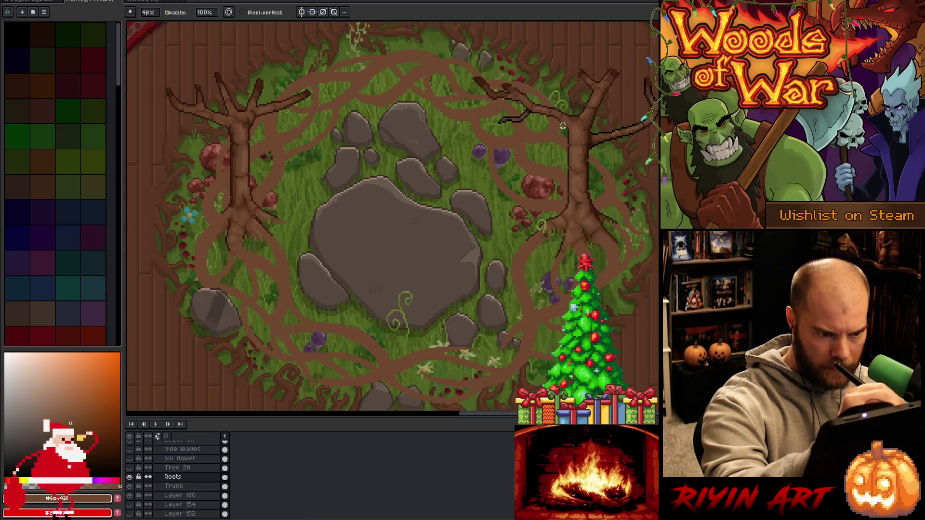
{"action": "key", "text": "e"}
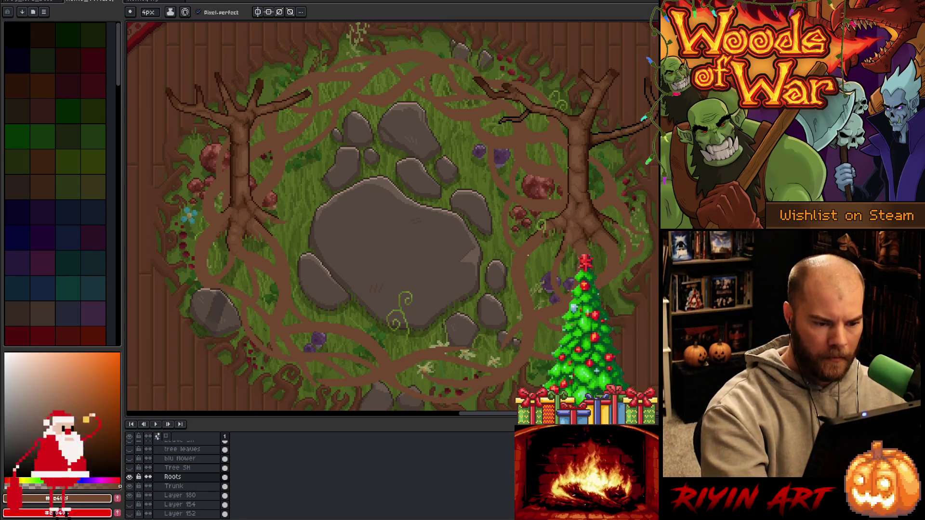
{"action": "mouse_move", "coordinate": [548, 275]}
{"action": "left_mouse_down"}
{"action": "mouse_move", "coordinate": [554, 303]}
{"action": "mouse_move", "coordinate": [544, 297]}
{"action": "left_mouse_up"}
{"action": "left_click_drag", "start_coordinate": [544, 260], "coordinate": [549, 303]}
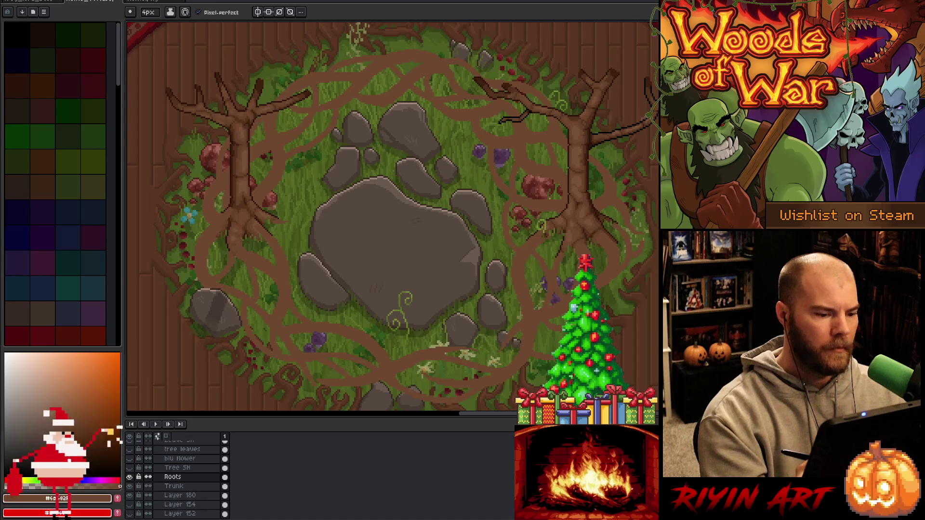
{"action": "key", "text": "space"}
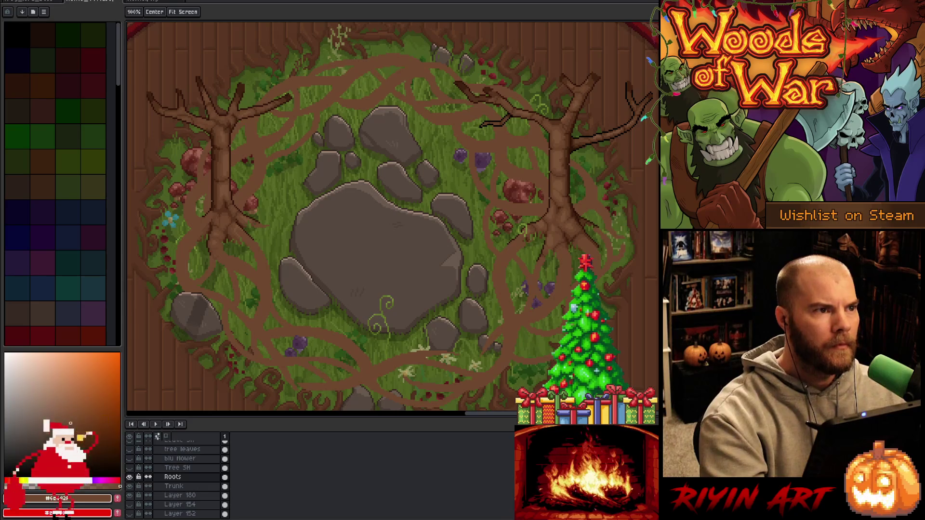
Try a root stroke across the lower-left rock, compare it, and undo it.
{"action": "left_click_drag", "start_coordinate": [393, 226], "coordinate": [394, 209]}
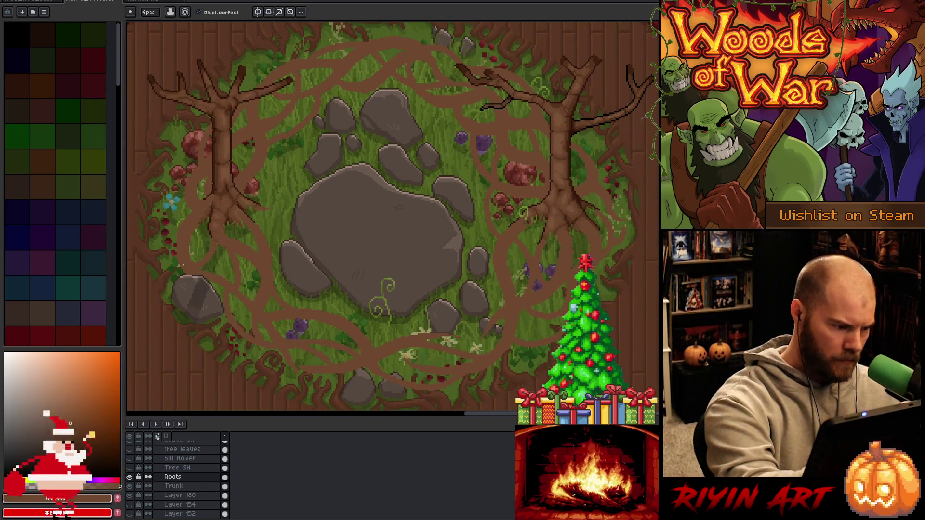
{"action": "mouse_move", "coordinate": [185, 273]}
{"action": "left_mouse_down"}
{"action": "mouse_move", "coordinate": [203, 316]}
{"action": "mouse_move", "coordinate": [249, 344]}
{"action": "left_mouse_up"}
{"action": "key", "text": "ctrl+z"}
{"action": "key", "text": "ctrl+y"}
{"action": "key", "text": "ctrl+z"}
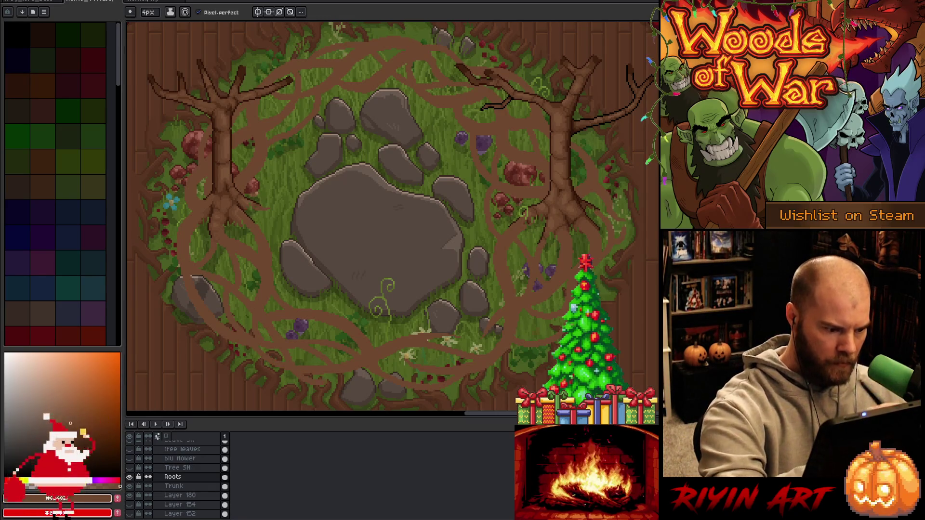
Refine the roots with alternating pencil and eraser, then save the file.
{"action": "key", "text": "e"}
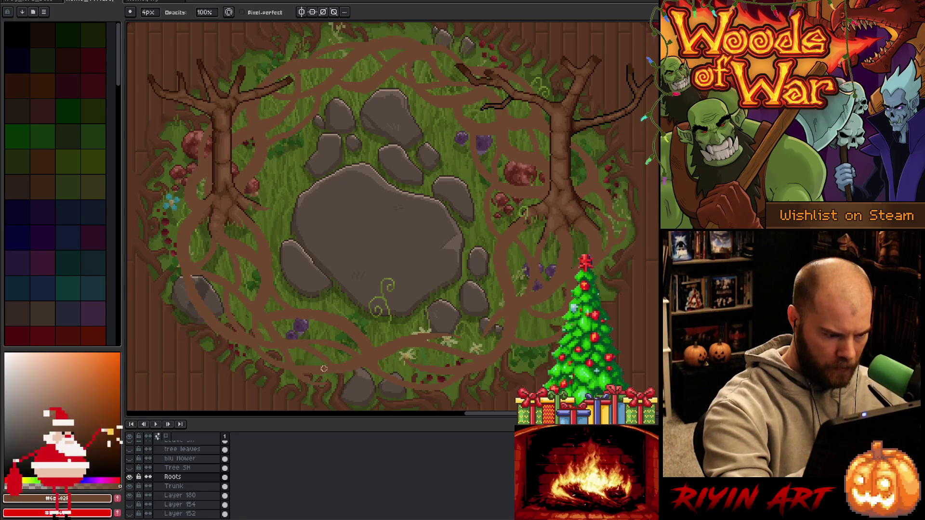
{"action": "key", "text": "b"}
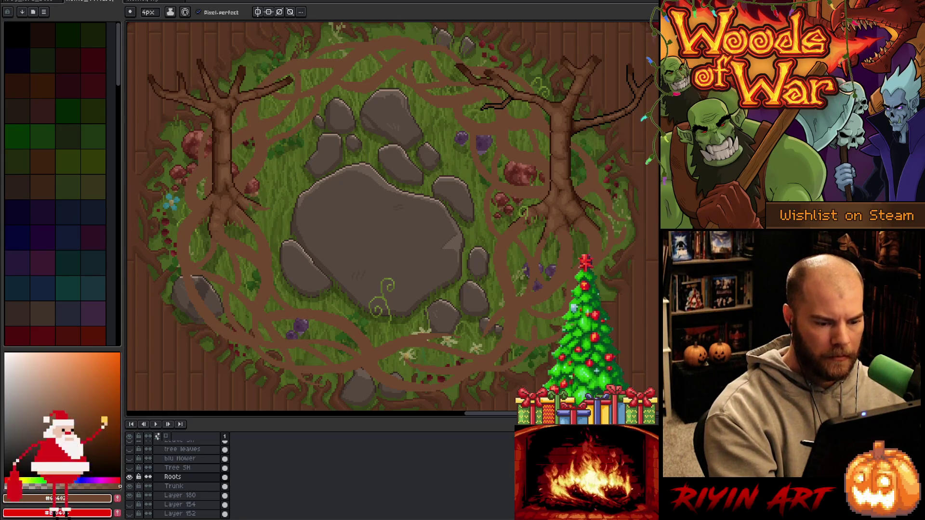
{"action": "key", "text": "b"}
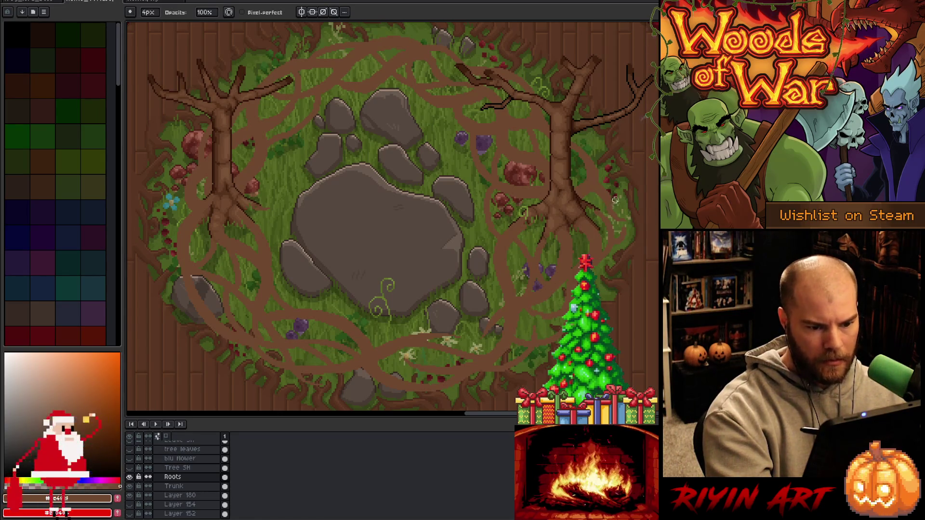
{"action": "key", "text": "e"}
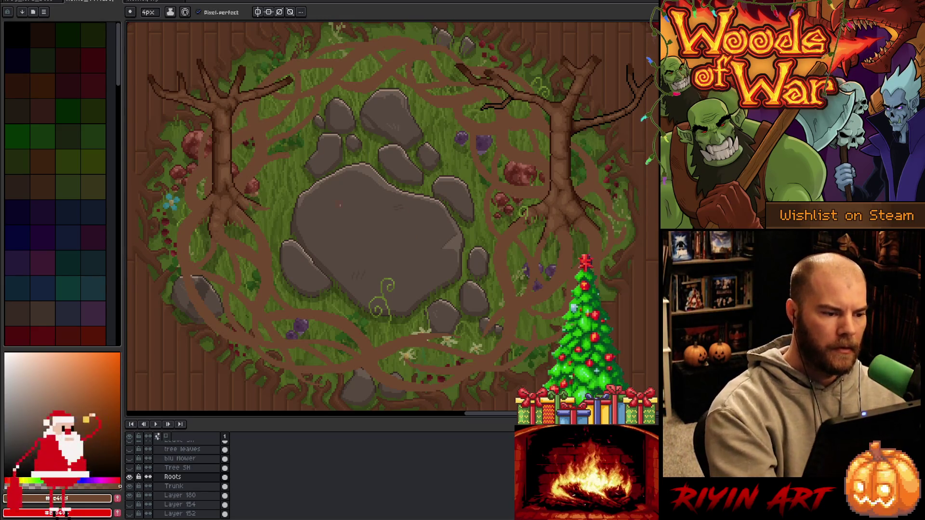
{"action": "key", "text": "b"}
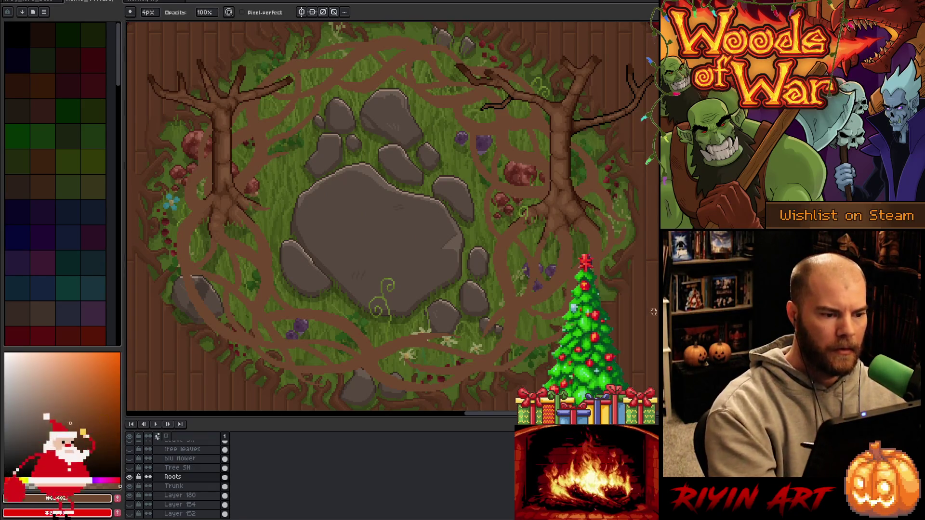
{"action": "key", "text": "e"}
{"action": "key", "text": "b"}
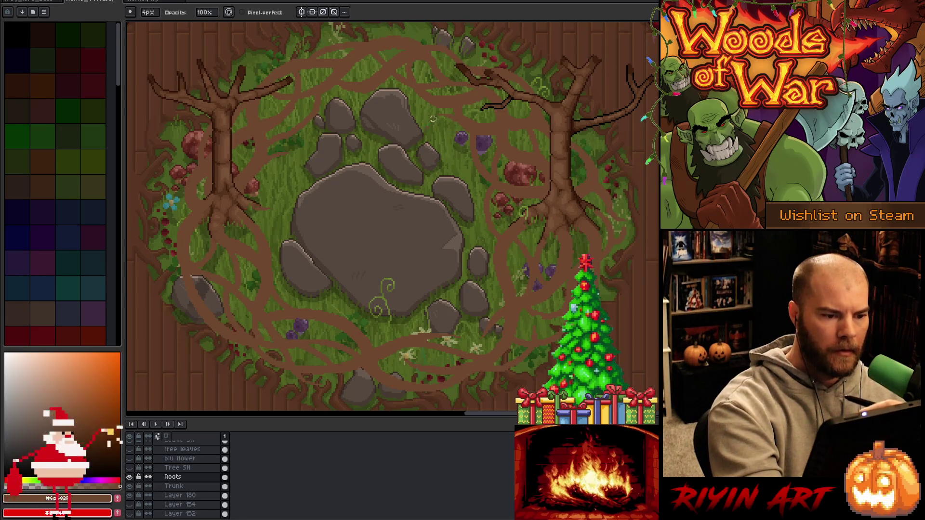
{"action": "key", "text": "e"}
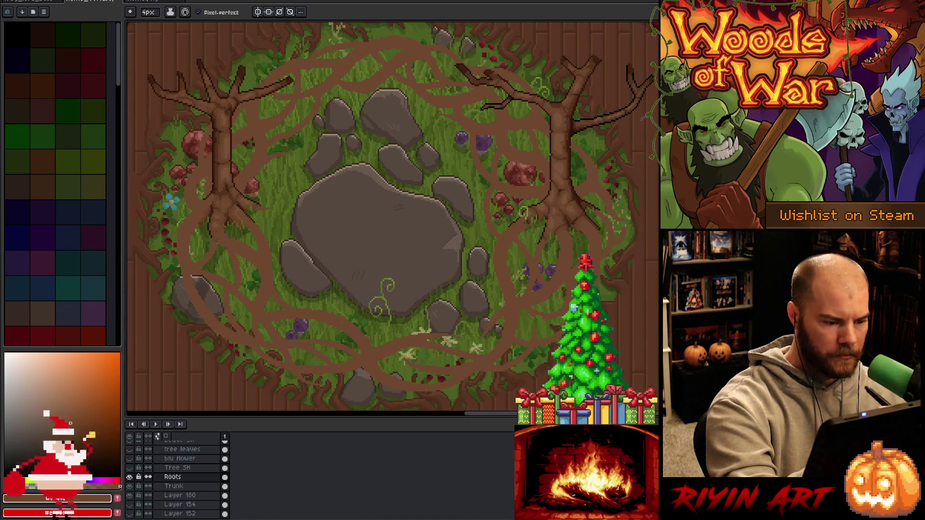
{"action": "key", "text": "b"}
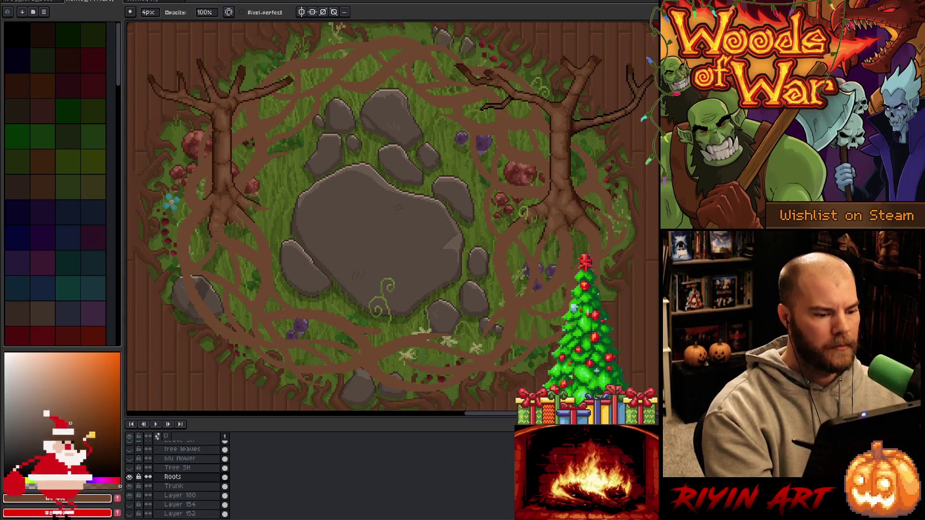
{"action": "key", "text": "ctrl+s"}
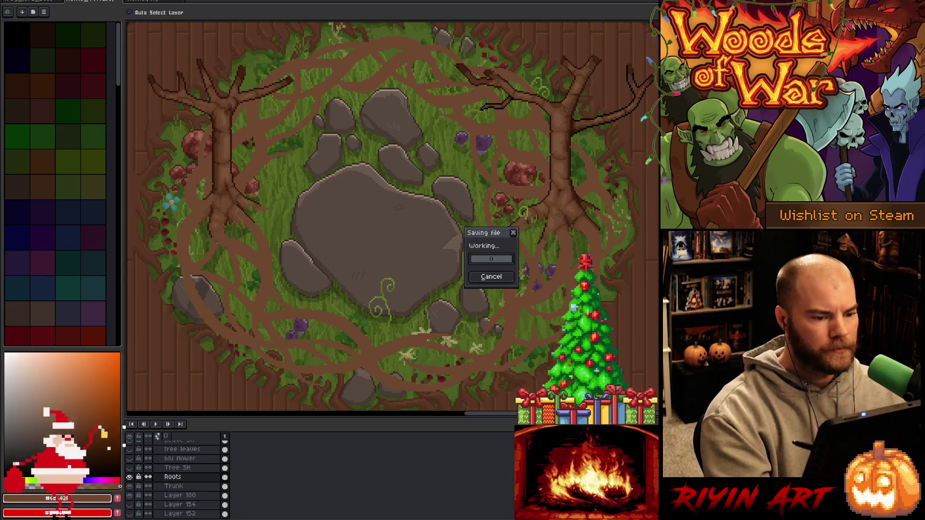
Pick the layer under the central rock and hide the rocks layer.
{"action": "scroll", "coordinate": [434, 258], "scroll_direction": "down", "scroll_amount": 1}
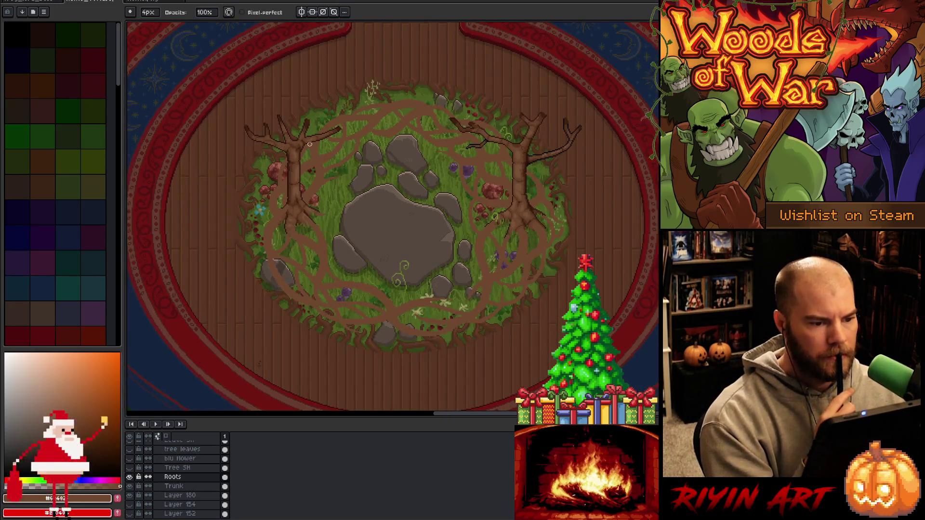
{"action": "scroll", "coordinate": [310, 144], "scroll_direction": "up", "scroll_amount": 1}
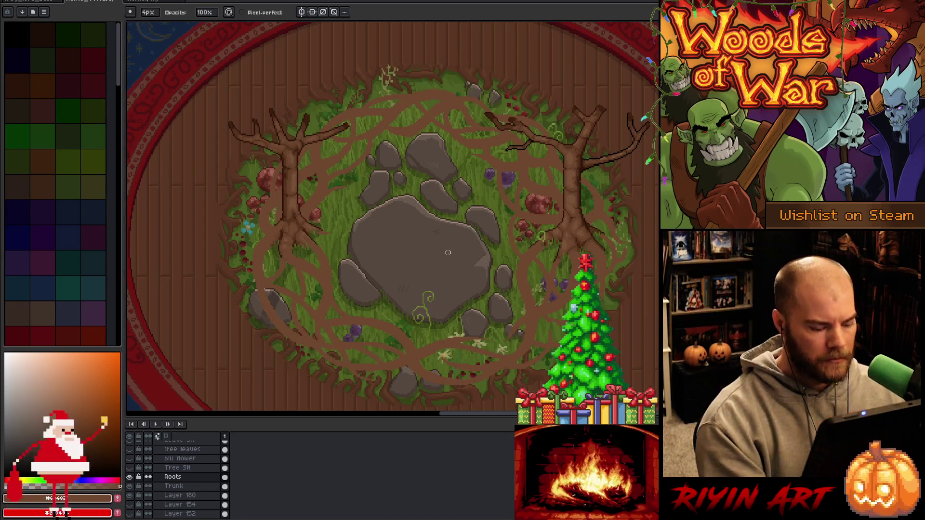
{"action": "left_click", "coordinate": [413, 250], "text": "ctrl"}
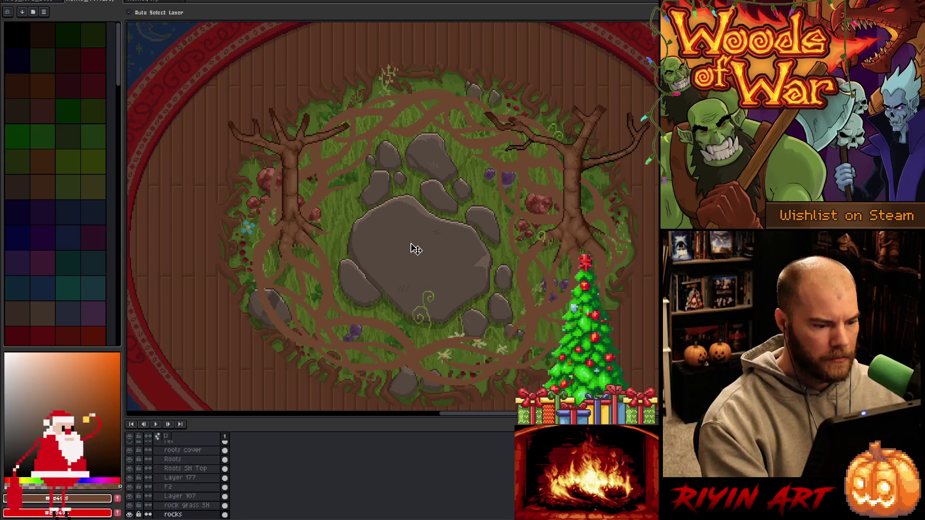
{"action": "scroll", "coordinate": [173, 515], "scroll_direction": "down", "scroll_amount": 1}
{"action": "left_click", "coordinate": [130, 497]}
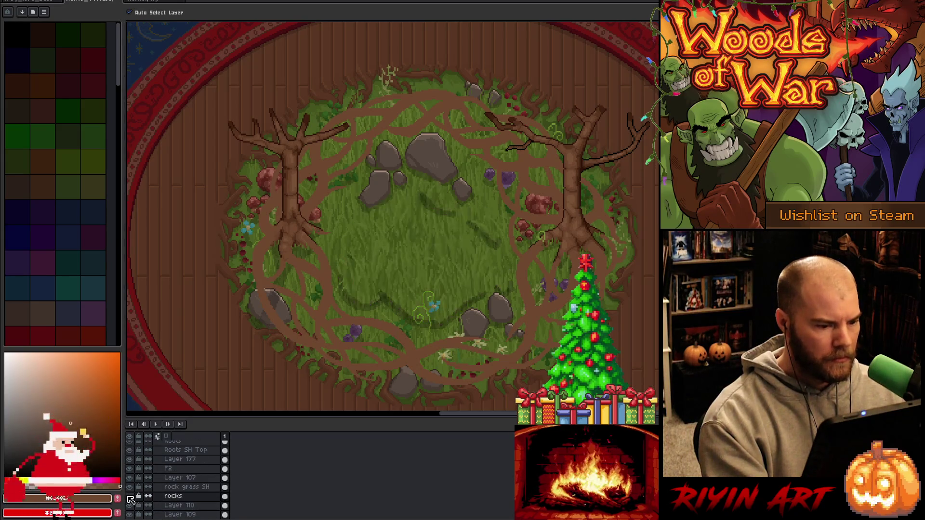
{"action": "left_click", "coordinate": [130, 496]}
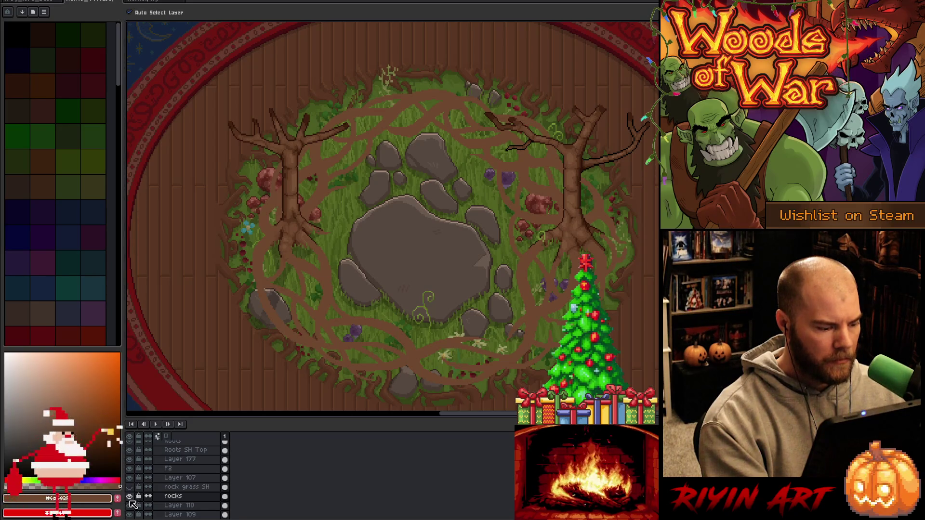
{"action": "left_click", "coordinate": [130, 497]}
Toggle Layer 107 to see its contents and compare the art without it.
{"action": "left_click", "coordinate": [130, 478]}
{"action": "left_click", "coordinate": [130, 478]}
{"action": "left_click", "coordinate": [130, 478]}
{"action": "left_click", "coordinate": [130, 479]}
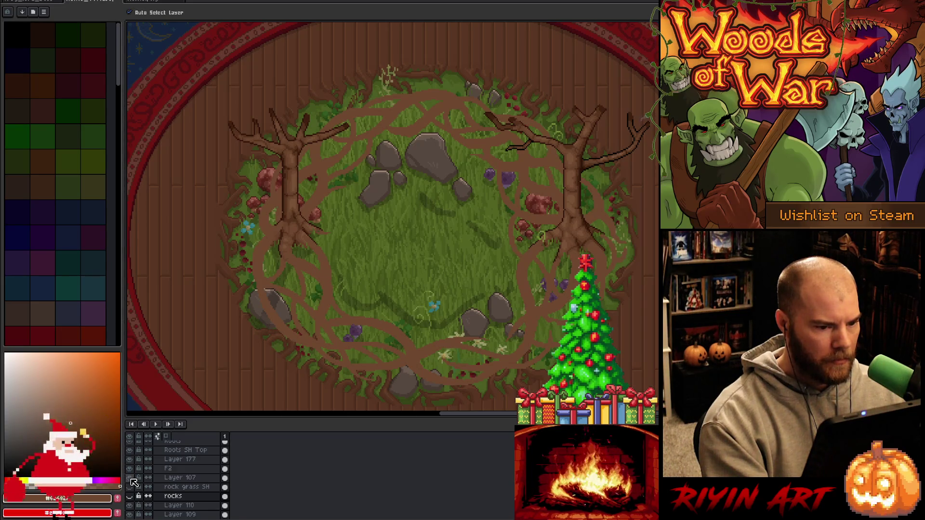
{"action": "left_click", "coordinate": [131, 479]}
{"action": "left_click", "coordinate": [131, 479]}
{"action": "left_click", "coordinate": [131, 479]}
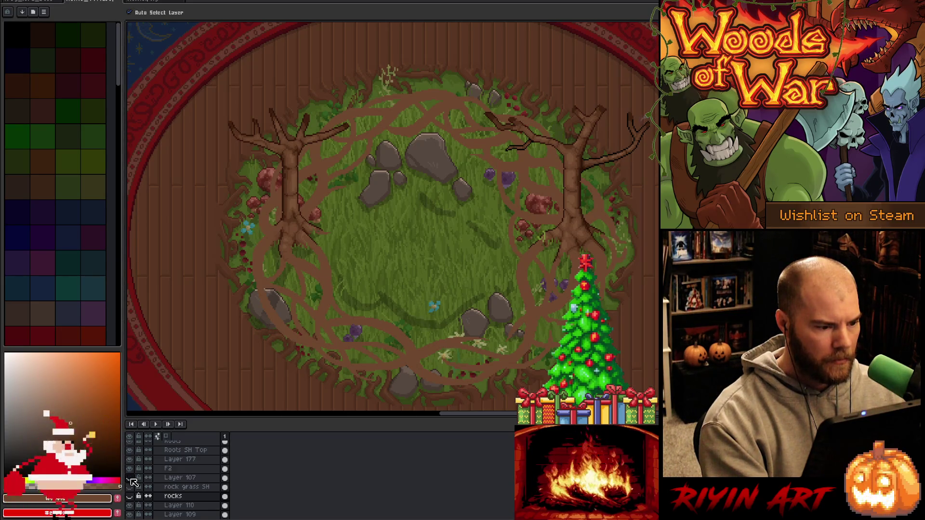
Flash Layer 110 on and off to locate the sprout.
{"action": "left_click", "coordinate": [131, 506]}
{"action": "left_click", "coordinate": [131, 506]}
{"action": "left_click", "coordinate": [131, 506]}
{"action": "left_click", "coordinate": [132, 506]}
{"action": "left_click", "coordinate": [131, 506]}
{"action": "left_click", "coordinate": [132, 506]}
{"action": "left_click", "coordinate": [132, 506]}
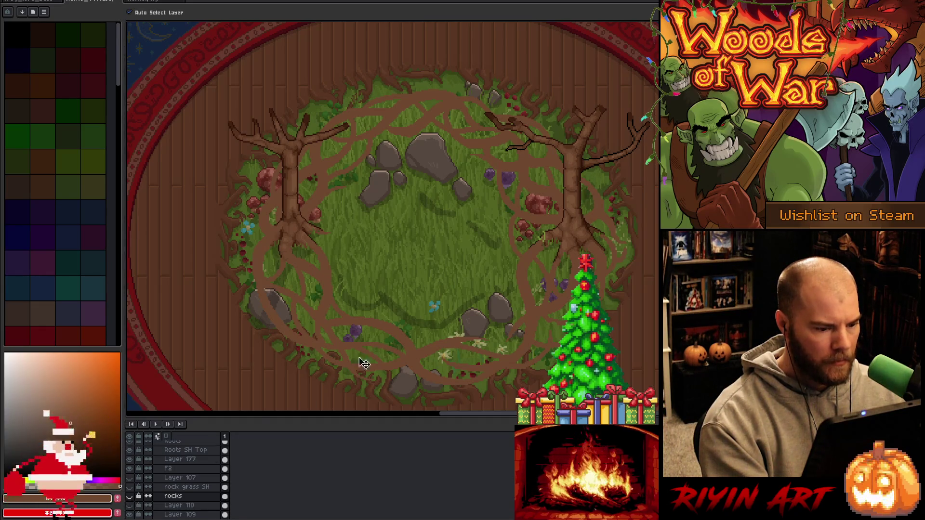
Compare the stones with and without Stone SH, leaving the shadows hidden.
{"action": "left_click", "coordinate": [408, 321]}
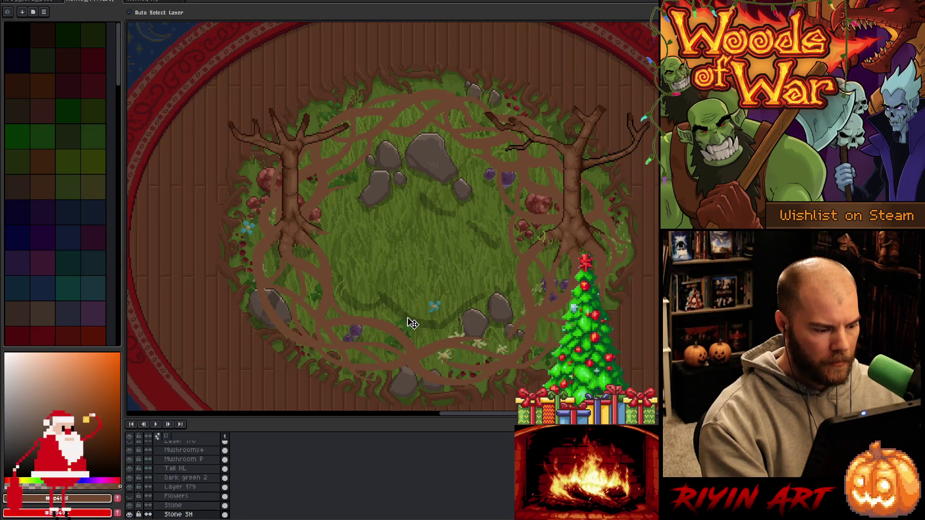
{"action": "left_click", "coordinate": [130, 514]}
{"action": "left_click", "coordinate": [130, 515]}
{"action": "left_click", "coordinate": [130, 515]}
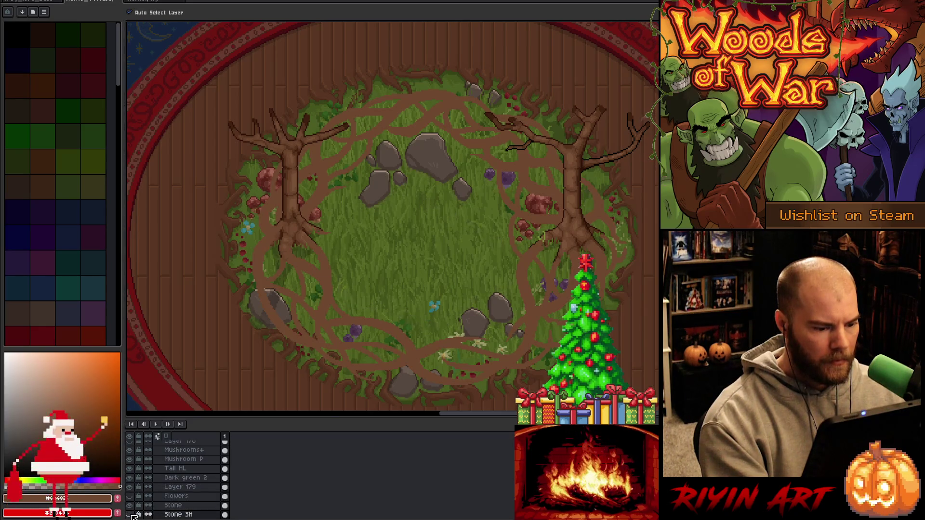
{"action": "left_click", "coordinate": [130, 514]}
{"action": "left_click", "coordinate": [130, 514]}
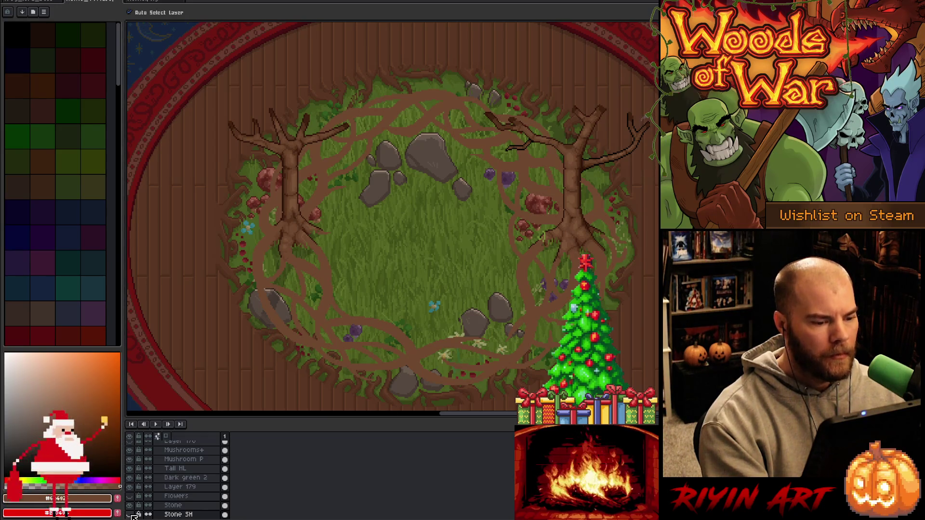
{"action": "left_click", "coordinate": [130, 514]}
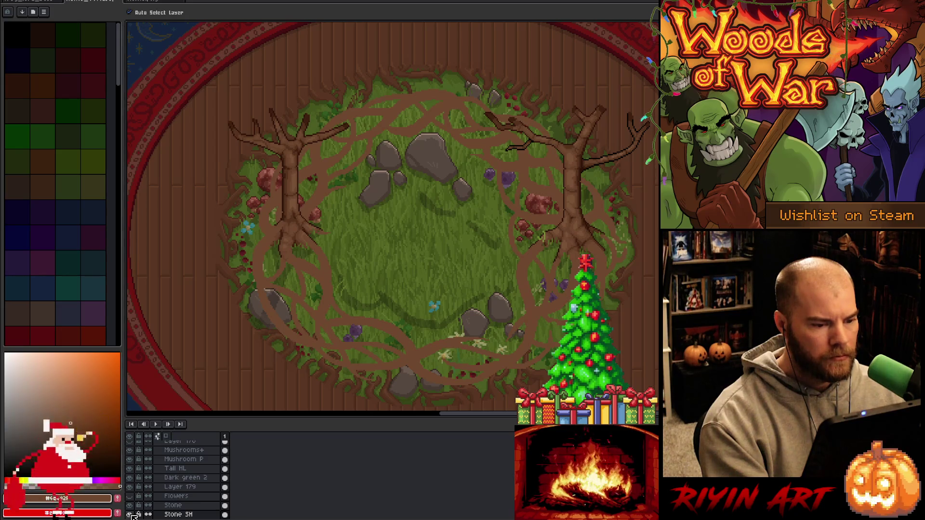
{"action": "left_click", "coordinate": [131, 514]}
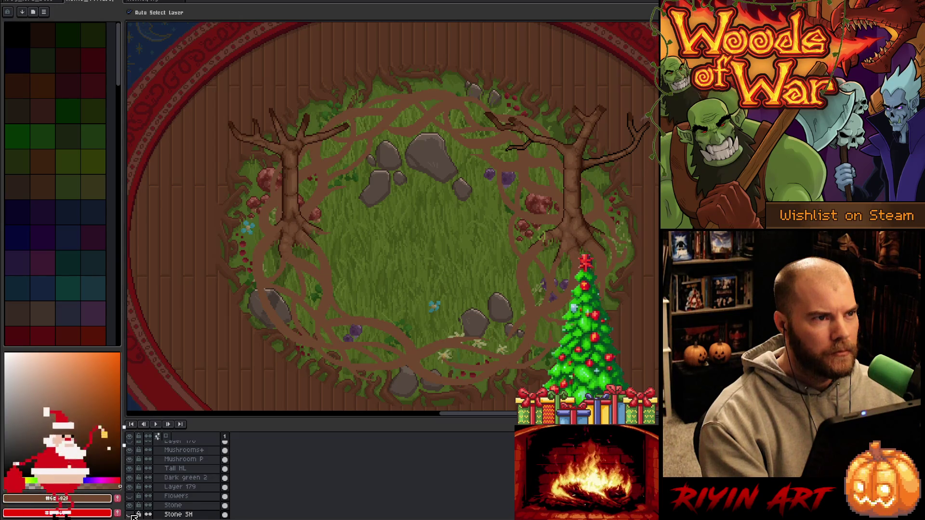
Hide the Stone layer with the smaller stones after comparing it.
{"action": "scroll", "coordinate": [135, 514], "scroll_direction": "down", "scroll_amount": 2}
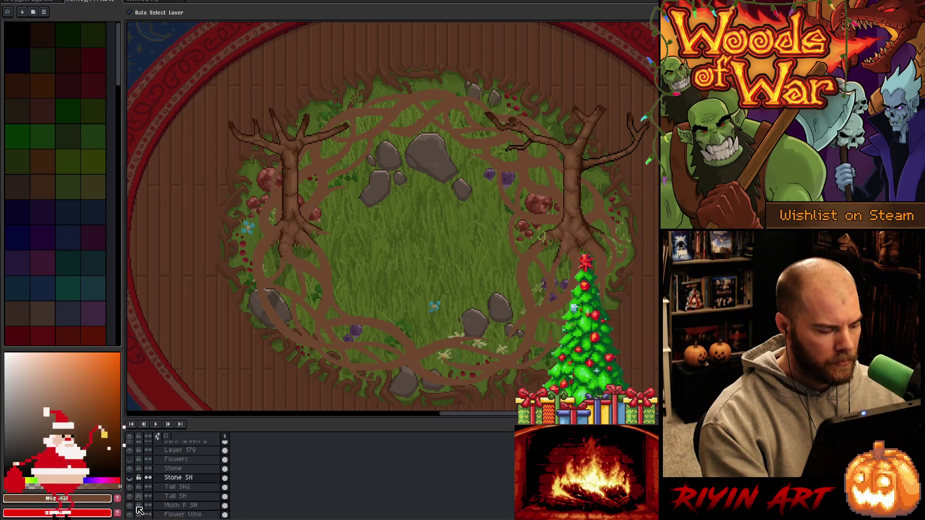
{"action": "left_click", "coordinate": [132, 469]}
{"action": "left_click", "coordinate": [132, 469]}
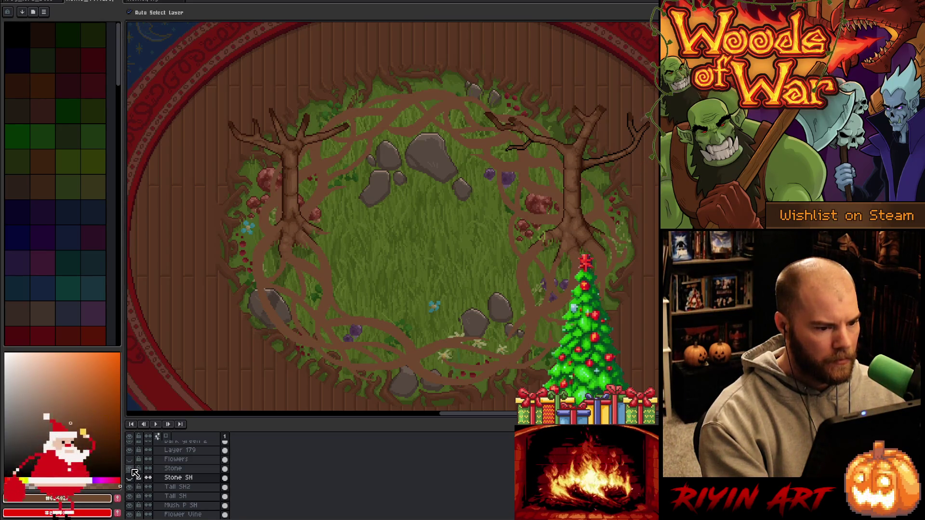
{"action": "left_click", "coordinate": [132, 470]}
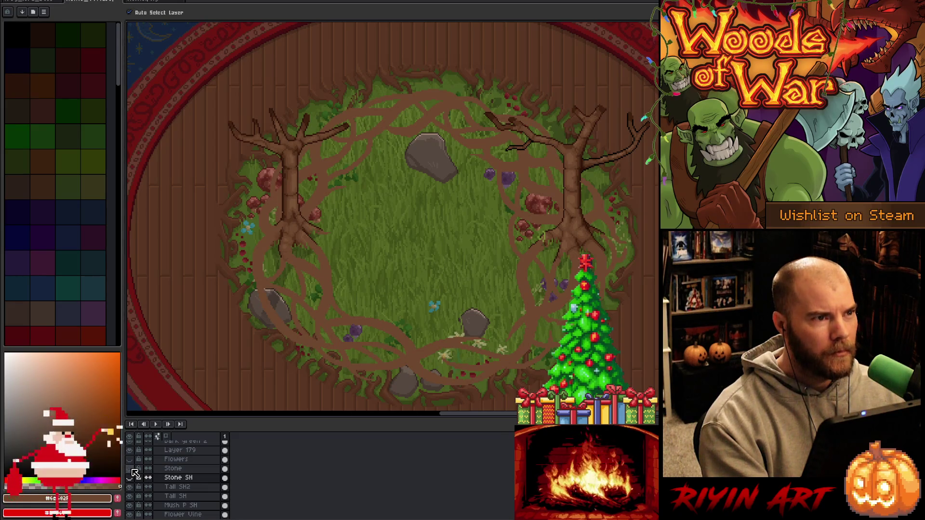
{"action": "left_click", "coordinate": [131, 469]}
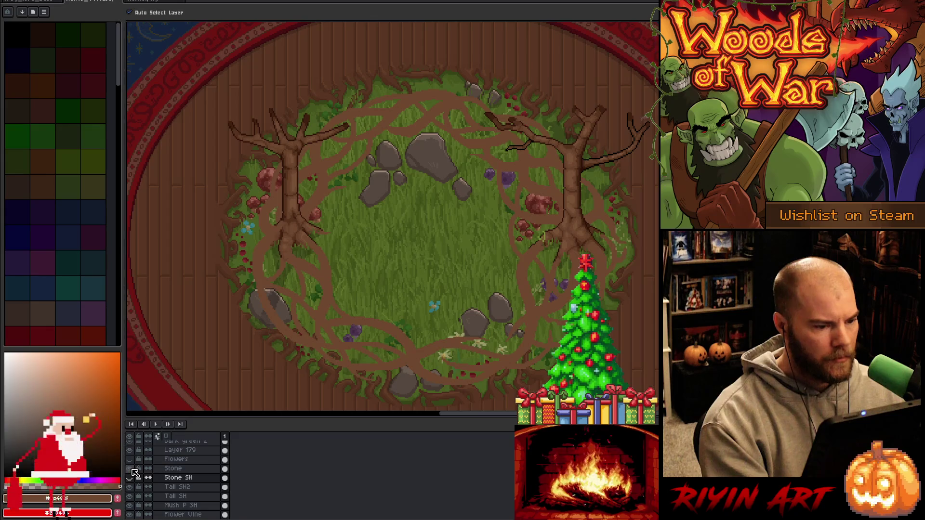
{"action": "left_click", "coordinate": [132, 470]}
{"action": "scroll", "coordinate": [145, 477], "scroll_direction": "up", "scroll_amount": 2}
Make Layer 179 active and hide the big stone at the top.
{"action": "left_click", "coordinate": [433, 155]}
{"action": "left_click", "coordinate": [131, 469]}
{"action": "scroll", "coordinate": [140, 474], "scroll_direction": "up", "scroll_amount": 2}
{"action": "scroll", "coordinate": [146, 477], "scroll_direction": "up", "scroll_amount": 3}
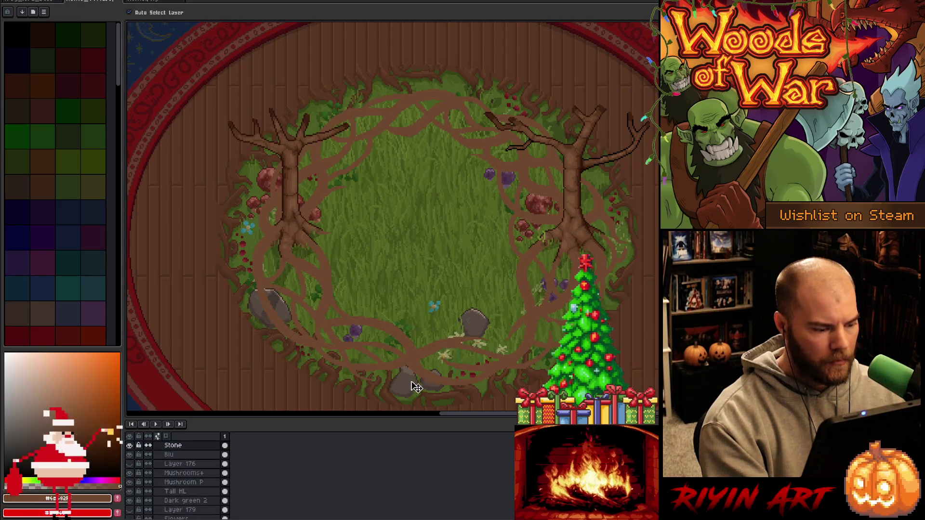
Hide the remaining grey stones and move a red mushroom right and down.
{"action": "left_click", "coordinate": [129, 446]}
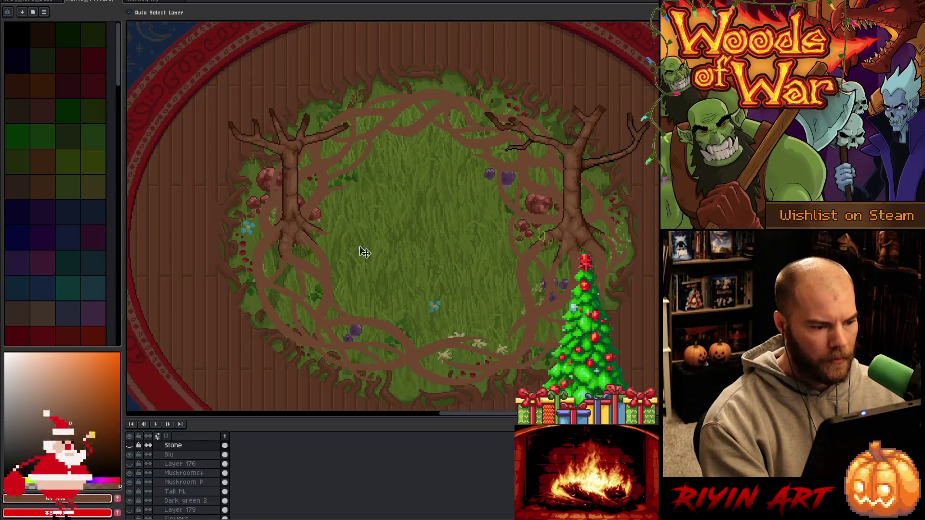
{"action": "left_click", "coordinate": [317, 216]}
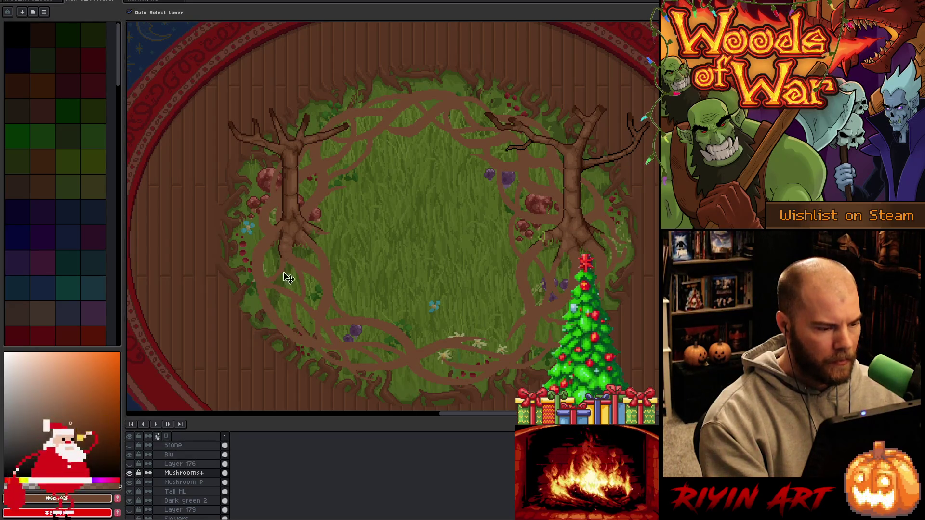
{"action": "mouse_move", "coordinate": [325, 215]}
{"action": "left_mouse_down"}
{"action": "mouse_move", "coordinate": [382, 226]}
{"action": "mouse_move", "coordinate": [371, 205]}
{"action": "mouse_move", "coordinate": [352, 216]}
{"action": "left_mouse_up"}
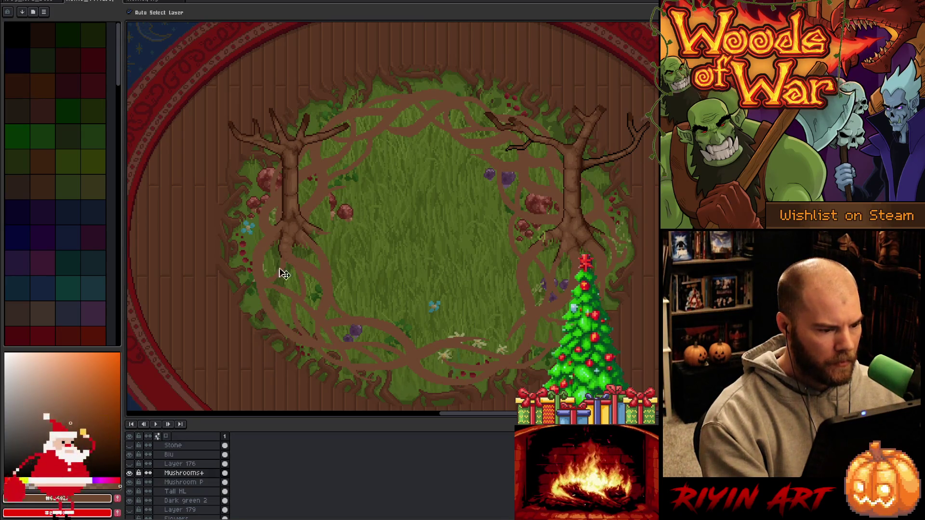
{"action": "mouse_move", "coordinate": [346, 215]}
{"action": "left_mouse_down"}
{"action": "mouse_move", "coordinate": [359, 231]}
{"action": "mouse_move", "coordinate": [383, 208]}
{"action": "mouse_move", "coordinate": [396, 165]}
{"action": "left_mouse_up"}
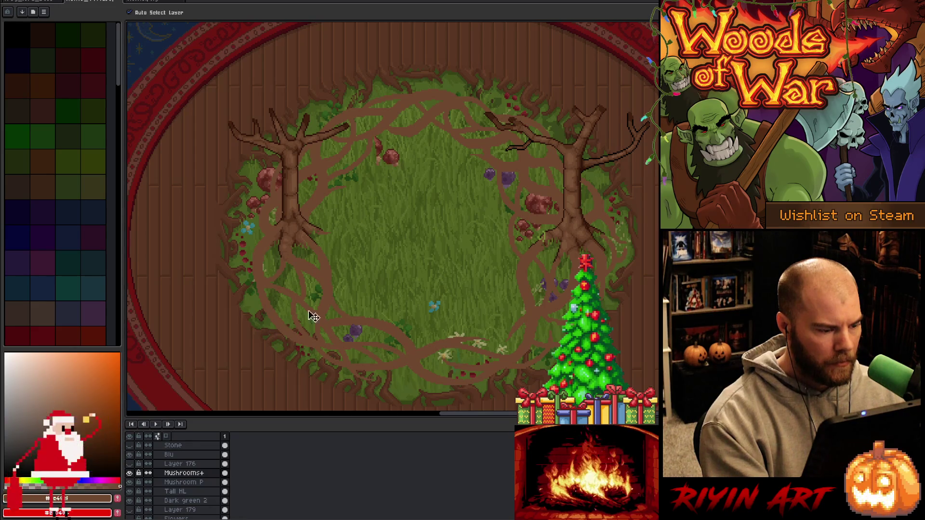
Toggle the purple mushrooms to compare, then move them up and left.
{"action": "left_click", "coordinate": [130, 483]}
{"action": "left_click", "coordinate": [129, 483]}
{"action": "left_click", "coordinate": [129, 483]}
{"action": "left_click", "coordinate": [130, 484]}
{"action": "left_click", "coordinate": [130, 484]}
{"action": "left_click", "coordinate": [131, 484]}
{"action": "left_click_drag", "start_coordinate": [559, 294], "coordinate": [513, 270]}
Move a single small purple mushroom up and right using a rectangular selection.
{"action": "key", "text": "m"}
{"action": "mouse_move", "coordinate": [569, 248]}
{"action": "left_mouse_down"}
{"action": "mouse_move", "coordinate": [479, 297]}
{"action": "mouse_move", "coordinate": [491, 299]}
{"action": "mouse_move", "coordinate": [481, 327]}
{"action": "left_mouse_up"}
{"action": "left_click_drag", "start_coordinate": [402, 256], "coordinate": [252, 347]}
{"action": "mouse_move", "coordinate": [303, 320]}
{"action": "left_mouse_down"}
{"action": "mouse_move", "coordinate": [359, 301]}
{"action": "mouse_move", "coordinate": [362, 310]}
{"action": "left_mouse_up"}
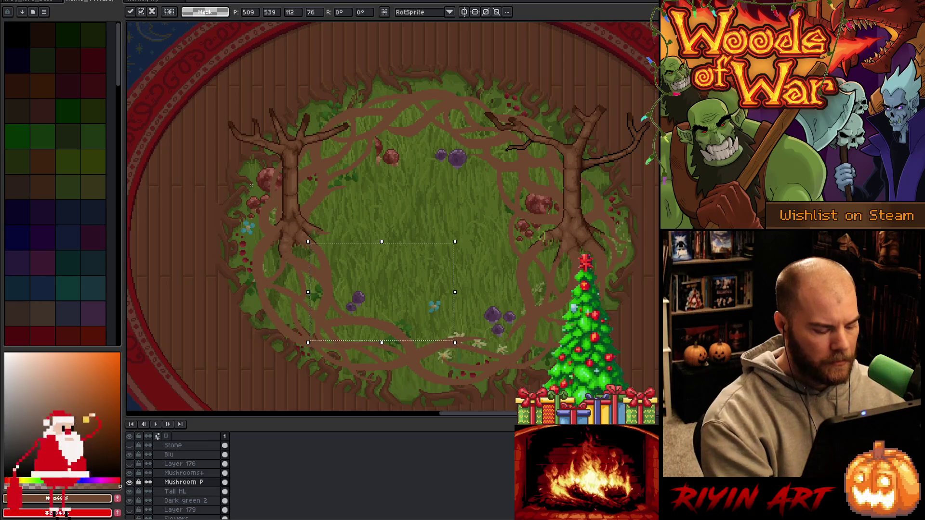
{"action": "key", "text": "ctrl+d"}
{"action": "key", "text": "v"}
{"action": "left_click", "coordinate": [272, 186]}
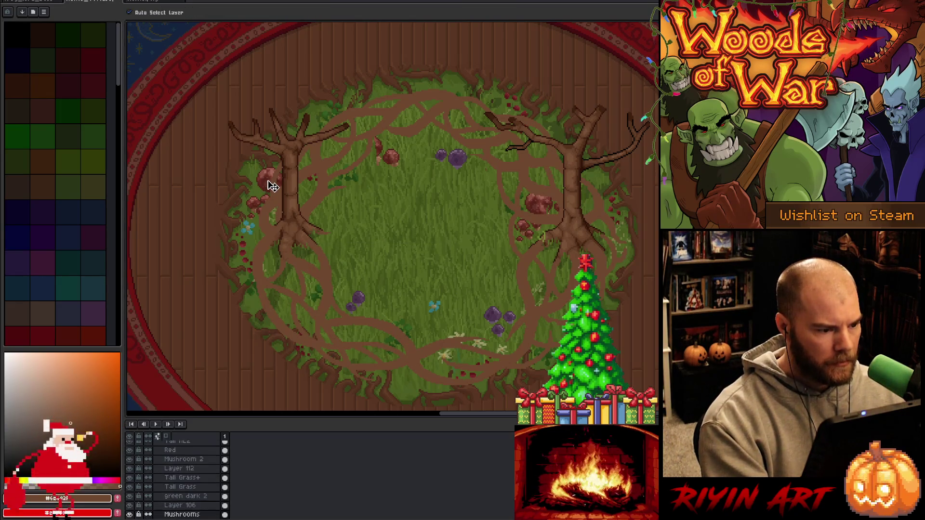
Select the left tree with its mushrooms, try moving it, then cancel the move.
{"action": "key", "text": "m"}
{"action": "mouse_move", "coordinate": [218, 159]}
{"action": "left_mouse_down"}
{"action": "mouse_move", "coordinate": [267, 207]}
{"action": "mouse_move", "coordinate": [323, 235]}
{"action": "left_mouse_up"}
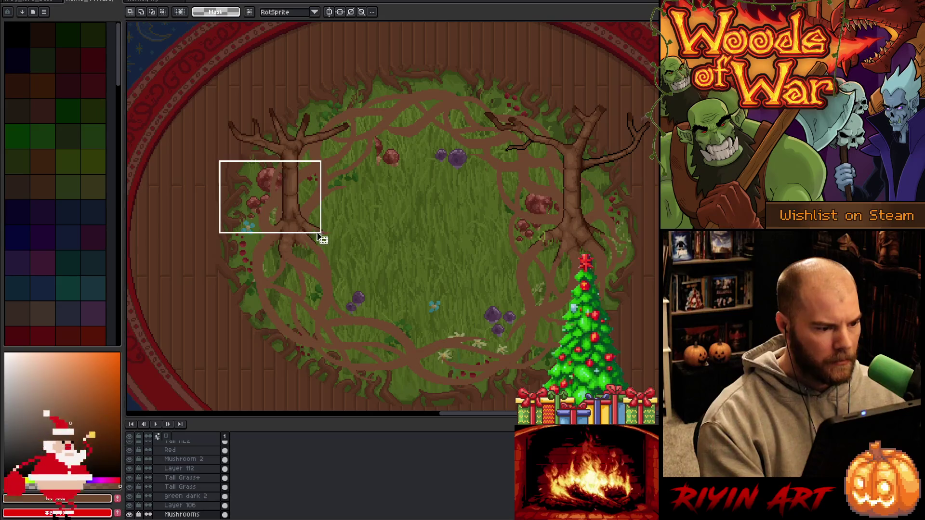
{"action": "mouse_move", "coordinate": [269, 190]}
{"action": "left_mouse_down"}
{"action": "mouse_move", "coordinate": [378, 206]}
{"action": "mouse_move", "coordinate": [351, 206]}
{"action": "left_mouse_up"}
{"action": "scroll", "coordinate": [183, 501], "scroll_direction": "down", "scroll_amount": 1}
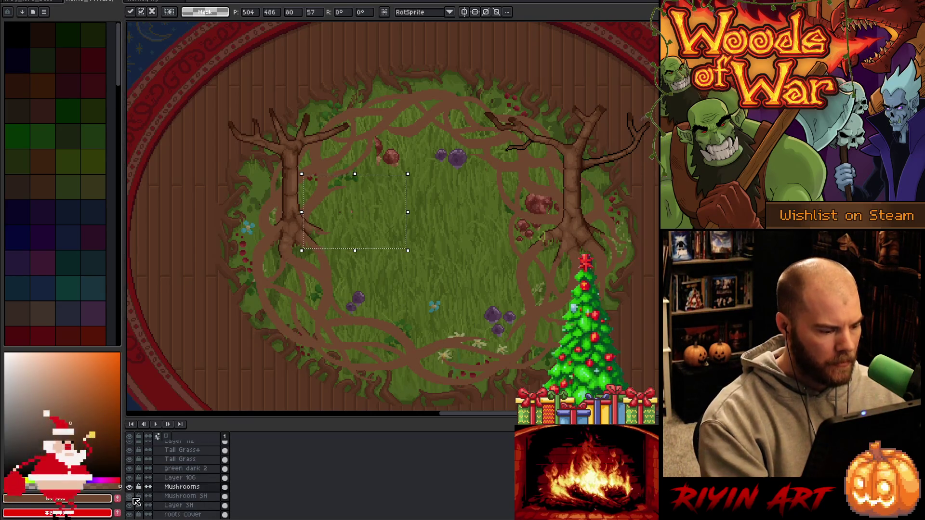
{"action": "key", "text": "Escape"}
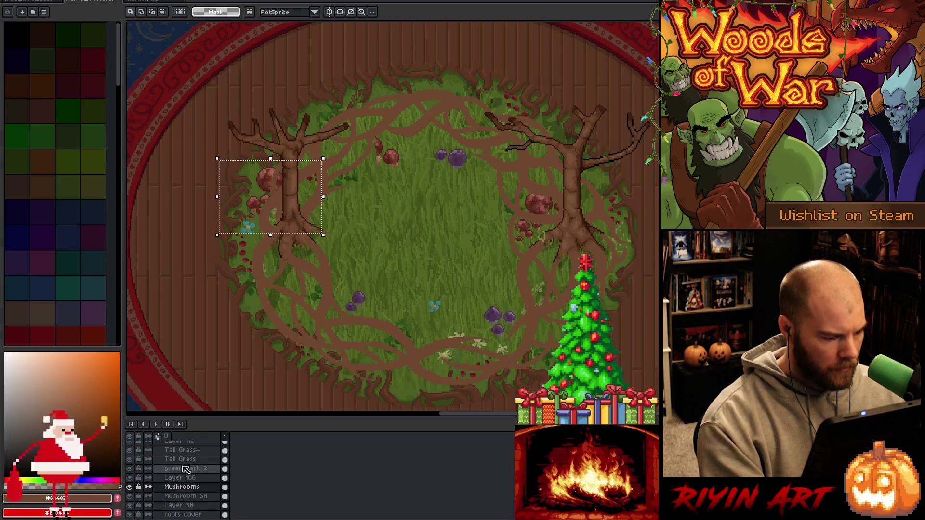
Hide the Tall Grass layer and Layer 106.
{"action": "left_click_drag", "start_coordinate": [180, 459], "coordinate": [181, 450]}
{"action": "scroll", "coordinate": [180, 477], "scroll_direction": "up", "scroll_amount": 2}
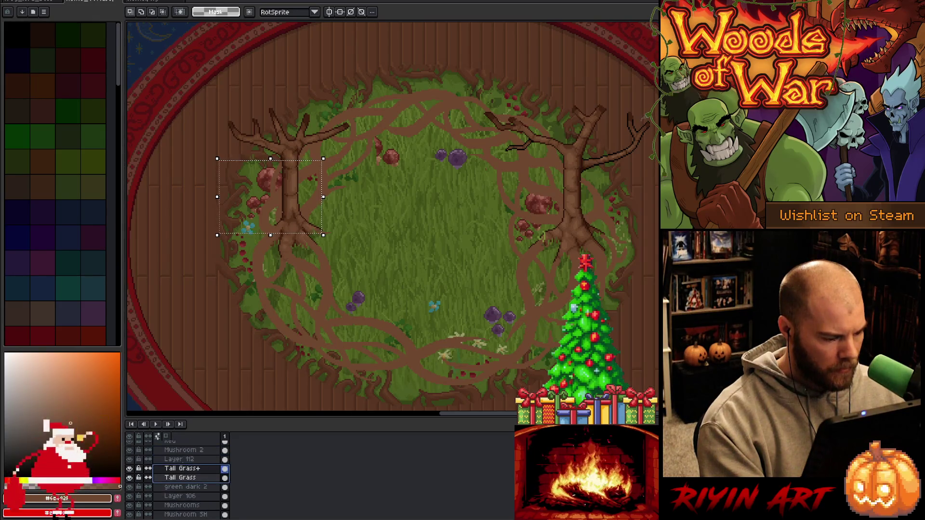
{"action": "left_click", "coordinate": [130, 478]}
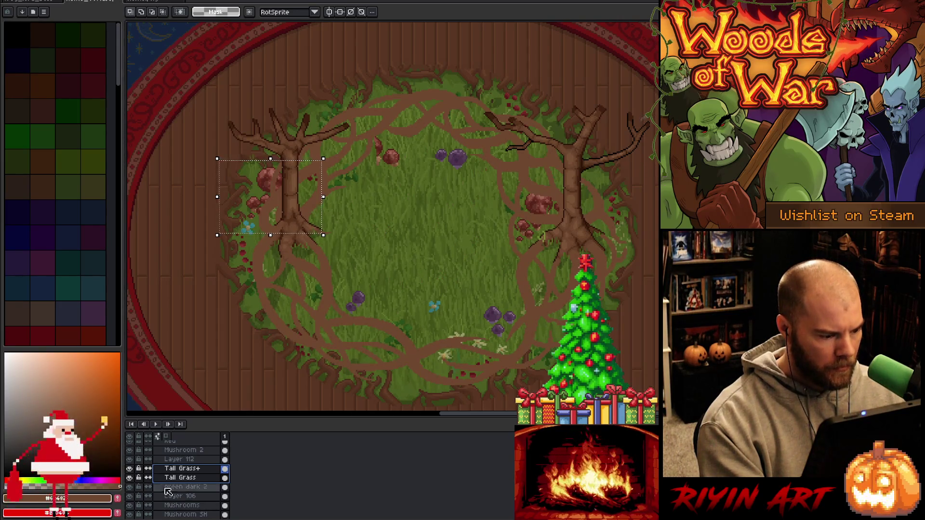
{"action": "left_click", "coordinate": [138, 488]}
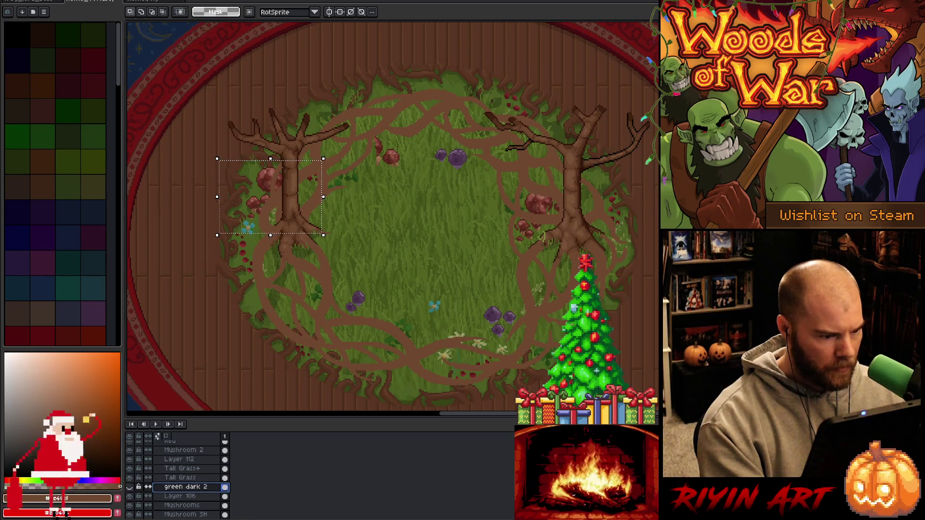
{"action": "left_click", "coordinate": [139, 497]}
{"action": "left_click", "coordinate": [129, 496]}
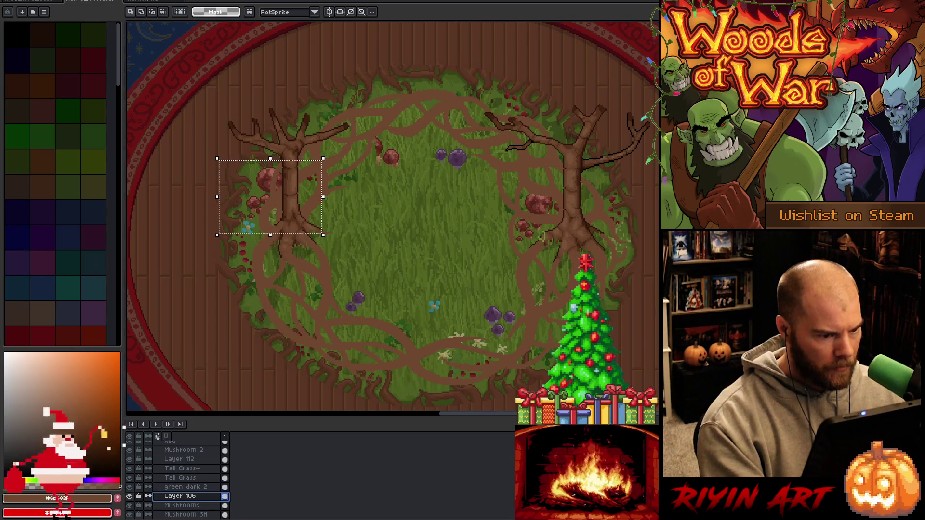
Hide Layer SH and Layer 104, and show Layer 100.
{"action": "scroll", "coordinate": [200, 490], "scroll_direction": "down", "scroll_amount": 1}
{"action": "left_click", "coordinate": [188, 477]}
{"action": "scroll", "coordinate": [188, 480], "scroll_direction": "down", "scroll_amount": 1}
{"action": "left_click", "coordinate": [129, 487]}
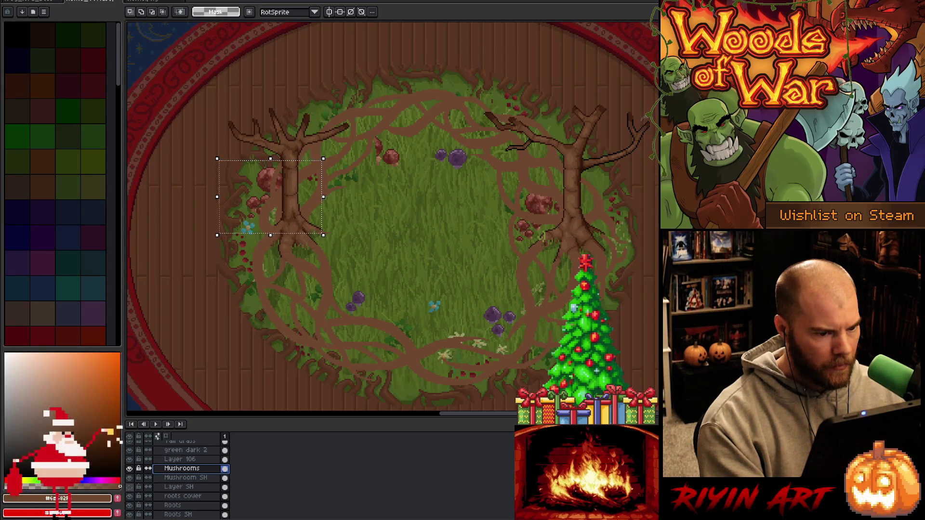
{"action": "left_click", "coordinate": [183, 497]}
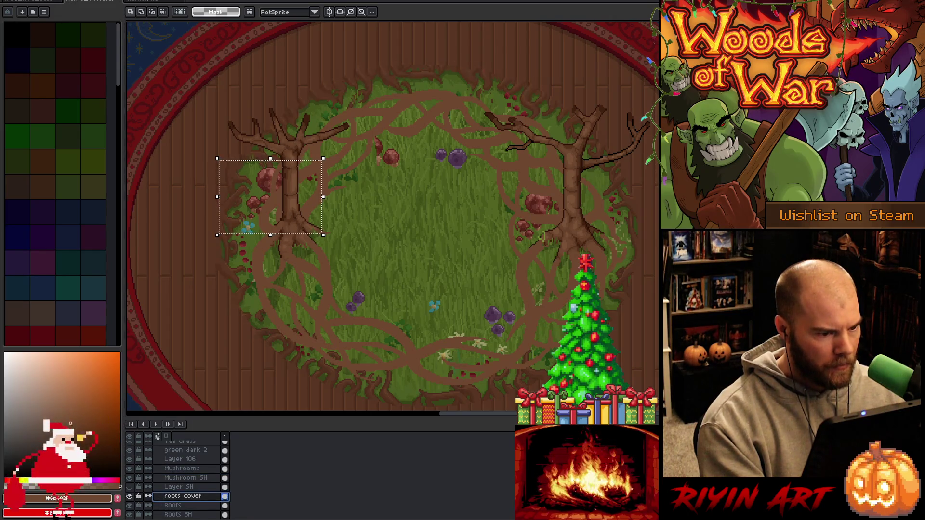
{"action": "scroll", "coordinate": [179, 477], "scroll_direction": "down", "scroll_amount": 2}
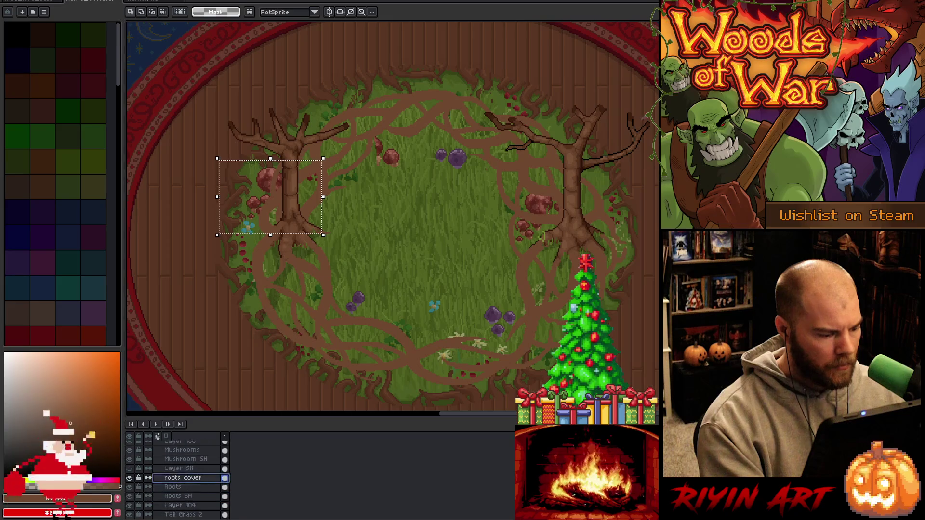
{"action": "left_click", "coordinate": [180, 505]}
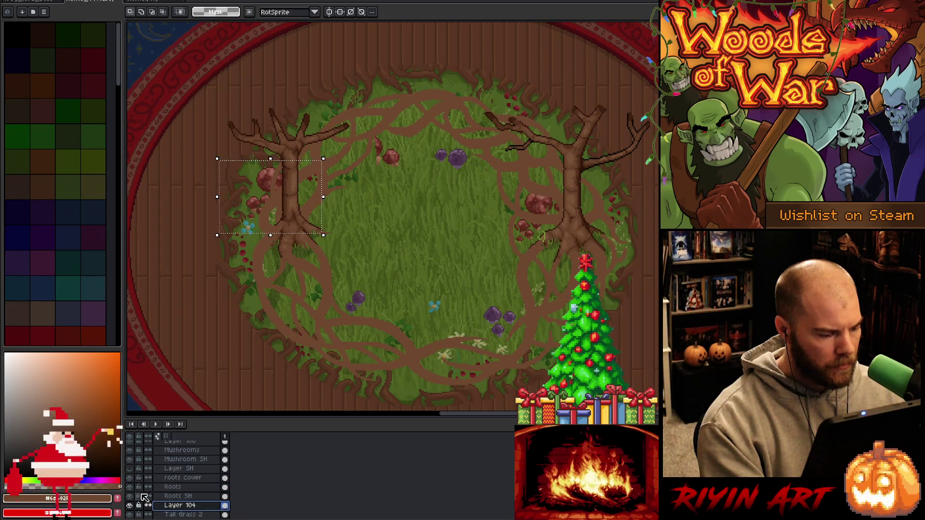
{"action": "left_click", "coordinate": [129, 505]}
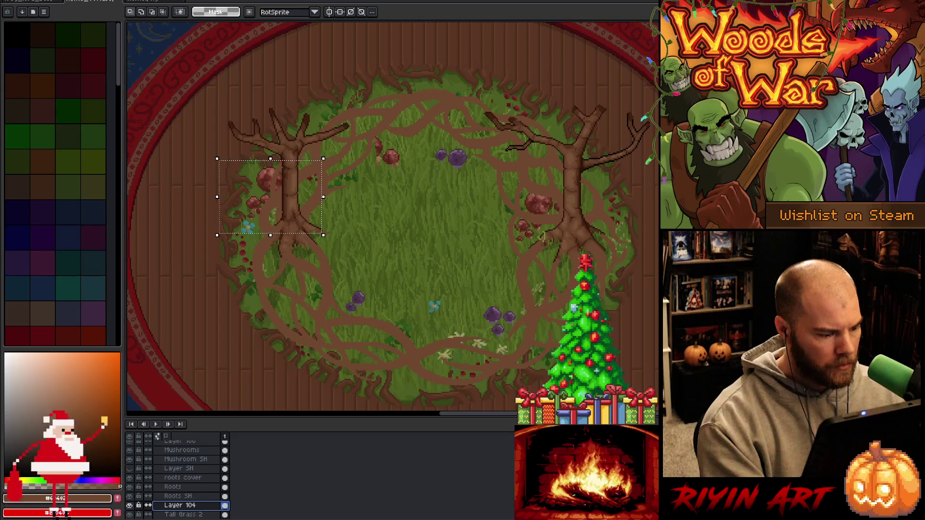
{"action": "scroll", "coordinate": [147, 498], "scroll_direction": "down", "scroll_amount": 1}
{"action": "key", "text": "Down"}
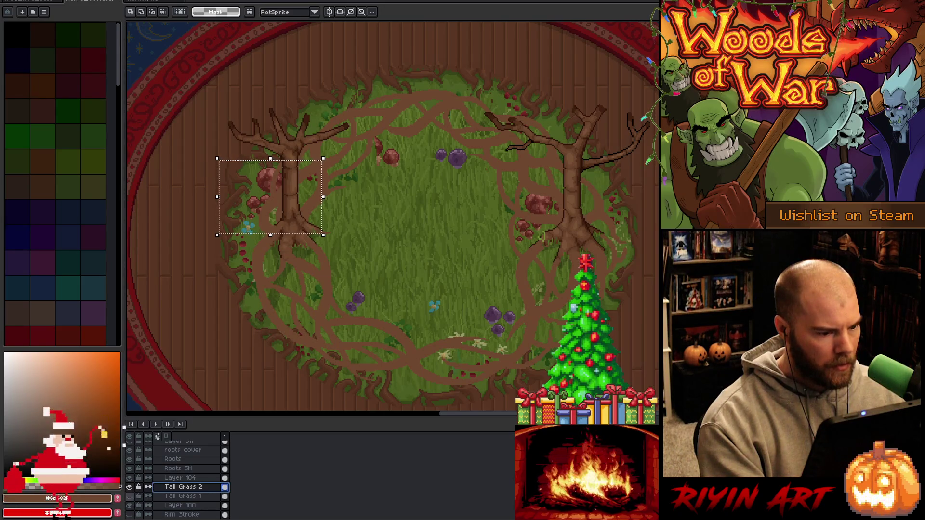
{"action": "left_click", "coordinate": [181, 505]}
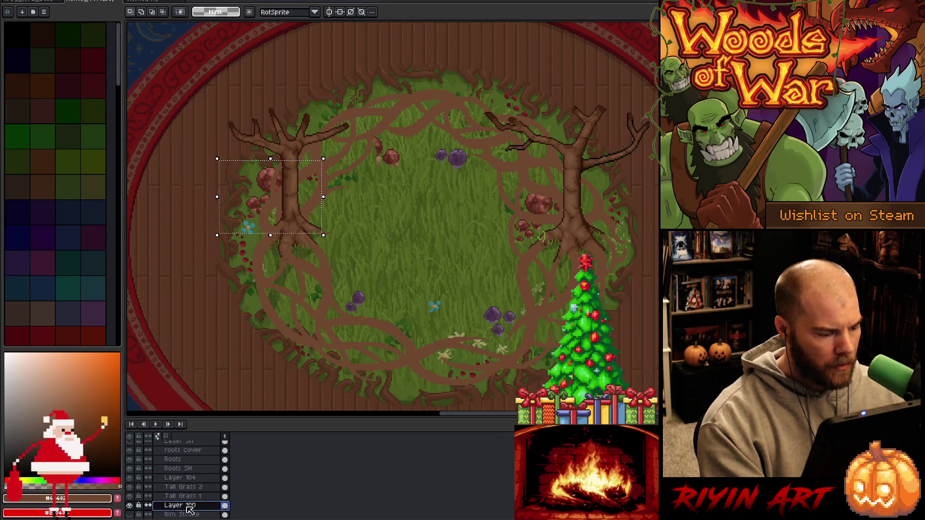
{"action": "left_click", "coordinate": [130, 505]}
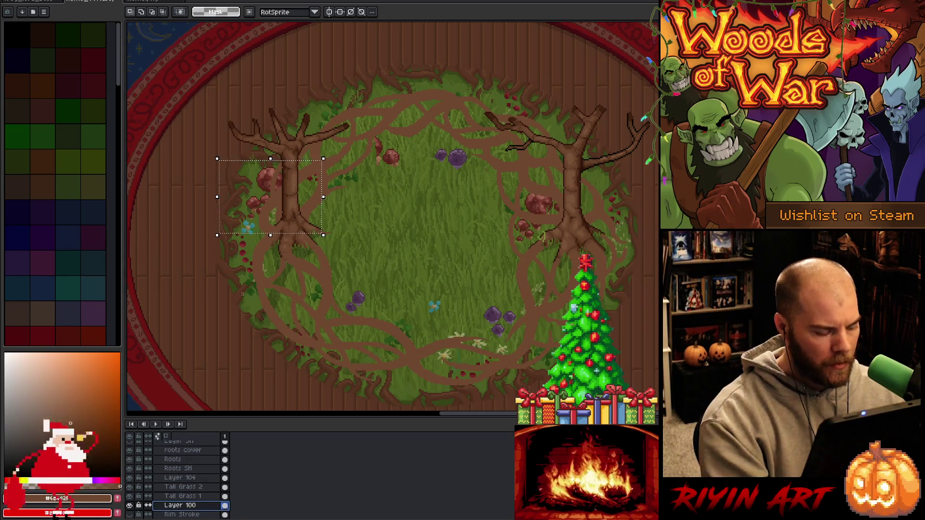
Deselect, make the Mushrooms layer active, and enlarge the canvas area to see the scene.
{"action": "key", "text": "ctrl+d"}
{"action": "key", "text": "v"}
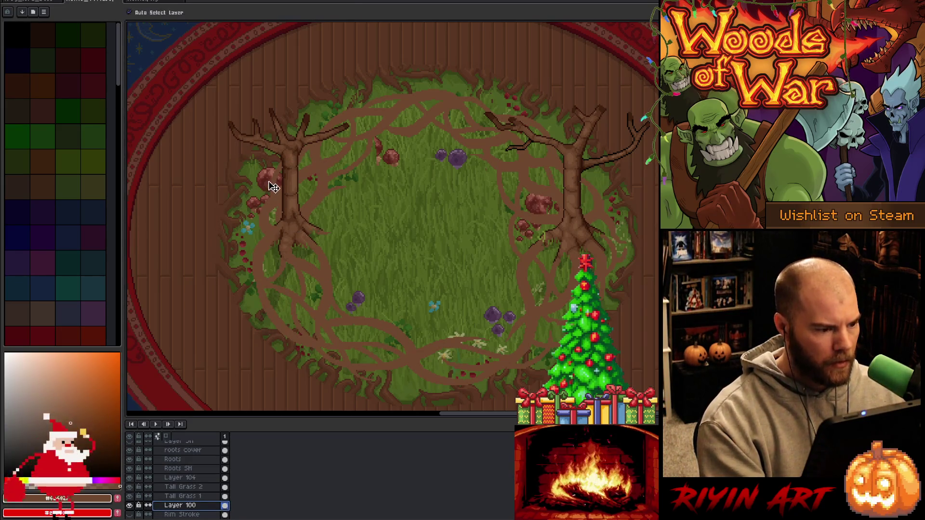
{"action": "left_click", "coordinate": [273, 187]}
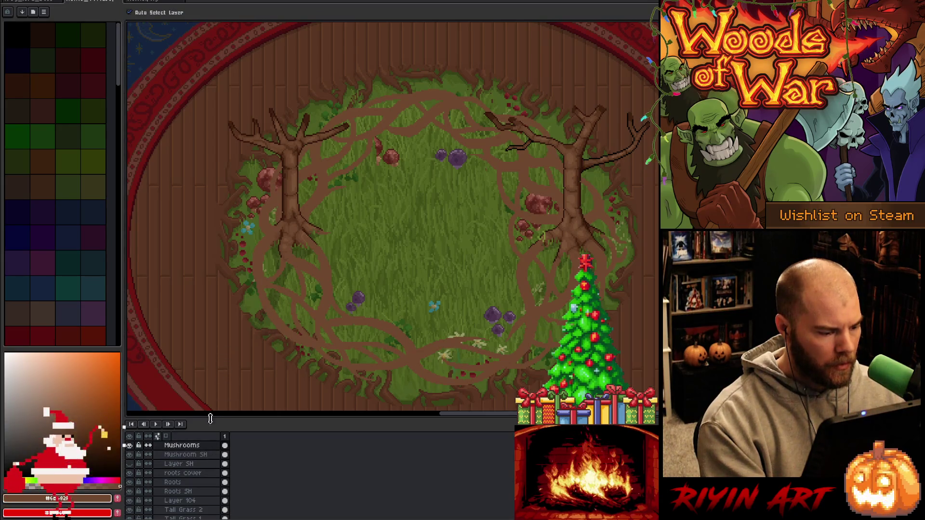
{"action": "left_click_drag", "start_coordinate": [218, 418], "coordinate": [220, 325]}
{"action": "scroll", "coordinate": [298, 256], "scroll_direction": "down", "scroll_amount": 3}
{"action": "scroll", "coordinate": [349, 190], "scroll_direction": "up", "scroll_amount": 3}
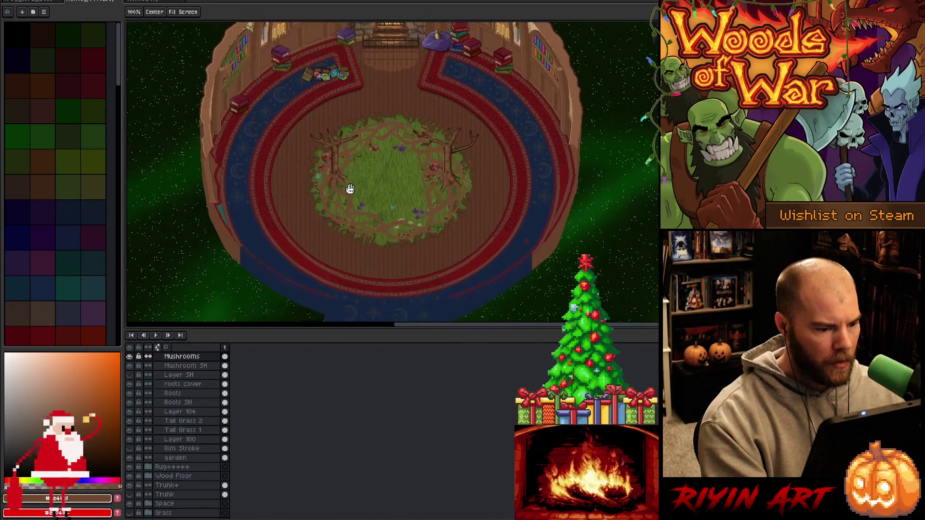
{"action": "scroll", "coordinate": [192, 439], "scroll_direction": "down", "scroll_amount": 1}
{"action": "scroll", "coordinate": [193, 439], "scroll_direction": "up", "scroll_amount": 2}
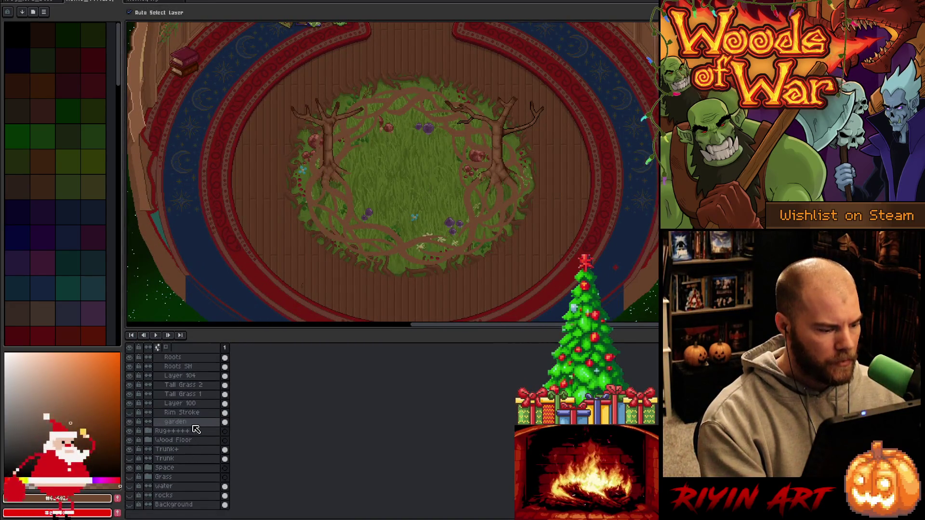
Select the Mushrooms and Mushroom SH layers and move them above the Red layer.
{"action": "scroll", "coordinate": [199, 437], "scroll_direction": "up", "scroll_amount": 1}
{"action": "left_click", "coordinate": [190, 404]}
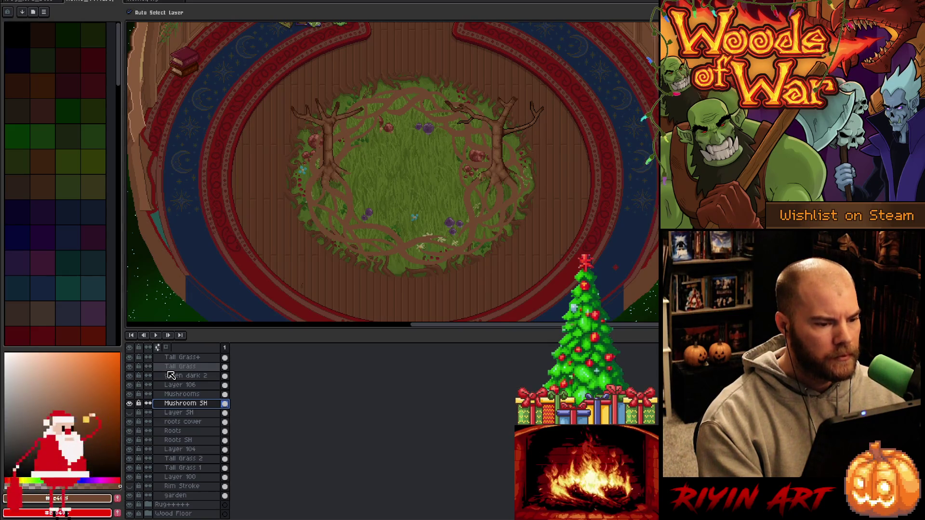
{"action": "left_click", "coordinate": [178, 395], "text": "shift"}
{"action": "left_click", "coordinate": [130, 394]}
{"action": "left_click", "coordinate": [130, 394]}
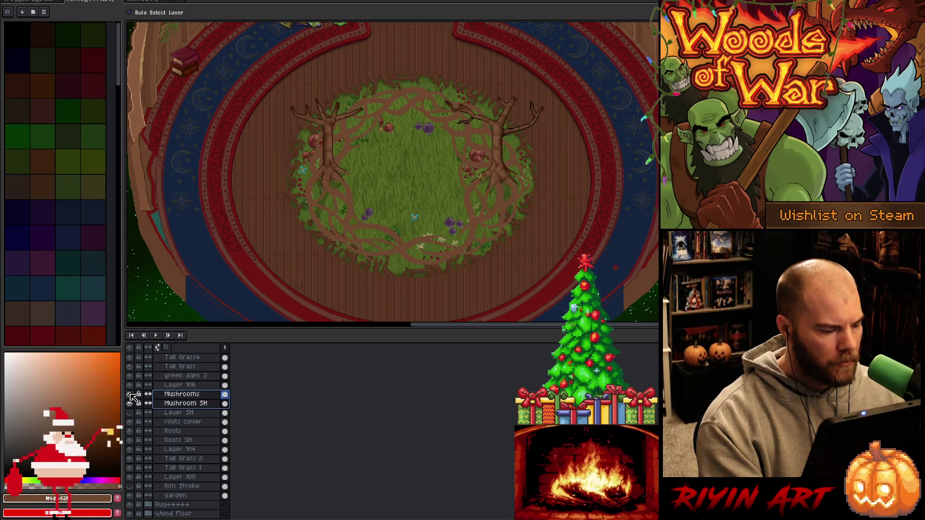
{"action": "scroll", "coordinate": [159, 395], "scroll_direction": "up", "scroll_amount": 3}
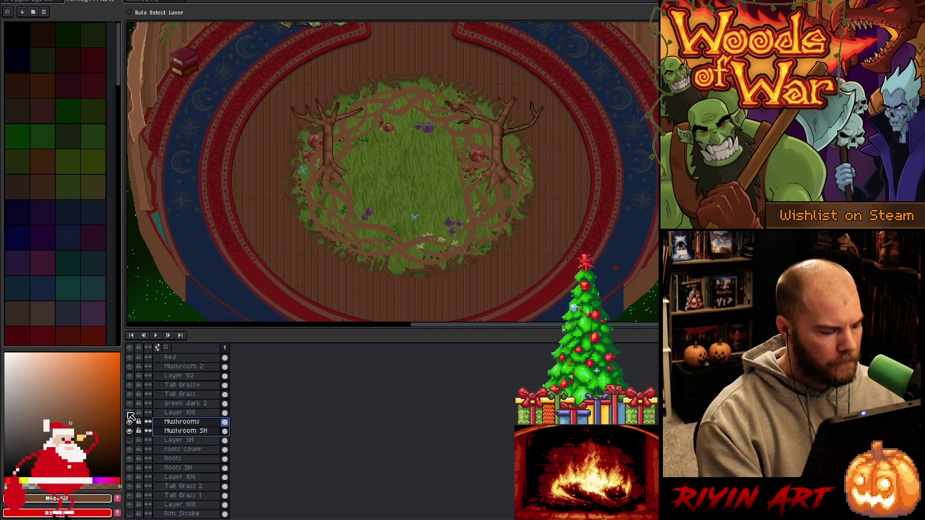
{"action": "scroll", "coordinate": [187, 435], "scroll_direction": "up", "scroll_amount": 2}
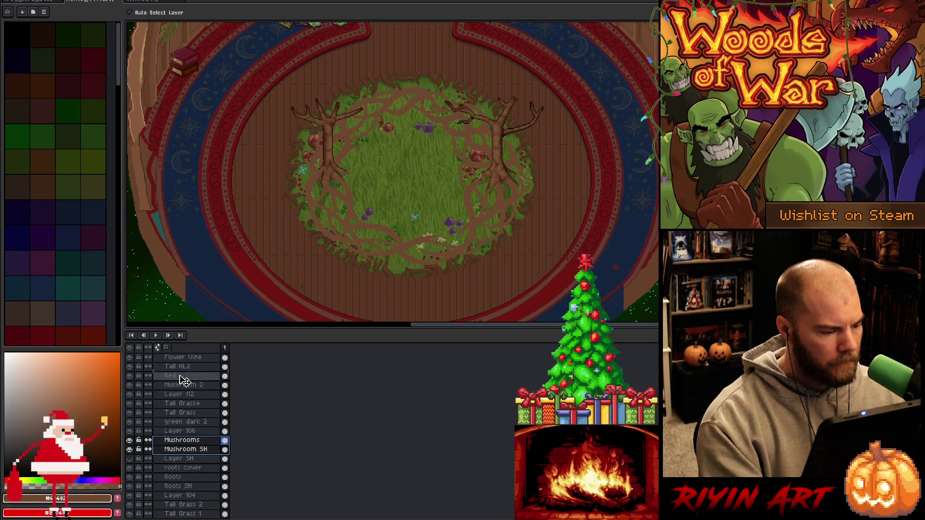
{"action": "left_click_drag", "start_coordinate": [185, 380], "coordinate": [184, 379]}
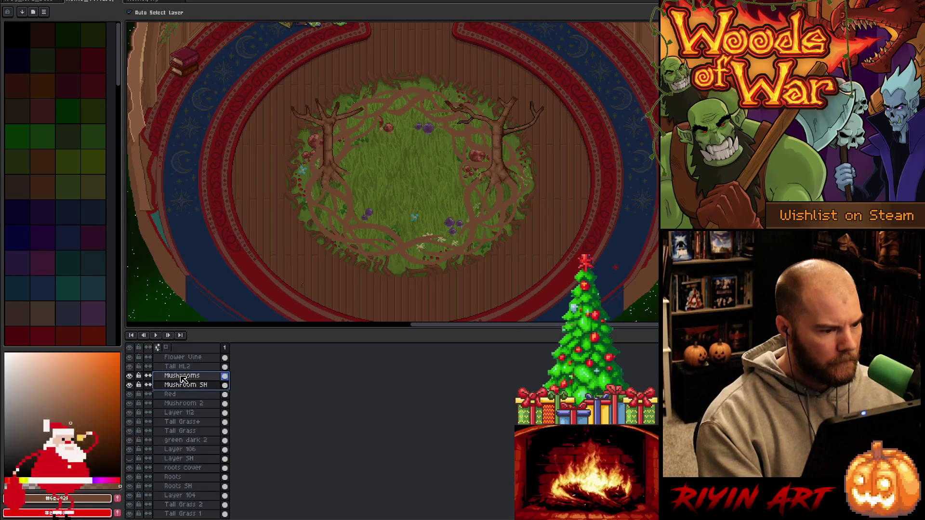
Check the Red layer's content, then move Mushroom 2 above Red.
{"action": "scroll", "coordinate": [183, 379], "scroll_direction": "up", "scroll_amount": 2}
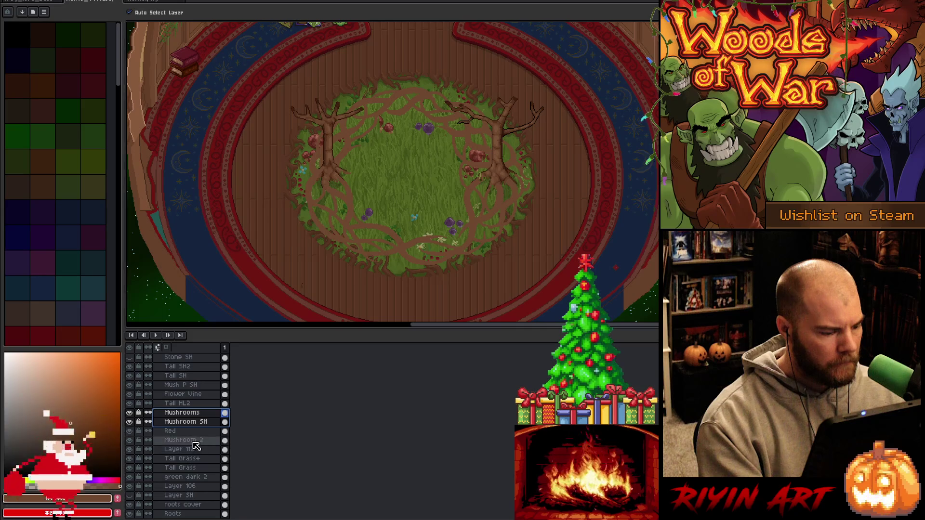
{"action": "left_click", "coordinate": [174, 432]}
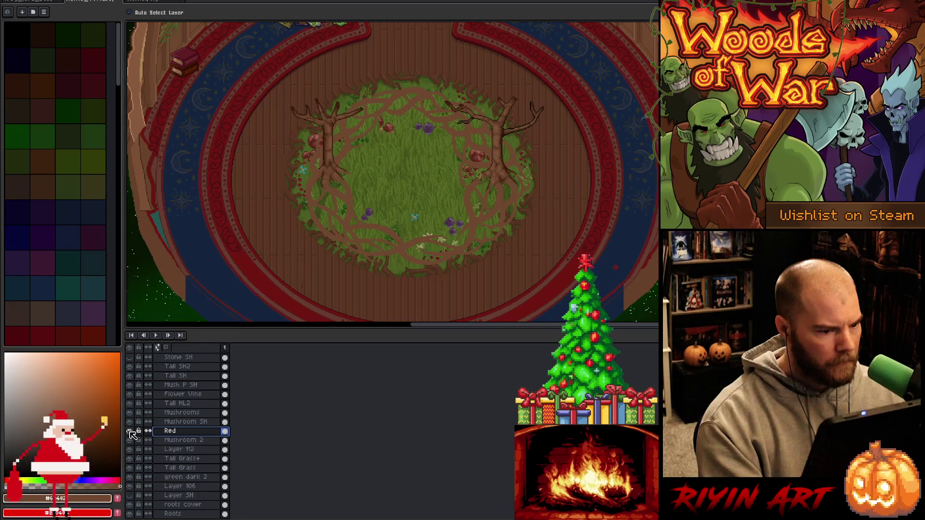
{"action": "left_click", "coordinate": [130, 432]}
{"action": "left_click", "coordinate": [131, 434]}
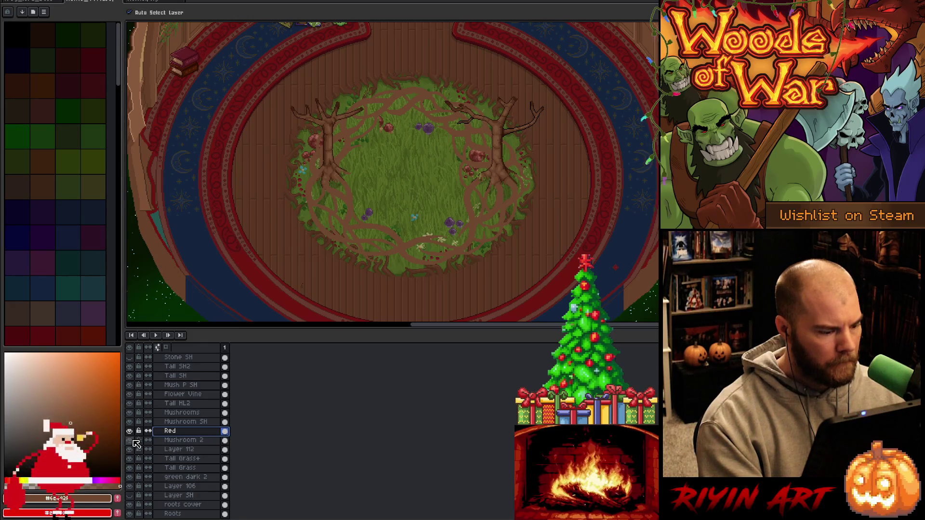
{"action": "left_click", "coordinate": [176, 440]}
{"action": "left_click_drag", "start_coordinate": [187, 433], "coordinate": [187, 431]}
Check Layer 112, Tall Grass+ and green dark 2, then select all three mushroom layers together.
{"action": "left_click", "coordinate": [186, 449]}
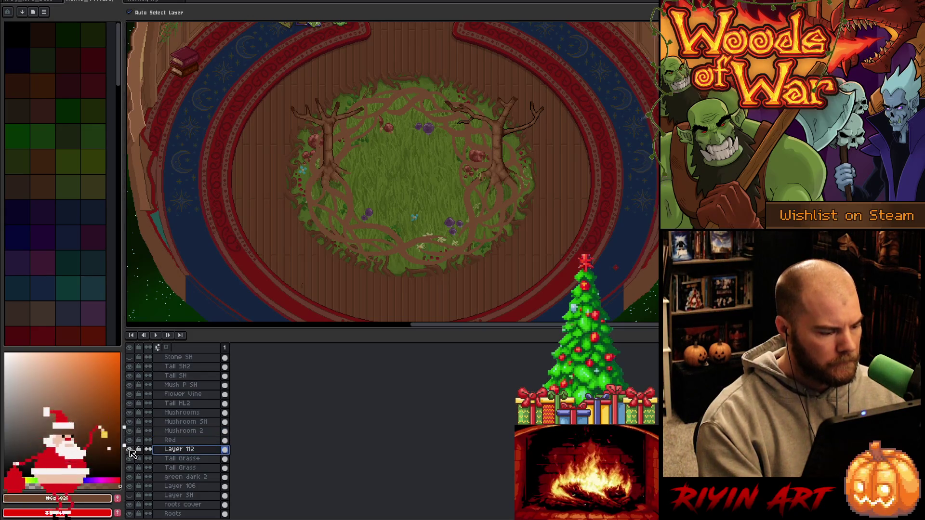
{"action": "left_click", "coordinate": [149, 458]}
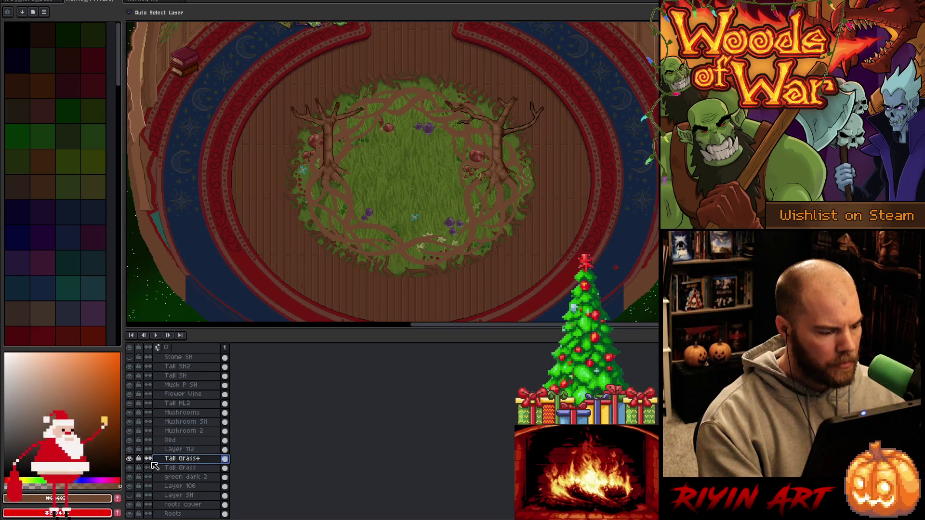
{"action": "left_click", "coordinate": [152, 477]}
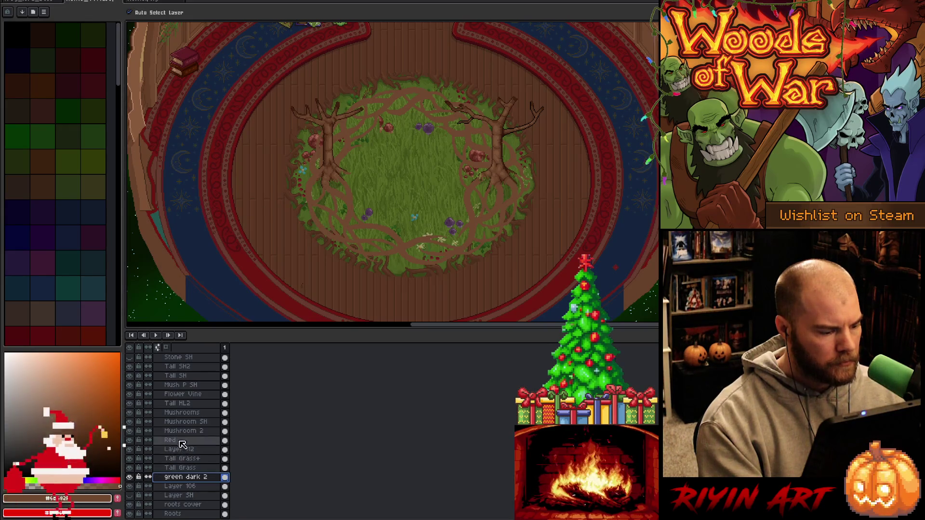
{"action": "left_click_drag", "start_coordinate": [184, 432], "coordinate": [182, 416]}
Move the three mushroom layers up below Stone SH, with Flower Vine directly under Mushroom 2.
{"action": "scroll", "coordinate": [182, 416], "scroll_direction": "up", "scroll_amount": 3}
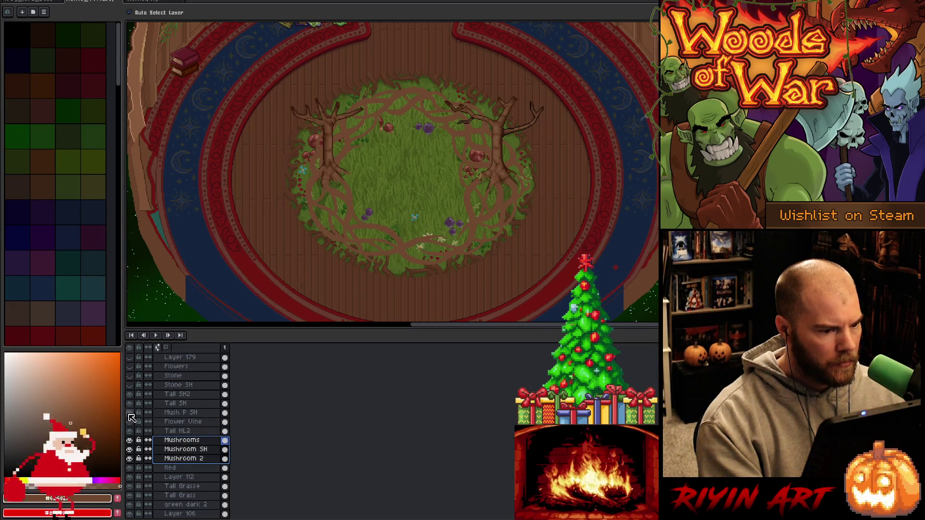
{"action": "left_click_drag", "start_coordinate": [182, 440], "coordinate": [181, 394]}
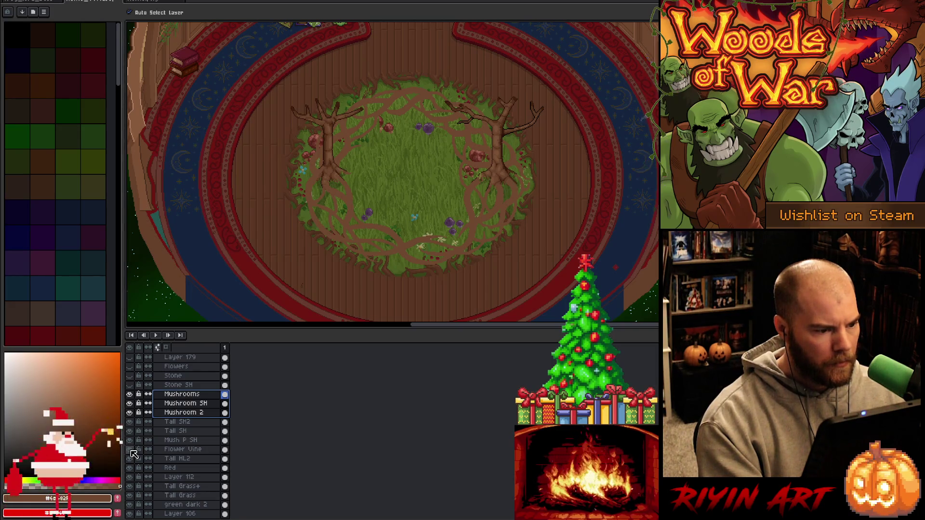
{"action": "left_click", "coordinate": [179, 450]}
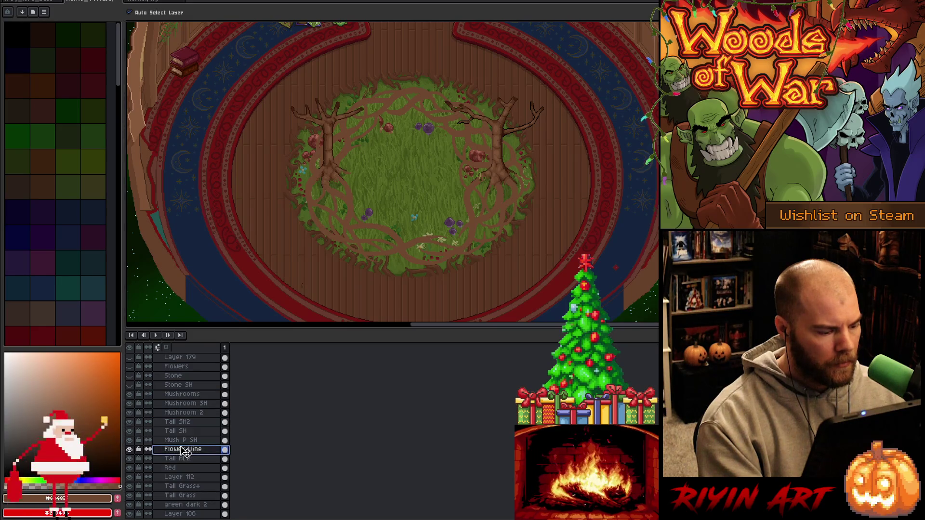
{"action": "left_click_drag", "start_coordinate": [182, 422], "coordinate": [181, 422]}
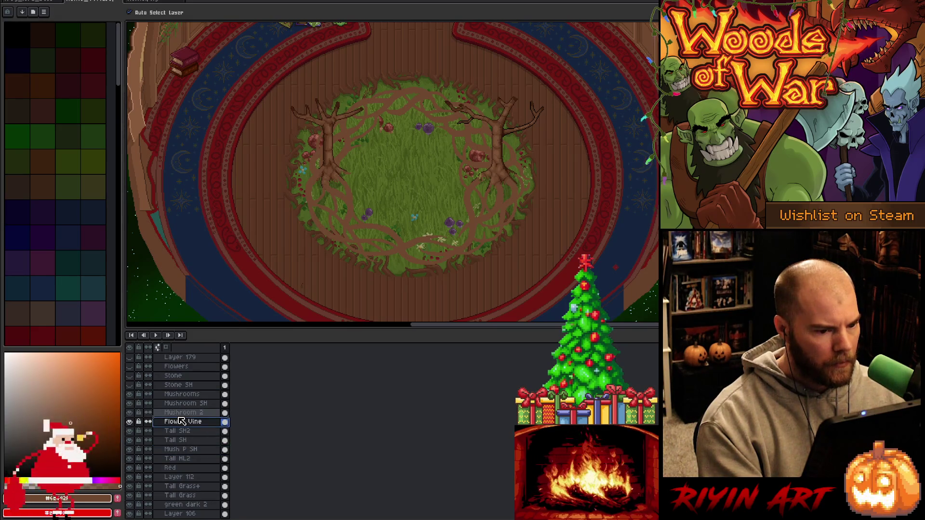
Move the mushroom and Flower Vine layers together under Mushroom P.
{"action": "left_click", "coordinate": [180, 395], "text": "shift"}
{"action": "scroll", "coordinate": [185, 424], "scroll_direction": "up", "scroll_amount": 2}
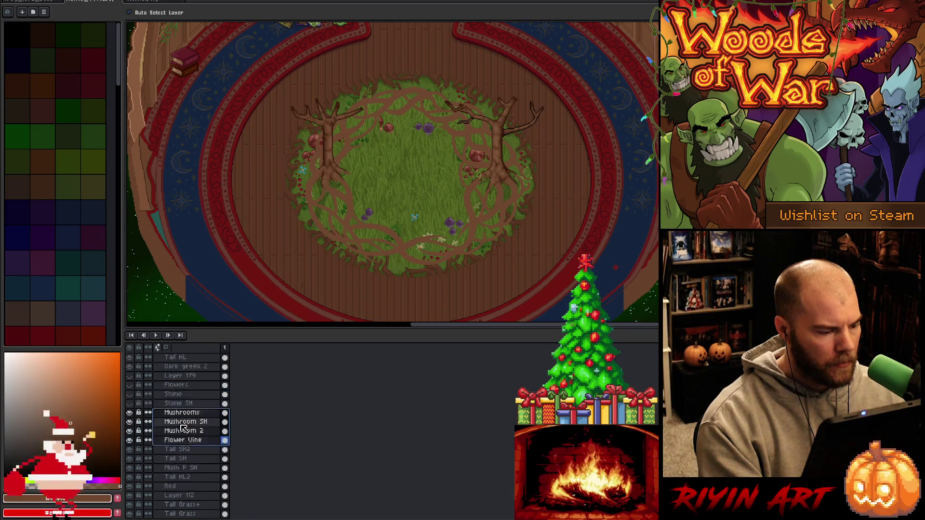
{"action": "scroll", "coordinate": [188, 448], "scroll_direction": "up", "scroll_amount": 2}
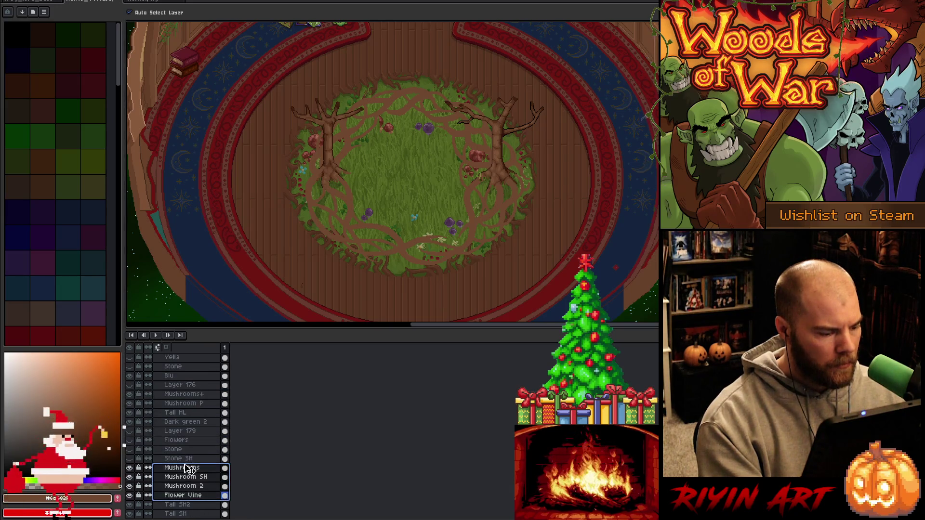
{"action": "left_click_drag", "start_coordinate": [188, 467], "coordinate": [187, 412]}
Check the Mushrooms+ and purple mushroom layers, select all mushroom layers to Flower Vine, and hide the Blu sparkles.
{"action": "left_click", "coordinate": [183, 394]}
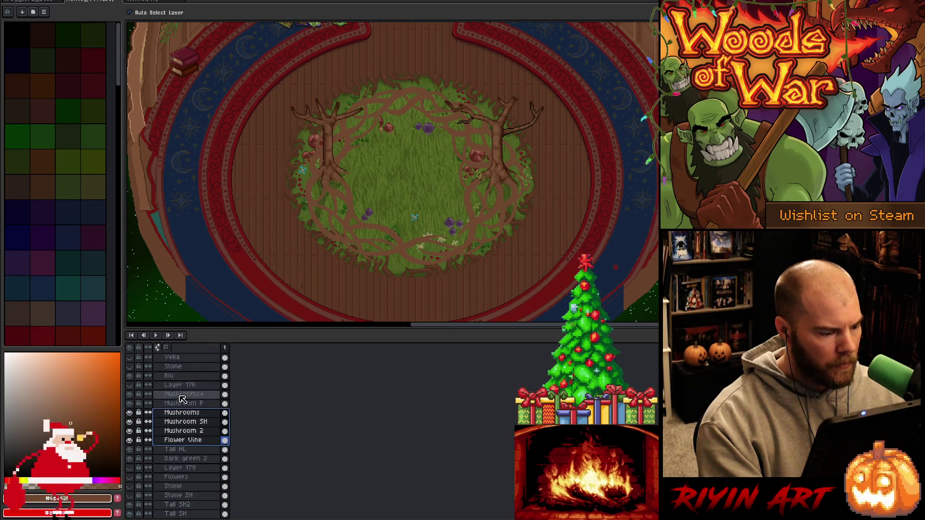
{"action": "left_click", "coordinate": [182, 413], "text": "shift"}
{"action": "left_click", "coordinate": [129, 404]}
{"action": "left_click", "coordinate": [131, 404]}
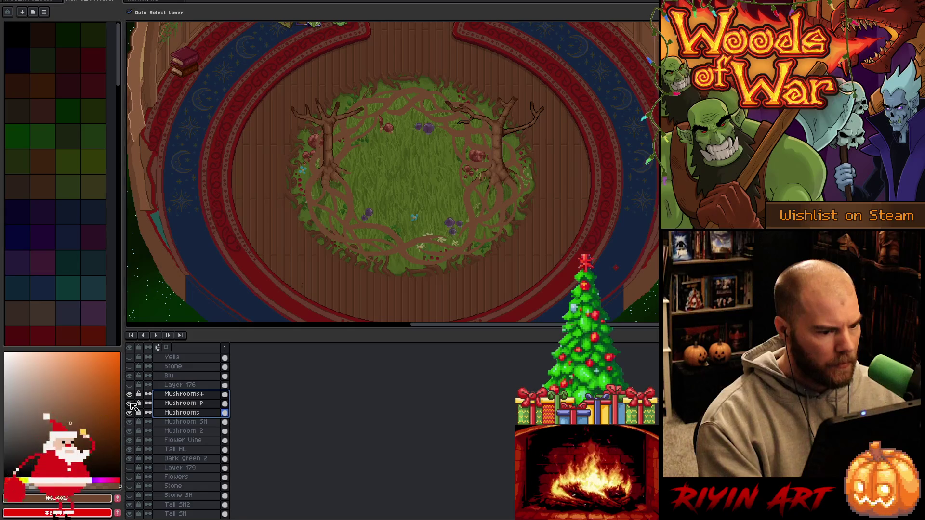
{"action": "left_click", "coordinate": [130, 395]}
{"action": "left_click", "coordinate": [131, 395]}
{"action": "left_click_drag", "start_coordinate": [187, 396], "coordinate": [190, 440]}
{"action": "scroll", "coordinate": [182, 414], "scroll_direction": "up", "scroll_amount": 2}
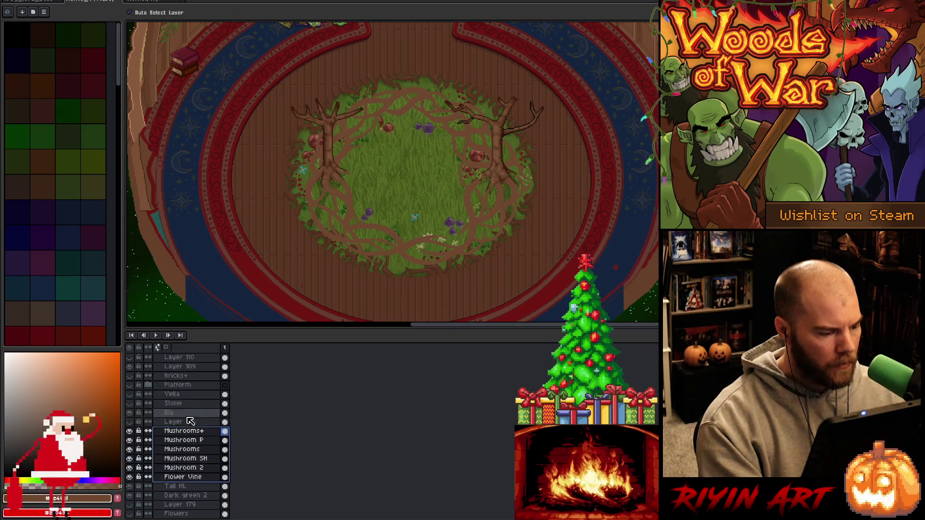
{"action": "left_click", "coordinate": [134, 414]}
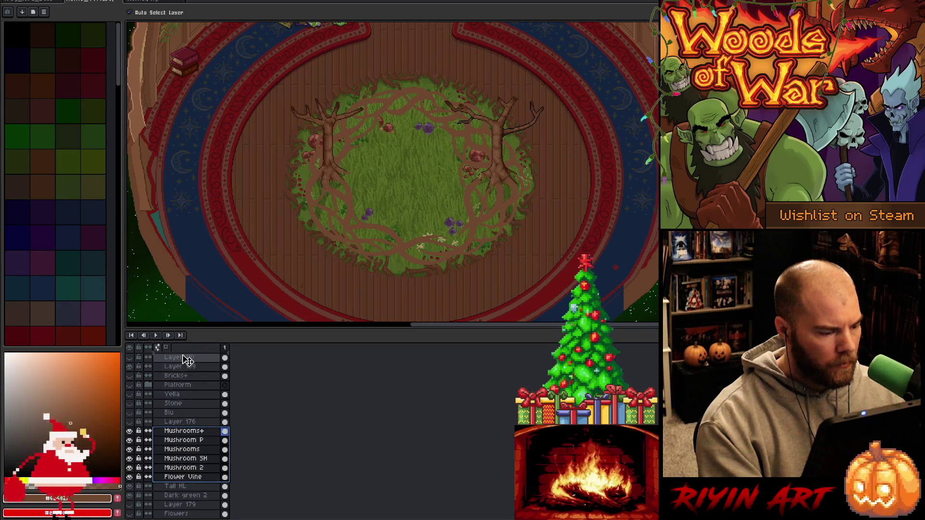
{"action": "scroll", "coordinate": [185, 357], "scroll_direction": "up", "scroll_amount": 1}
Paste the selected mushroom layers above the roots cover layer.
{"action": "scroll", "coordinate": [185, 358], "scroll_direction": "up", "scroll_amount": 13}
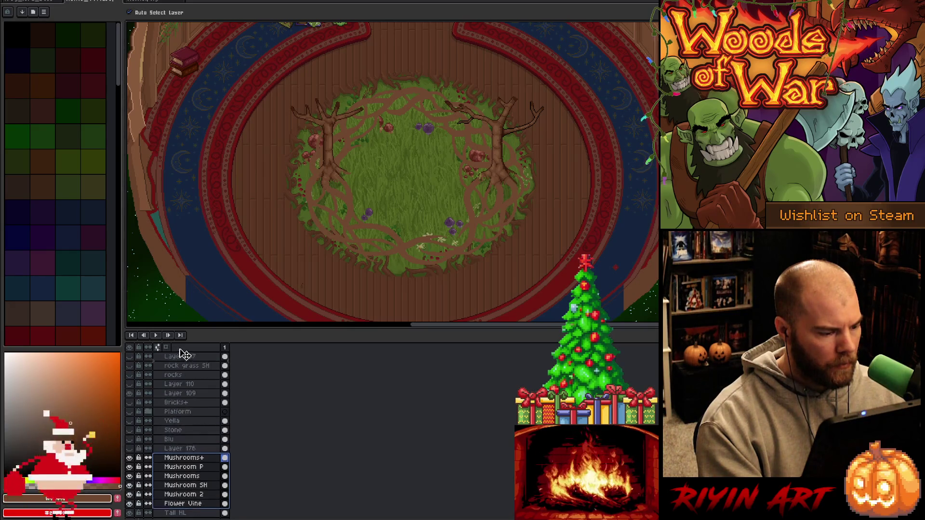
{"action": "scroll", "coordinate": [185, 359], "scroll_direction": "up", "scroll_amount": 1}
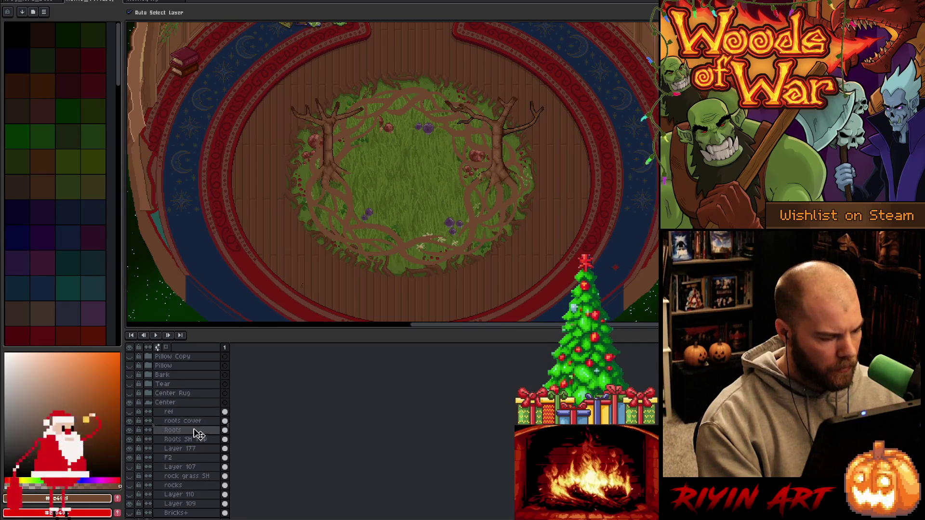
{"action": "key", "text": "ctrl+v"}
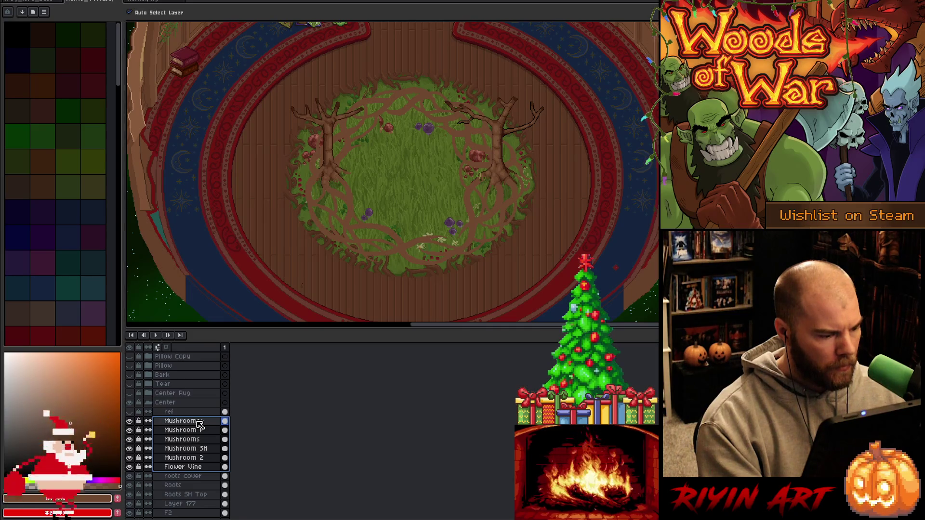
Move the Roots layer from trees+ into the Center group, below Flower Vine and above roots cover.
{"action": "scroll", "coordinate": [197, 429], "scroll_direction": "up", "scroll_amount": 15}
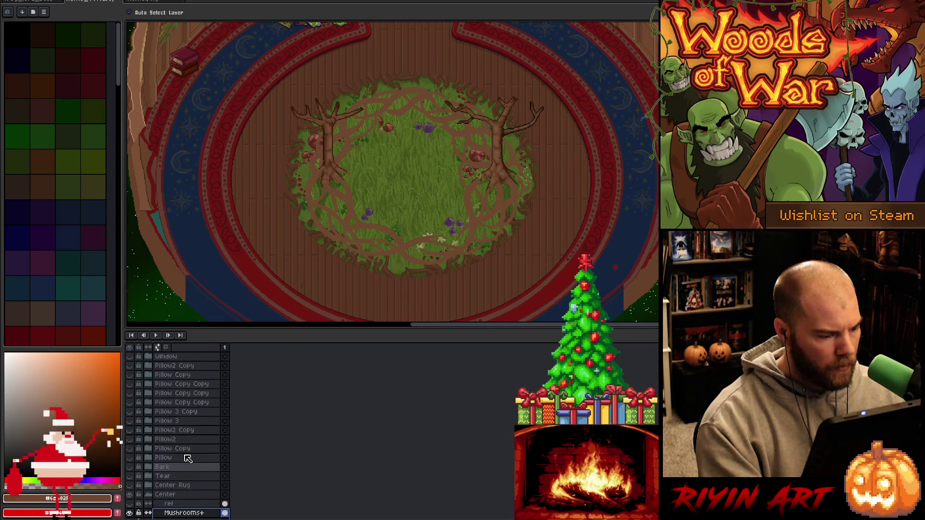
{"action": "scroll", "coordinate": [188, 459], "scroll_direction": "up", "scroll_amount": 5}
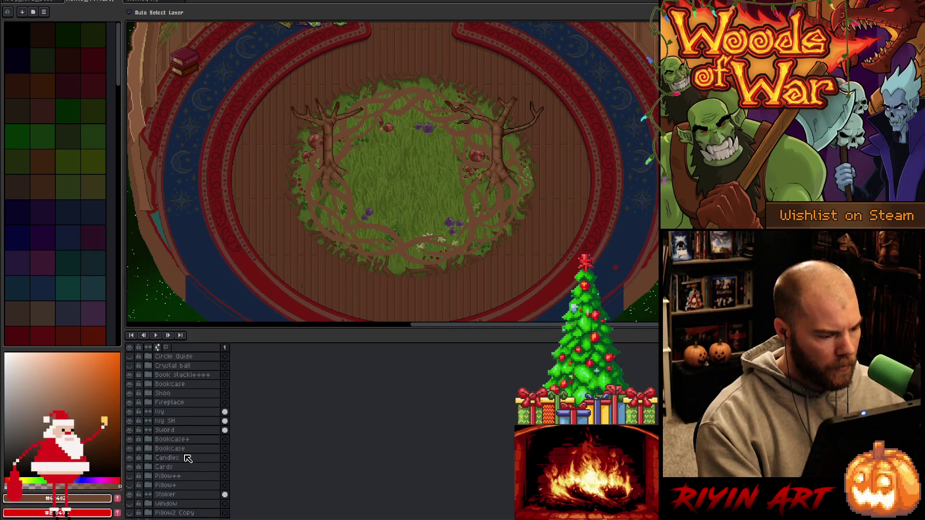
{"action": "scroll", "coordinate": [188, 459], "scroll_direction": "up", "scroll_amount": 5}
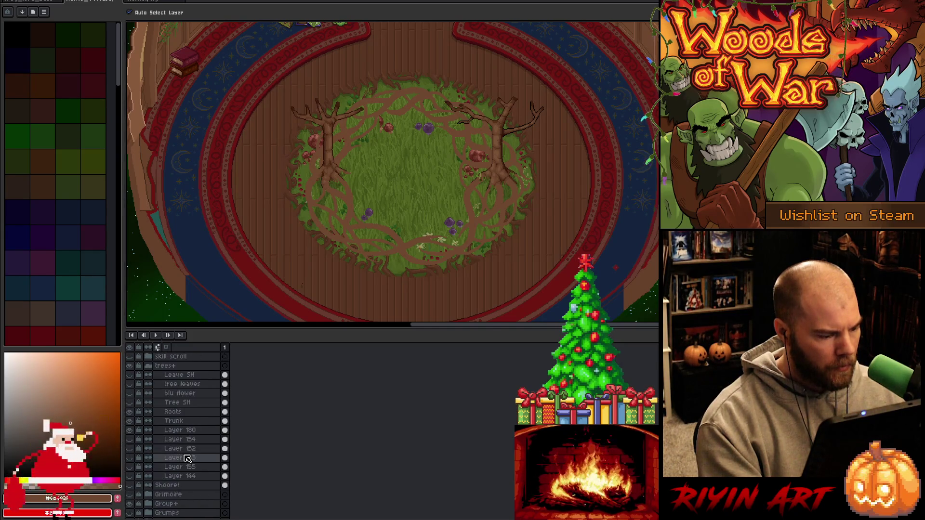
{"action": "scroll", "coordinate": [191, 450], "scroll_direction": "up", "scroll_amount": 10}
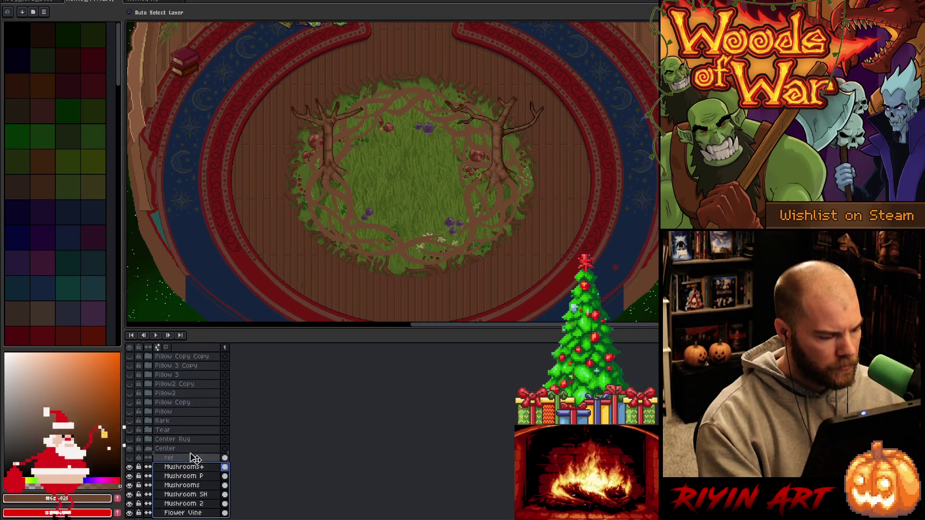
{"action": "scroll", "coordinate": [190, 356], "scroll_direction": "up", "scroll_amount": 7}
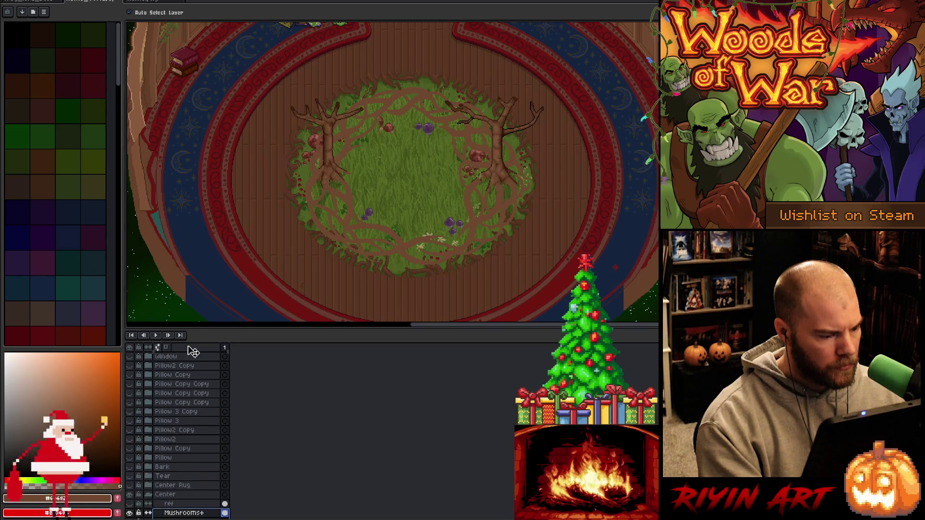
{"action": "scroll", "coordinate": [187, 448], "scroll_direction": "down", "scroll_amount": 10}
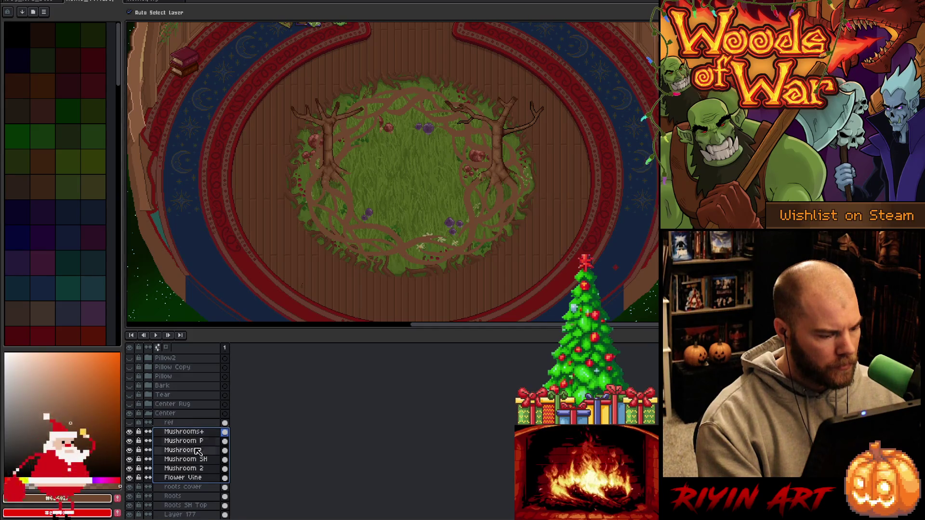
{"action": "scroll", "coordinate": [192, 422], "scroll_direction": "up", "scroll_amount": 17}
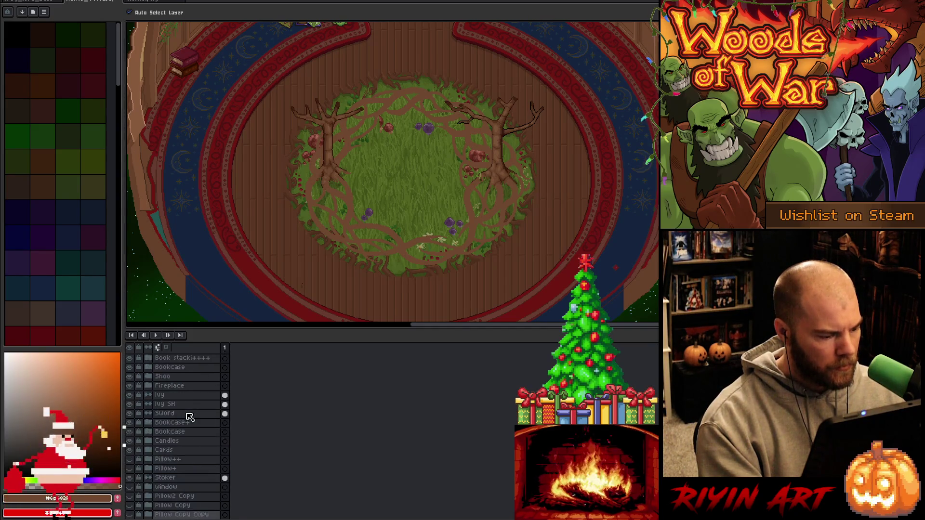
{"action": "scroll", "coordinate": [190, 417], "scroll_direction": "up", "scroll_amount": 16}
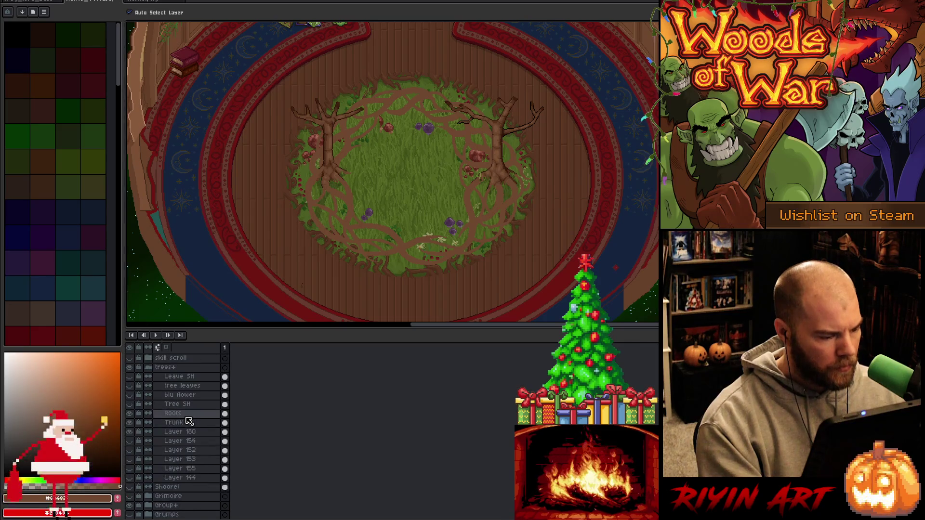
{"action": "left_click", "coordinate": [187, 418]}
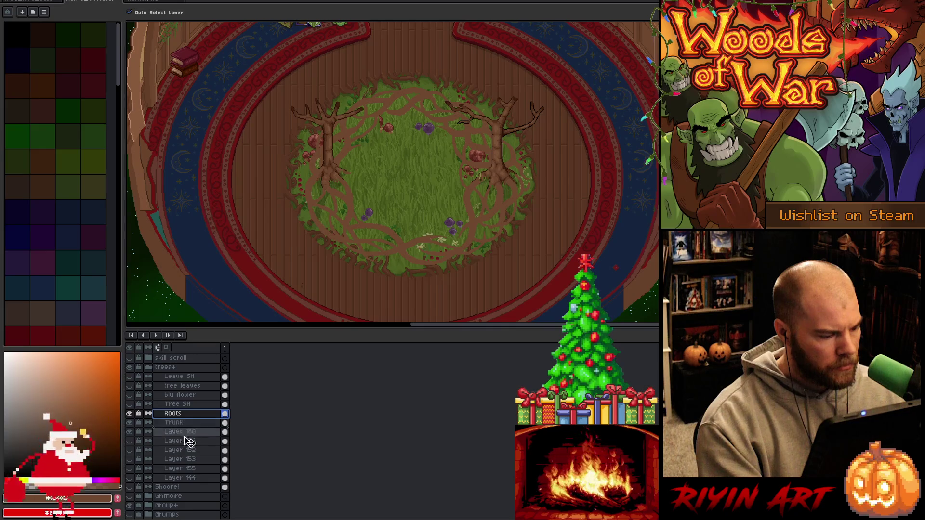
{"action": "scroll", "coordinate": [189, 482], "scroll_direction": "down", "scroll_amount": 10}
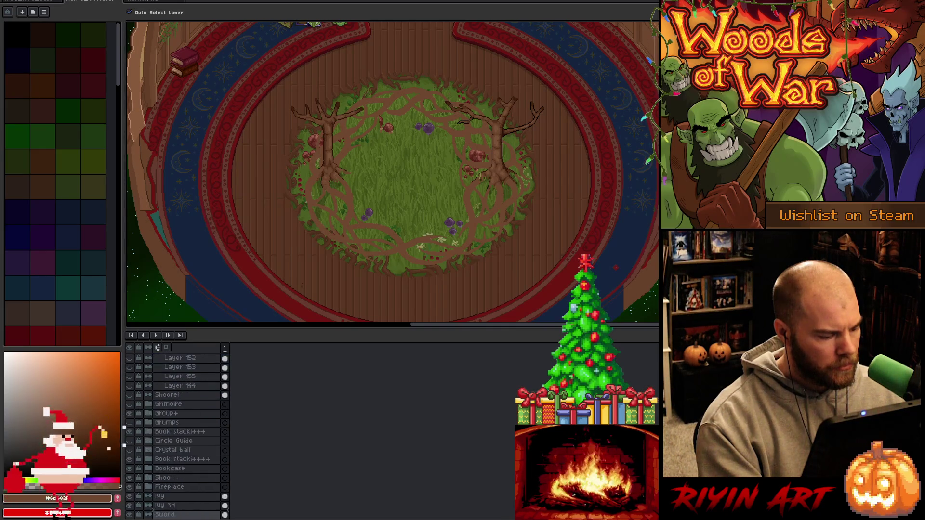
{"action": "scroll", "coordinate": [200, 511], "scroll_direction": "down", "scroll_amount": 10}
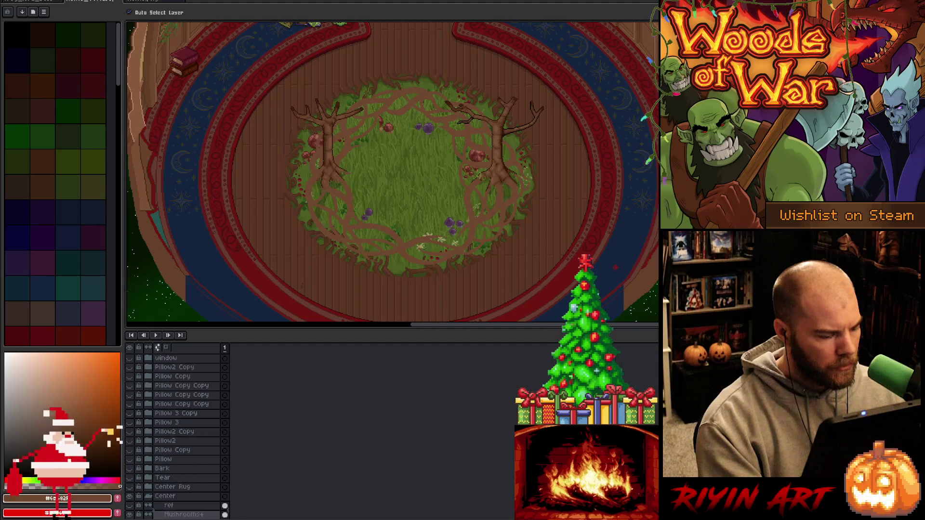
{"action": "scroll", "coordinate": [192, 470], "scroll_direction": "down", "scroll_amount": 2}
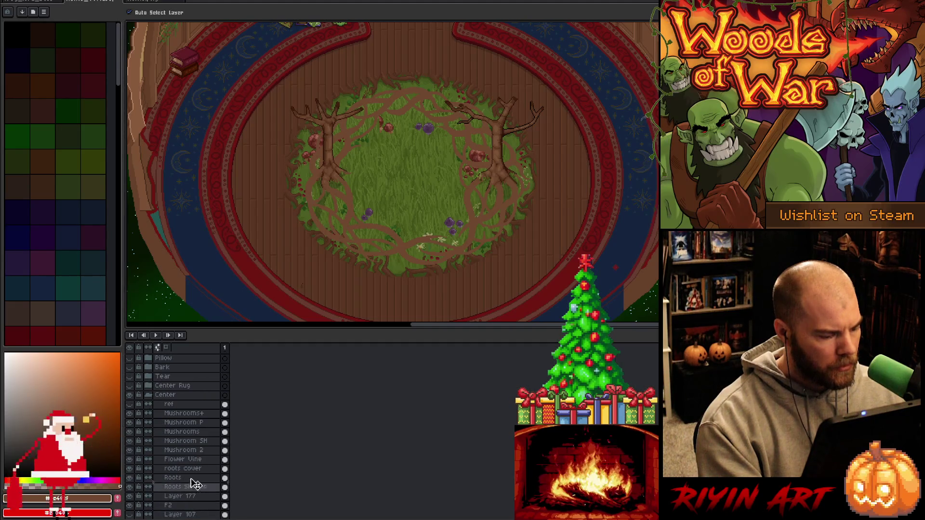
{"action": "left_click_drag", "start_coordinate": [194, 469], "coordinate": [193, 468]}
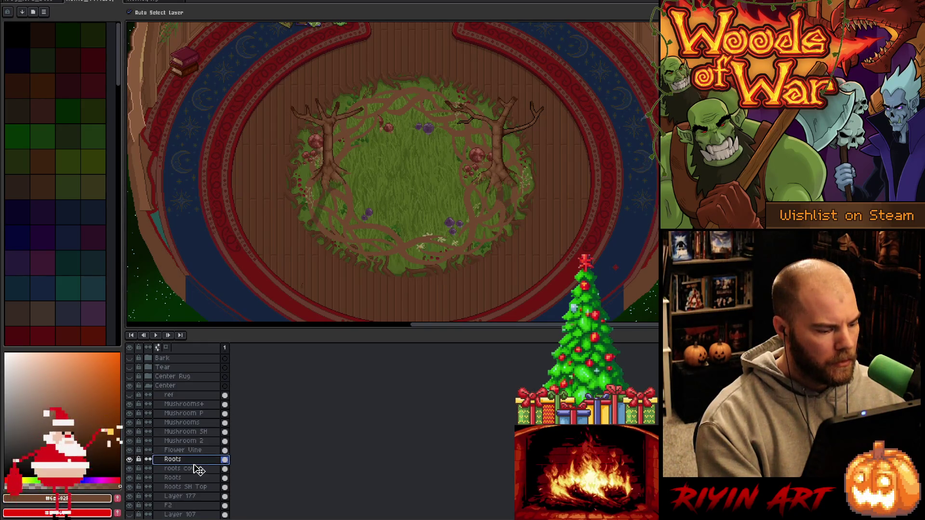
{"action": "scroll", "coordinate": [364, 140], "scroll_direction": "up", "scroll_amount": 2}
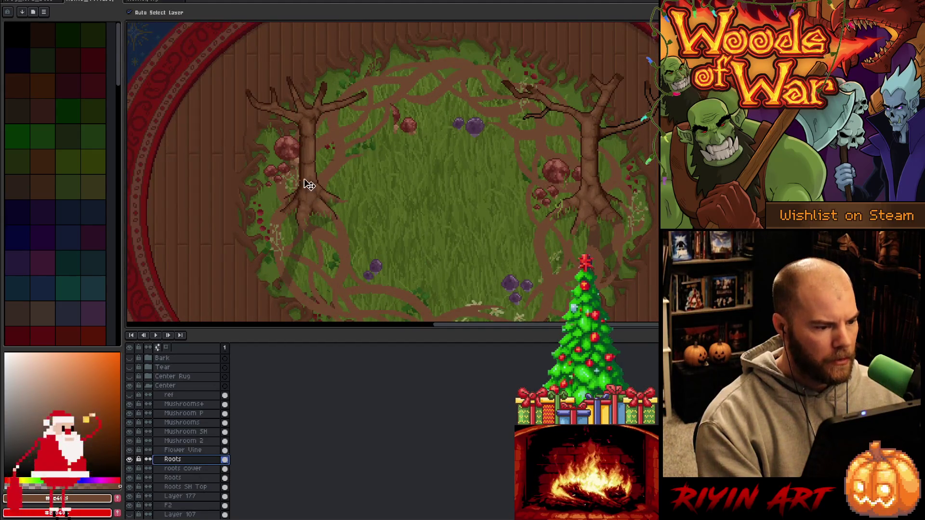
Marquee the left tree's red mushrooms and their Mushroom SH shading and shift them right toward the top.
{"action": "left_click", "coordinate": [290, 150]}
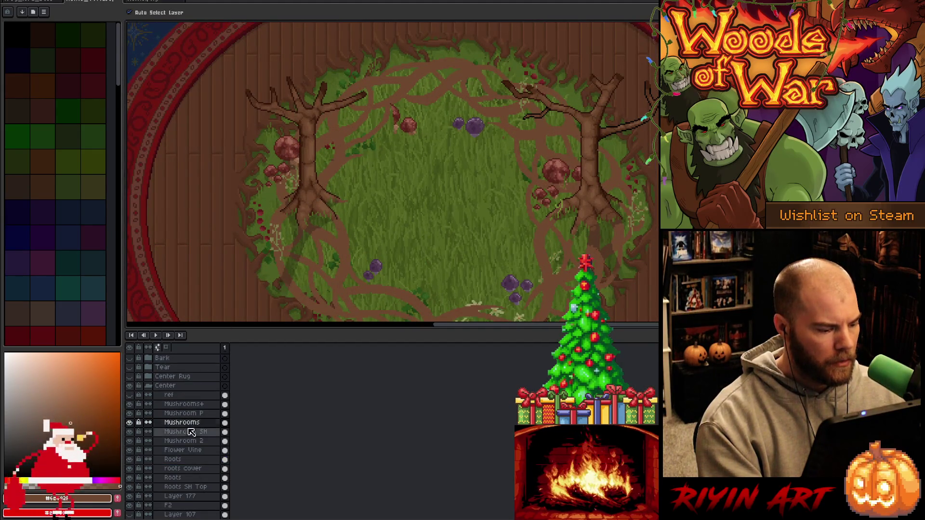
{"action": "key", "text": "m"}
{"action": "left_click_drag", "start_coordinate": [212, 116], "coordinate": [329, 220]}
{"action": "left_click", "coordinate": [225, 432], "text": "ctrl"}
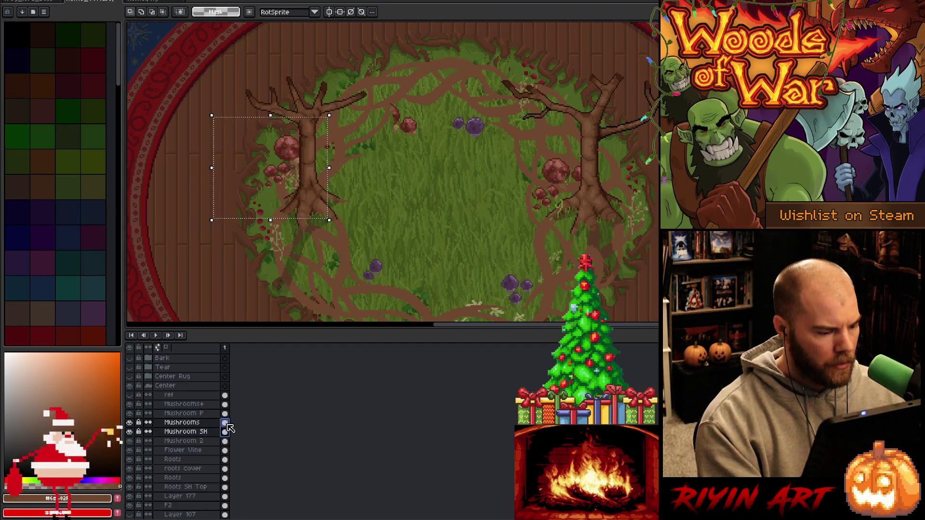
{"action": "mouse_move", "coordinate": [289, 154]}
{"action": "left_mouse_down"}
{"action": "mouse_move", "coordinate": [386, 157]}
{"action": "mouse_move", "coordinate": [356, 159]}
{"action": "mouse_move", "coordinate": [391, 136]}
{"action": "mouse_move", "coordinate": [391, 121]}
{"action": "left_mouse_up"}
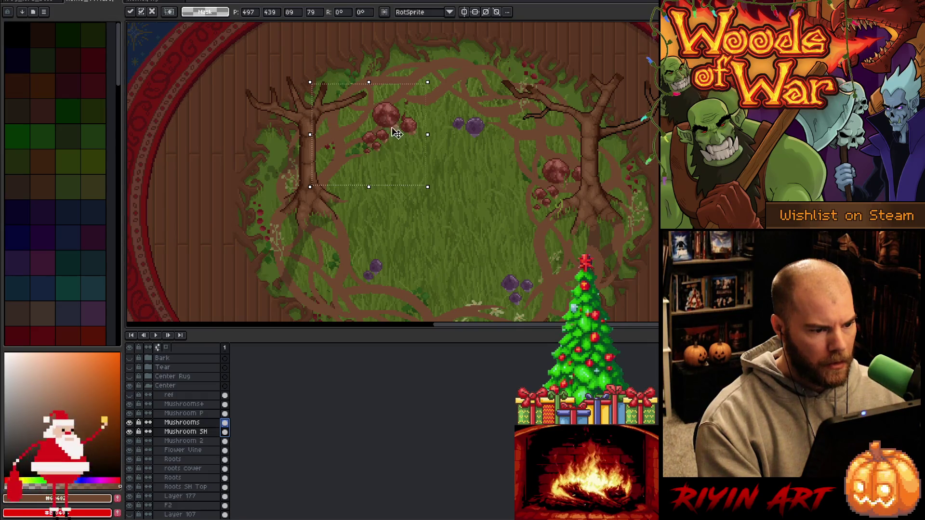
{"action": "left_click_drag", "start_coordinate": [442, 84], "coordinate": [401, 129]}
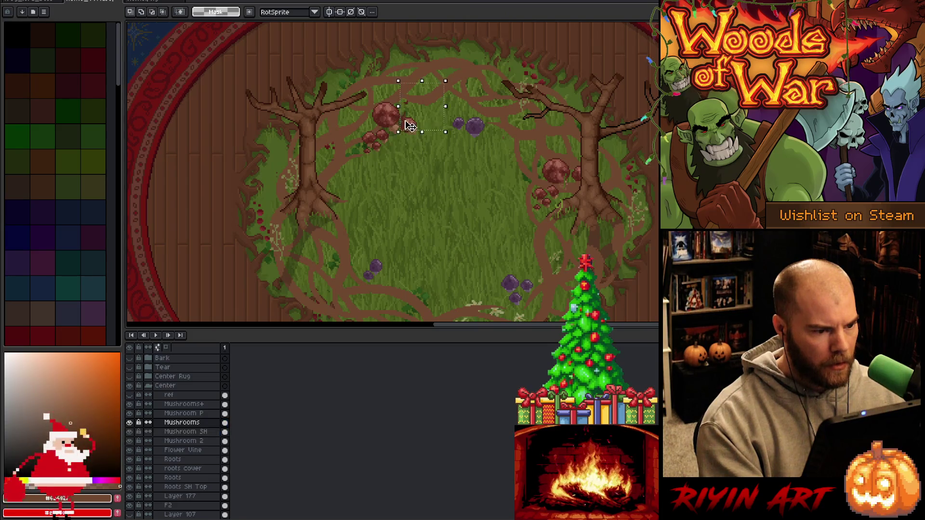
{"action": "scroll", "coordinate": [405, 126], "scroll_direction": "up", "scroll_amount": 3}
{"action": "scroll", "coordinate": [408, 126], "scroll_direction": "down", "scroll_amount": 3}
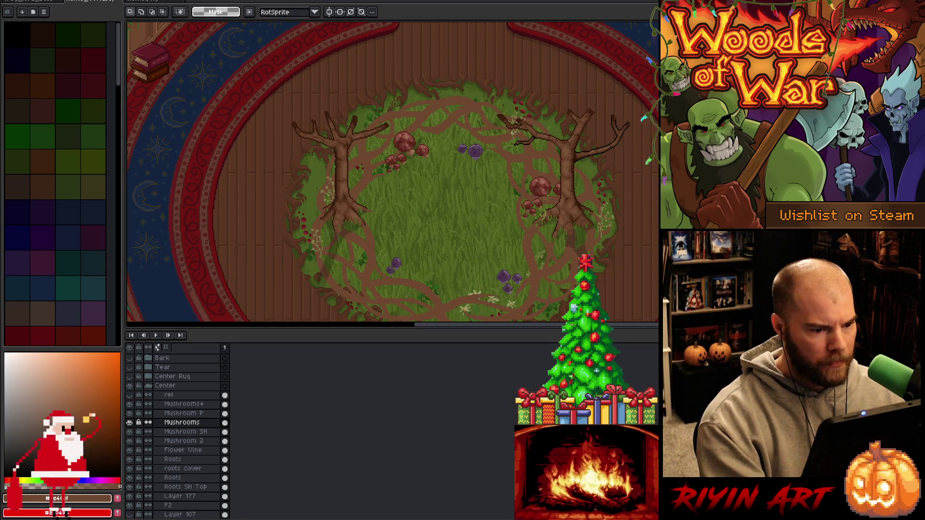
Move two Flower Vine pieces from around the right tree onto the left tree's left side.
{"action": "key", "text": "v"}
{"action": "left_click", "coordinate": [519, 138]}
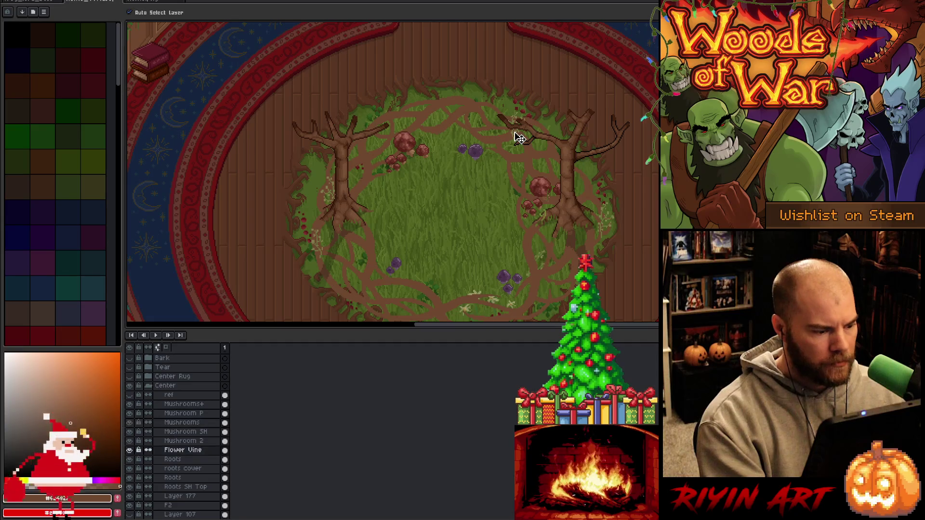
{"action": "key", "text": "m"}
{"action": "key", "text": "ctrl+shift+d"}
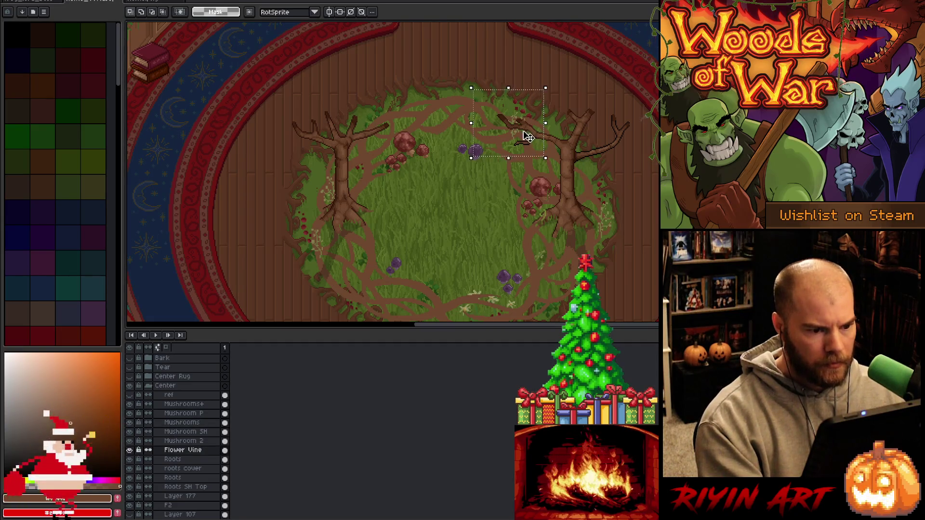
{"action": "mouse_move", "coordinate": [520, 138]}
{"action": "left_mouse_down"}
{"action": "mouse_move", "coordinate": [309, 190]}
{"action": "mouse_move", "coordinate": [324, 186]}
{"action": "left_mouse_up"}
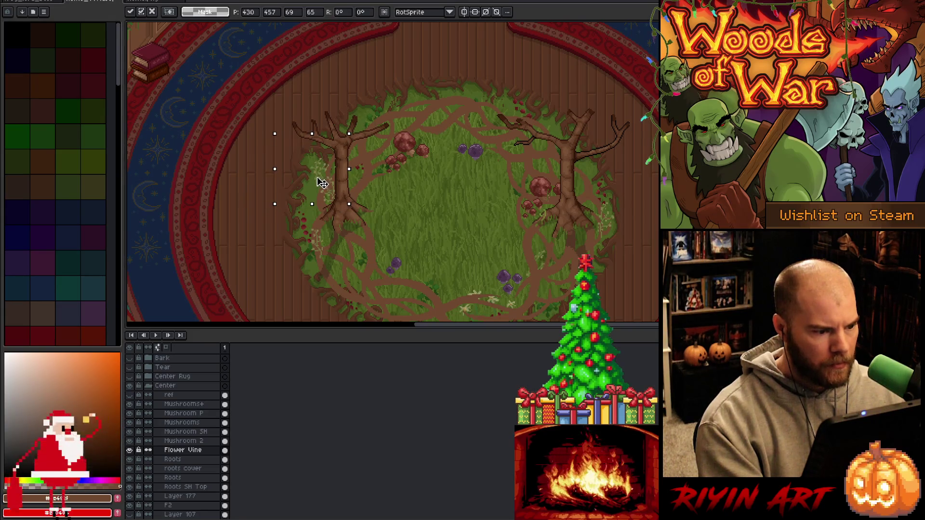
{"action": "mouse_move", "coordinate": [643, 190]}
{"action": "left_mouse_down"}
{"action": "mouse_move", "coordinate": [585, 247]}
{"action": "mouse_move", "coordinate": [377, 229]}
{"action": "mouse_move", "coordinate": [316, 206]}
{"action": "mouse_move", "coordinate": [318, 197]}
{"action": "left_mouse_up"}
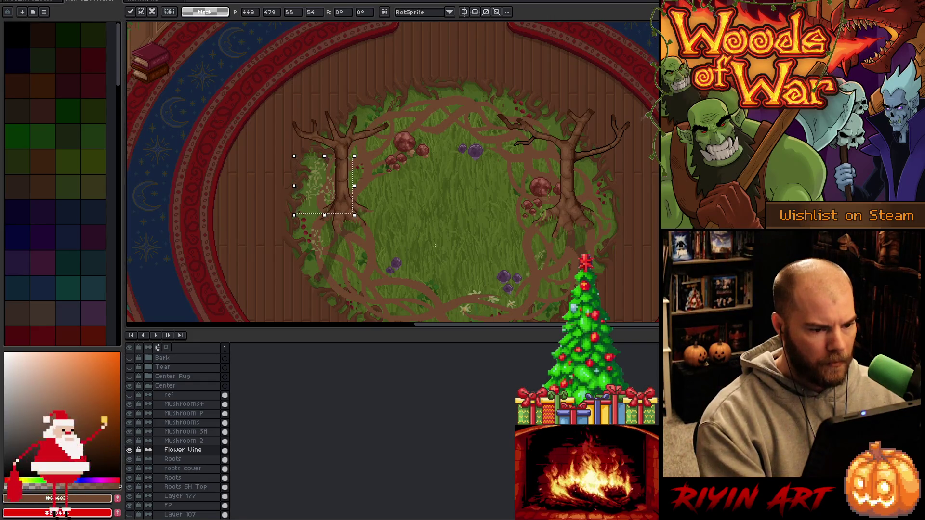
{"action": "key", "text": "ctrl+d"}
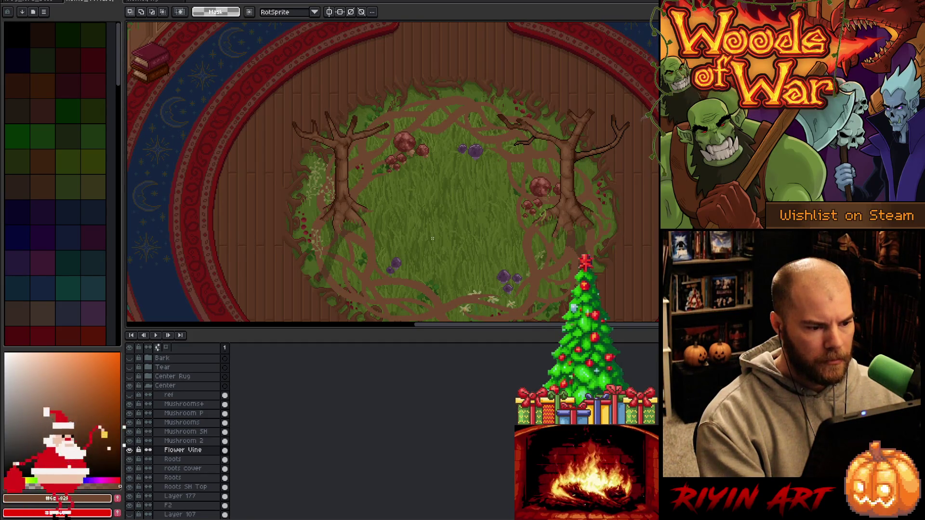
Marquee the Red layer's dots beside the left tree's base and nudge them up and right.
{"action": "left_click", "coordinate": [309, 226], "text": "ctrl"}
{"action": "key", "text": "m"}
{"action": "left_click_drag", "start_coordinate": [272, 194], "coordinate": [325, 269]}
{"action": "left_click_drag", "start_coordinate": [312, 237], "coordinate": [313, 238]}
{"action": "key", "text": "Return"}
{"action": "mouse_move", "coordinate": [359, 272]}
{"action": "left_mouse_down"}
{"action": "mouse_move", "coordinate": [283, 232]}
{"action": "mouse_move", "coordinate": [316, 240]}
{"action": "mouse_move", "coordinate": [320, 215]}
{"action": "mouse_move", "coordinate": [306, 215]}
{"action": "mouse_move", "coordinate": [314, 221]}
{"action": "left_mouse_up"}
{"action": "key", "text": "ctrl+d"}
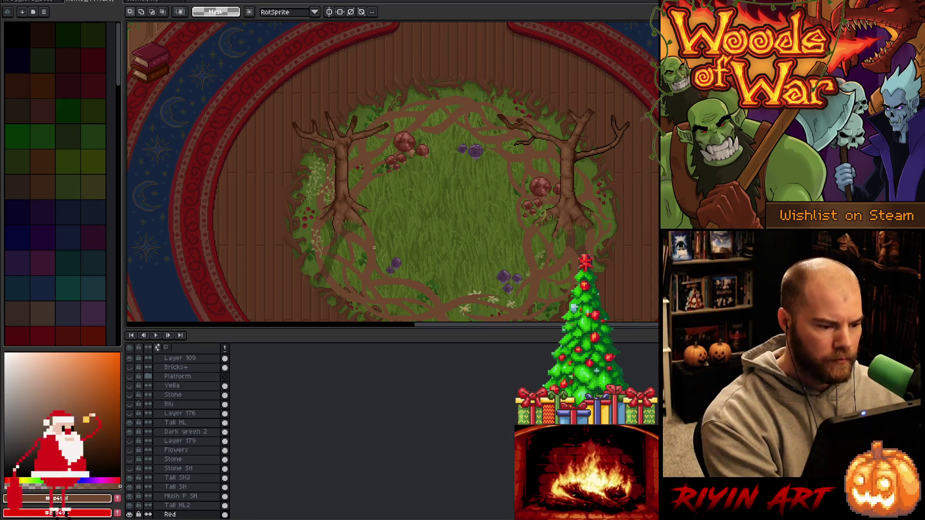
{"action": "left_click_drag", "start_coordinate": [447, 231], "coordinate": [417, 207]}
{"action": "key", "text": "m"}
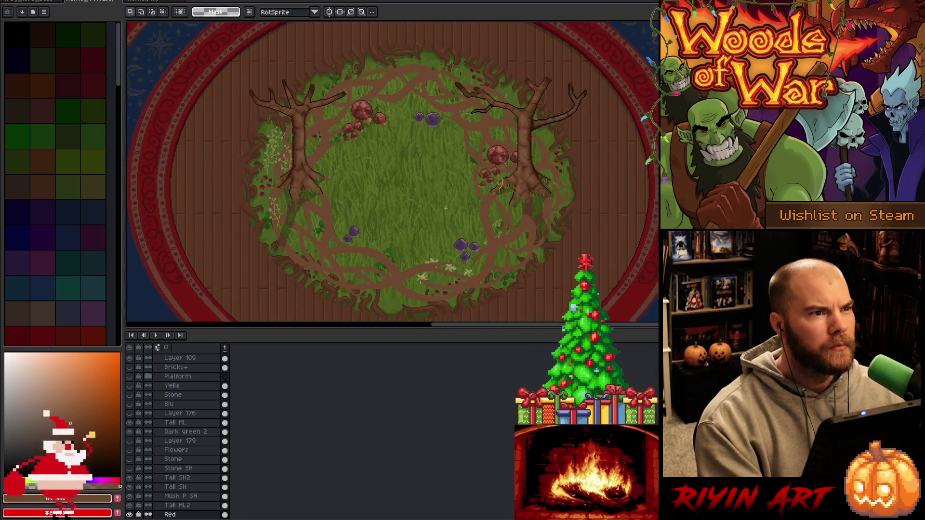
{"action": "scroll", "coordinate": [448, 208], "scroll_direction": "up", "scroll_amount": 1}
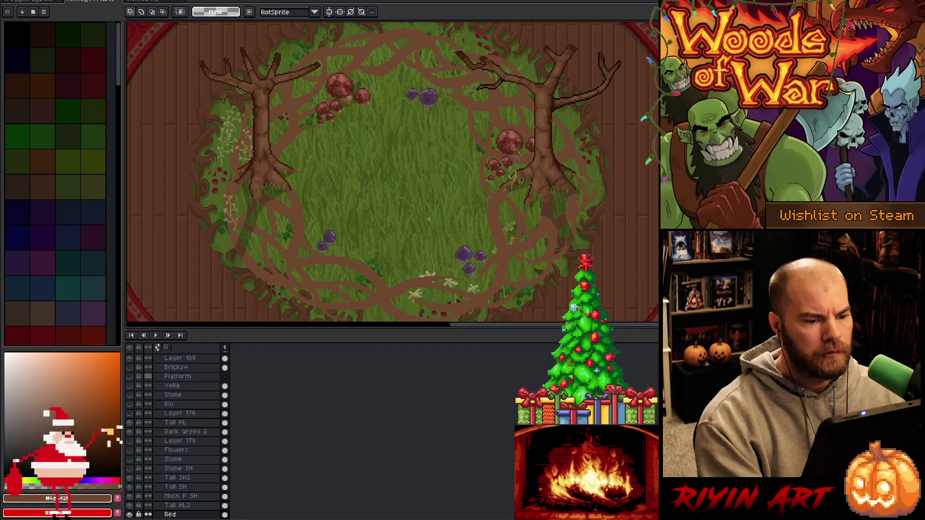
{"action": "scroll", "coordinate": [420, 181], "scroll_direction": "down", "scroll_amount": 1}
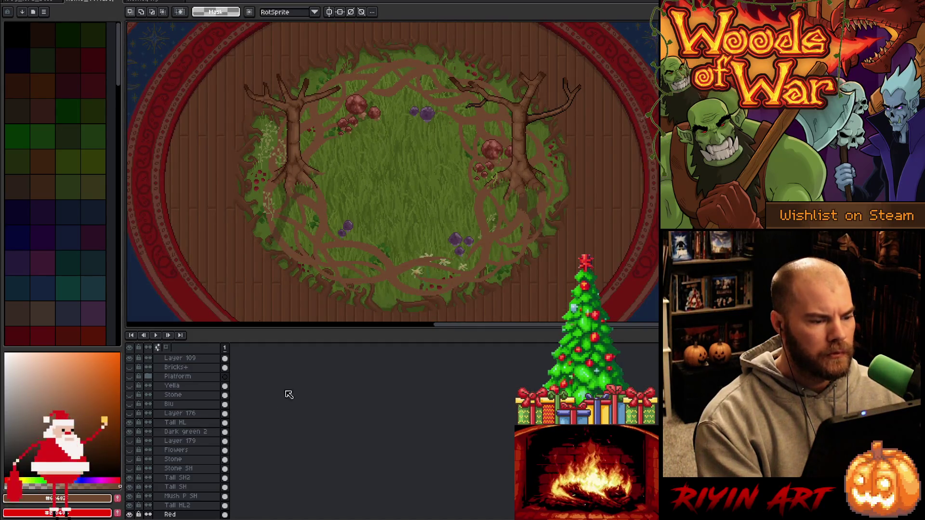
{"action": "scroll", "coordinate": [182, 440], "scroll_direction": "up", "scroll_amount": 3}
{"action": "scroll", "coordinate": [183, 440], "scroll_direction": "up", "scroll_amount": 10}
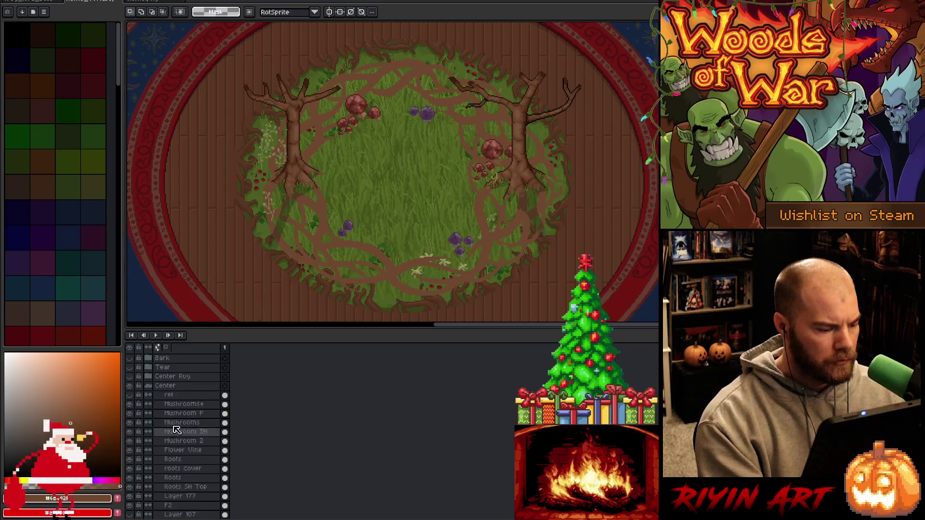
{"action": "scroll", "coordinate": [176, 428], "scroll_direction": "up", "scroll_amount": 10}
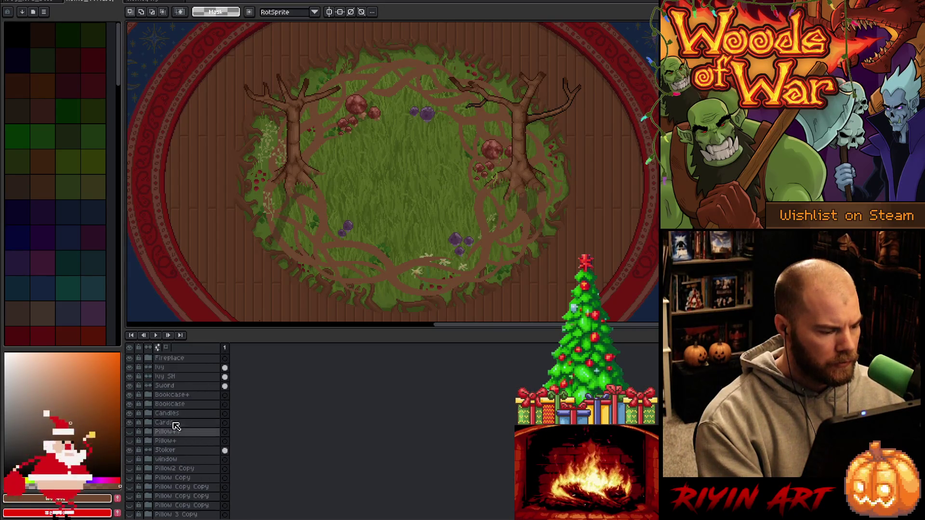
{"action": "scroll", "coordinate": [175, 426], "scroll_direction": "up", "scroll_amount": 5}
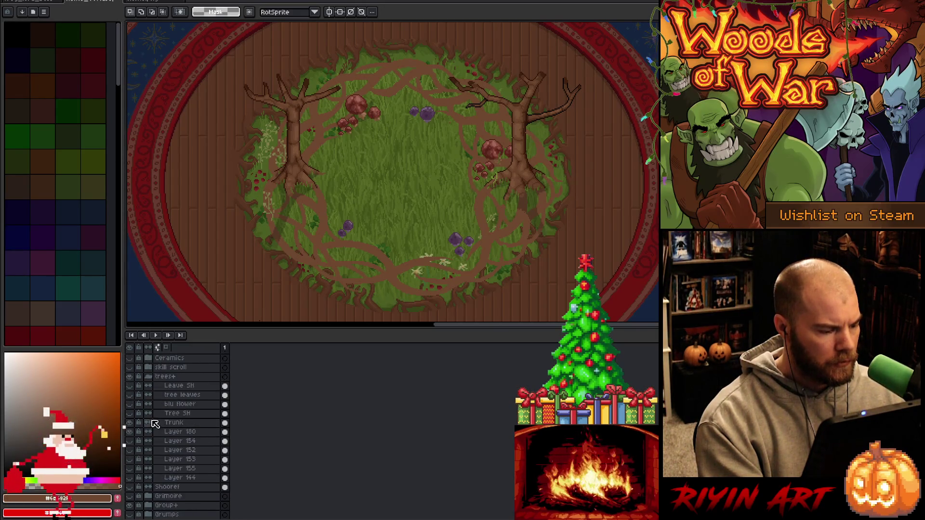
{"action": "left_click", "coordinate": [131, 405]}
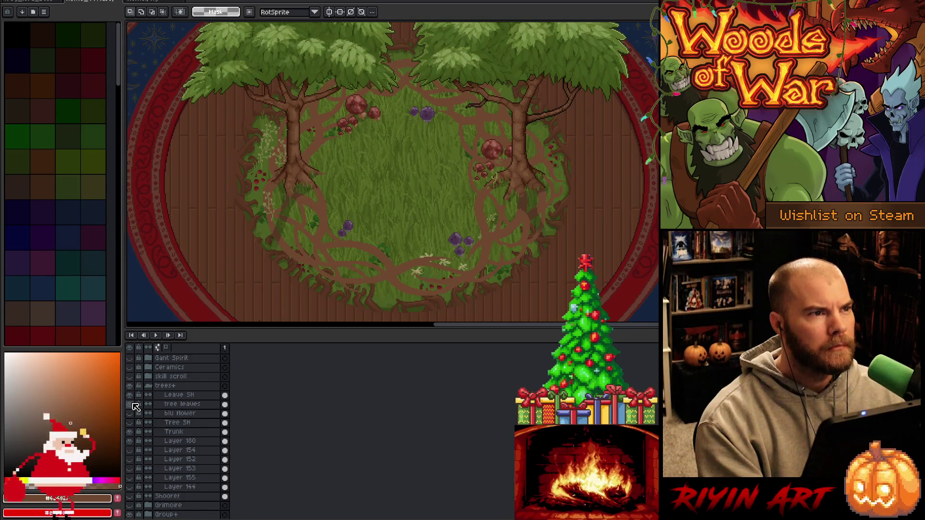
{"action": "left_click", "coordinate": [131, 404]}
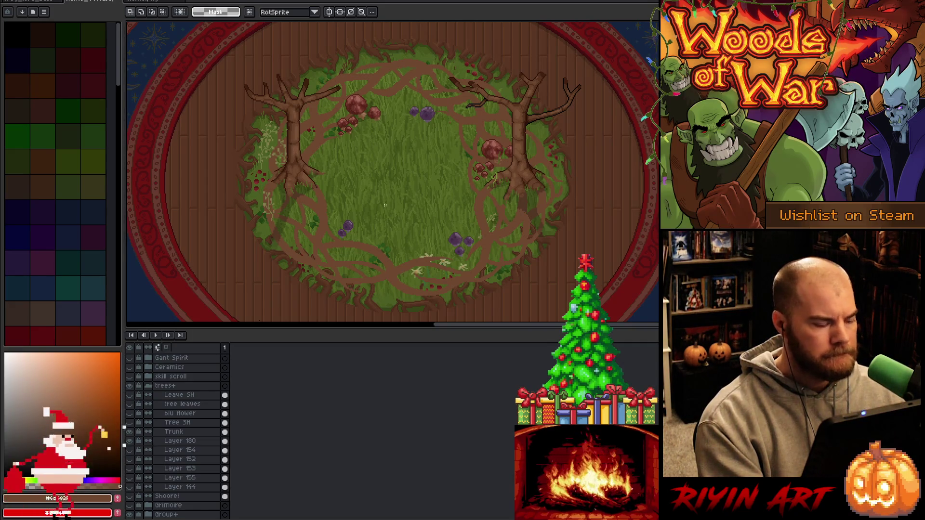
{"action": "scroll", "coordinate": [421, 193], "scroll_direction": "down", "scroll_amount": 3}
{"action": "scroll", "coordinate": [382, 250], "scroll_direction": "up", "scroll_amount": 2}
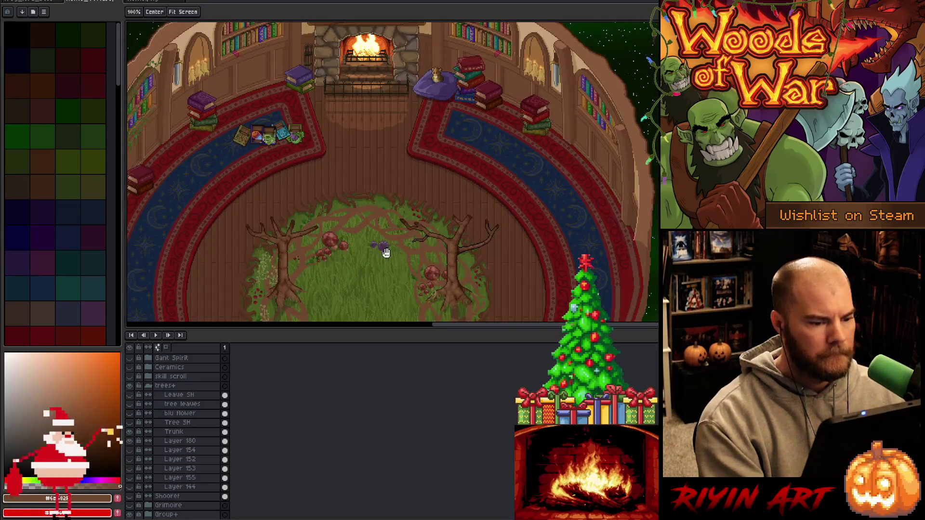
Select the Roots layer from the canvas and pan around the clearing.
{"action": "left_click_drag", "start_coordinate": [382, 250], "coordinate": [400, 154]}
{"action": "scroll", "coordinate": [397, 177], "scroll_direction": "up", "scroll_amount": 1}
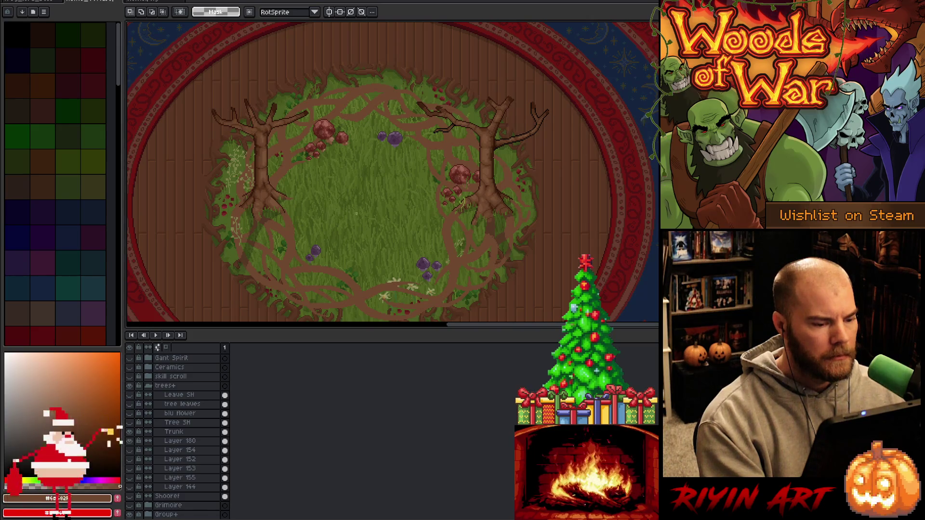
{"action": "scroll", "coordinate": [357, 213], "scroll_direction": "down", "scroll_amount": 3}
{"action": "scroll", "coordinate": [365, 233], "scroll_direction": "up", "scroll_amount": 4}
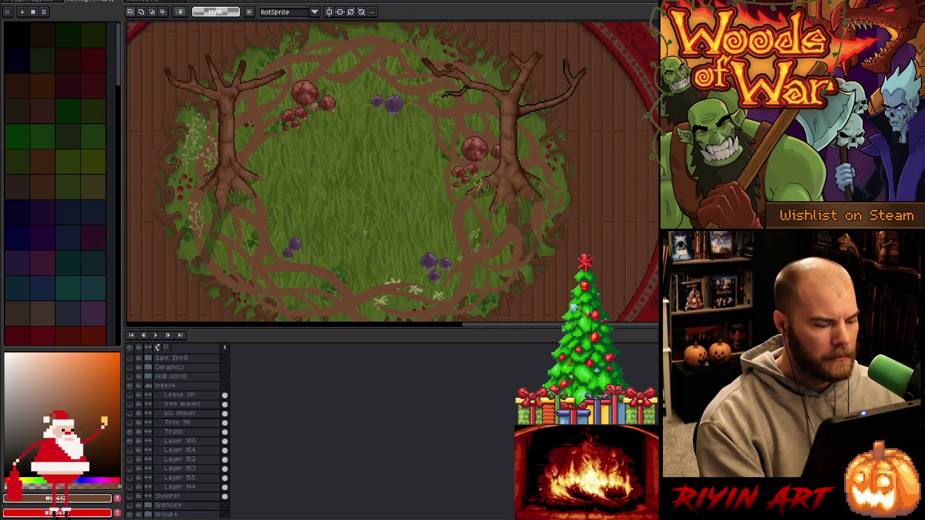
{"action": "key", "text": "v"}
{"action": "left_click", "coordinate": [386, 295]}
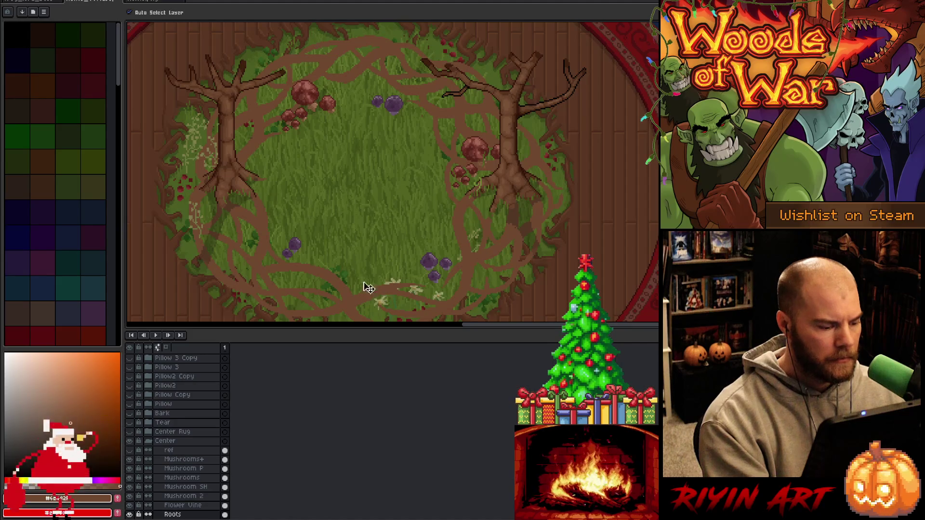
{"action": "scroll", "coordinate": [353, 240], "scroll_direction": "down", "scroll_amount": 3}
{"action": "scroll", "coordinate": [353, 239], "scroll_direction": "up", "scroll_amount": 4}
{"action": "mouse_move", "coordinate": [347, 238]}
{"action": "left_mouse_down"}
{"action": "mouse_move", "coordinate": [367, 174]}
{"action": "mouse_move", "coordinate": [385, 182]}
{"action": "left_mouse_up"}
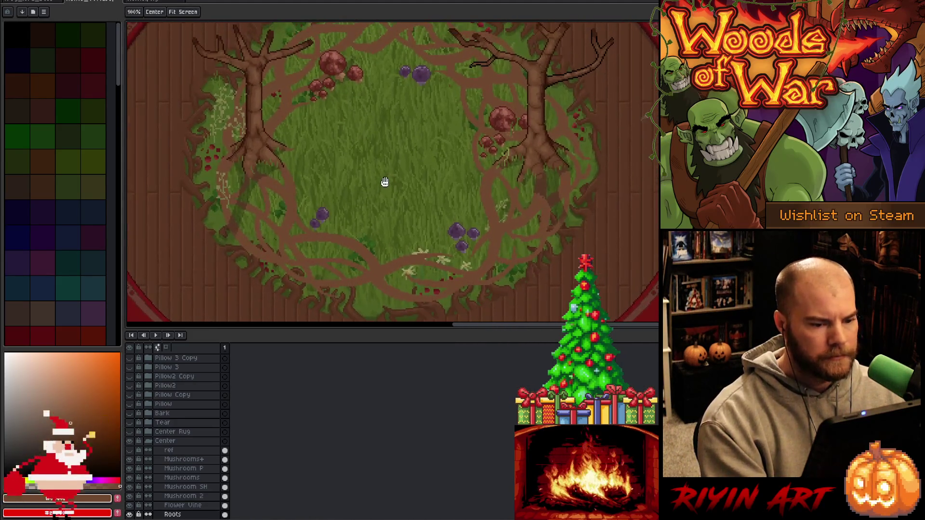
{"action": "key", "text": "v"}
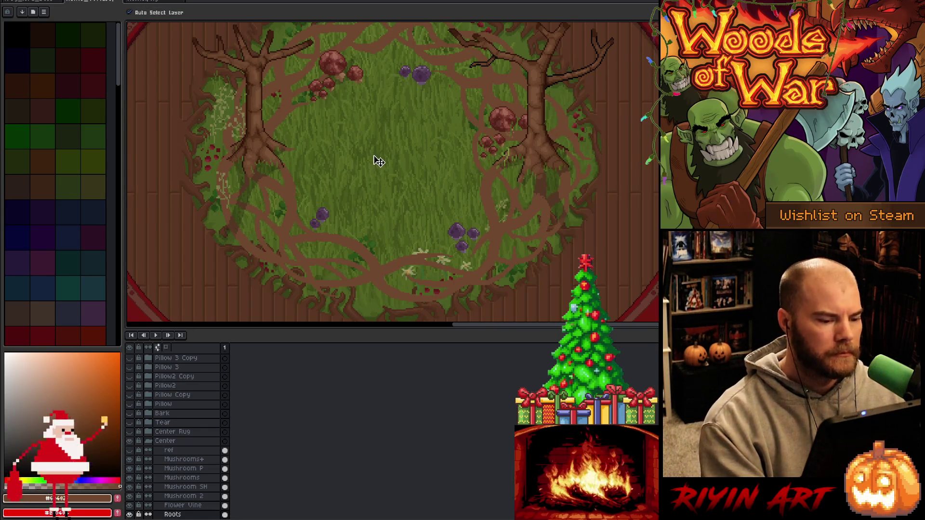
{"action": "key", "text": "space"}
{"action": "left_click_drag", "start_coordinate": [383, 158], "coordinate": [398, 186]}
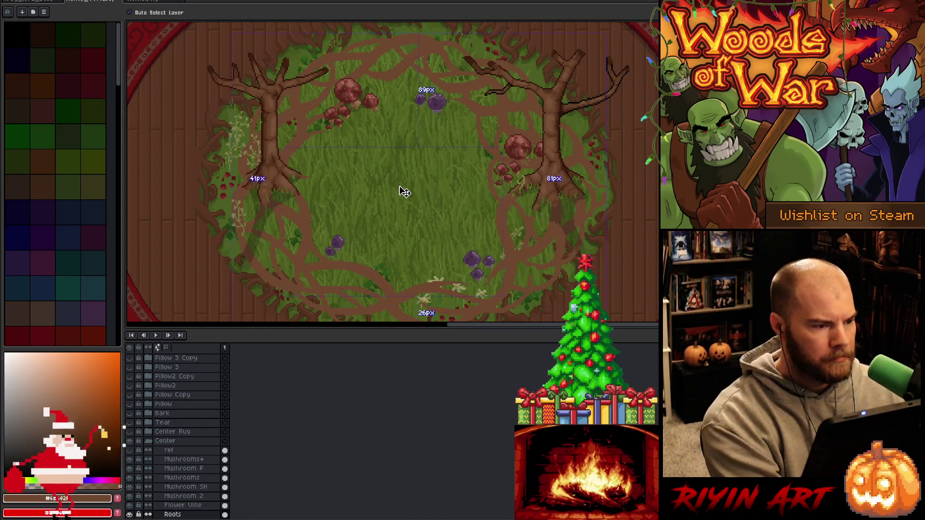
Save the artwork and hide the timeline to enlarge the canvas.
{"action": "key", "text": "ctrl+s"}
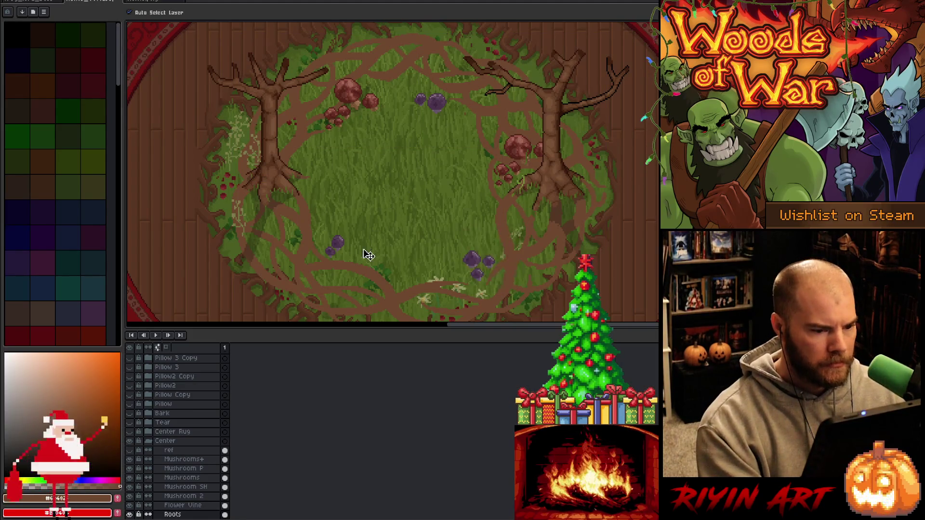
{"action": "key", "text": "space"}
{"action": "mouse_move", "coordinate": [424, 193]}
{"action": "left_mouse_down"}
{"action": "mouse_move", "coordinate": [390, 173]}
{"action": "mouse_move", "coordinate": [406, 256]}
{"action": "left_mouse_up"}
{"action": "key", "text": "Tab"}
{"action": "scroll", "coordinate": [406, 257], "scroll_direction": "up", "scroll_amount": 1}
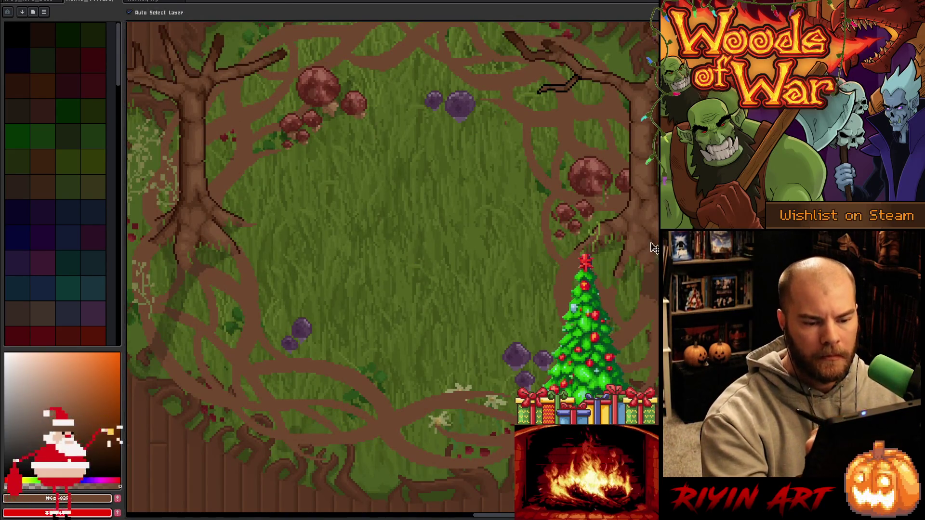
Cancel Replace Color without changing the roots, and sample a brown pencil colour from the canvas.
{"action": "key", "text": "b"}
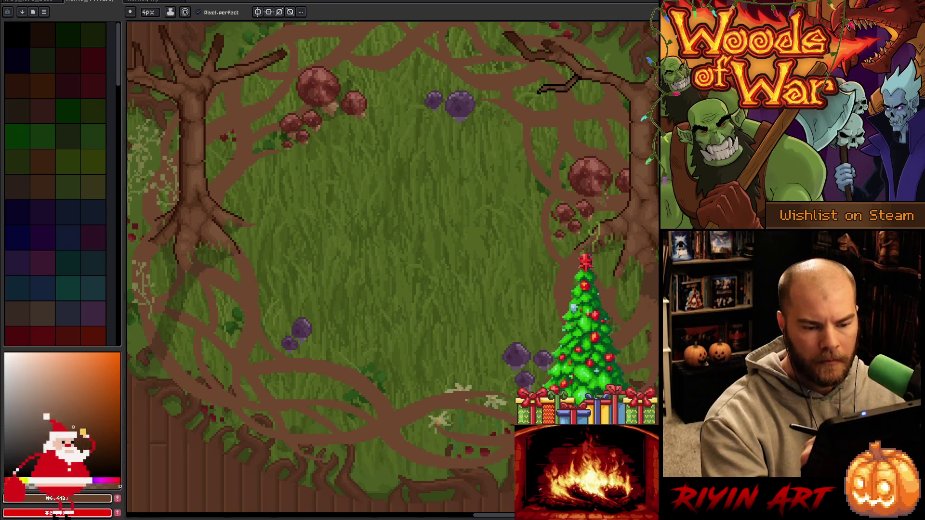
{"action": "key", "text": "i"}
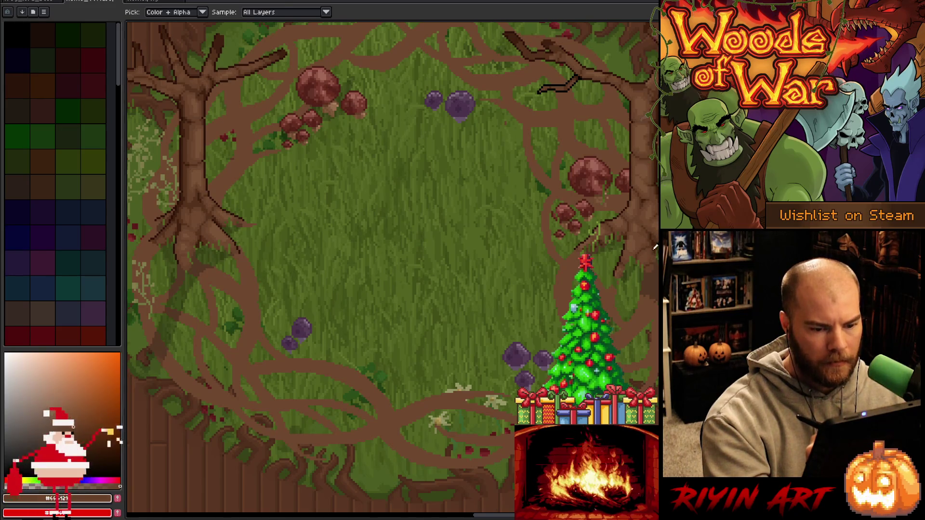
{"action": "key", "text": "shift+r"}
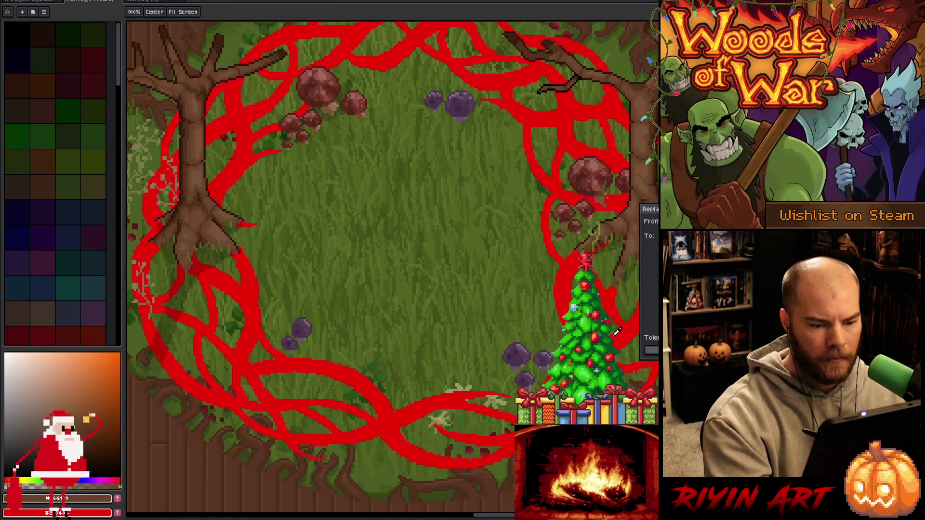
{"action": "left_click", "coordinate": [632, 251]}
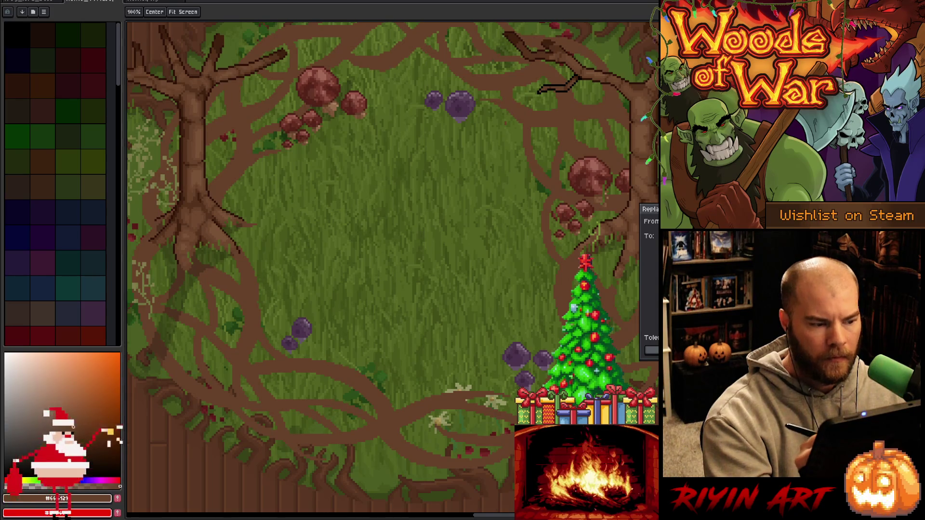
{"action": "key", "text": "Escape"}
{"action": "key", "text": "b"}
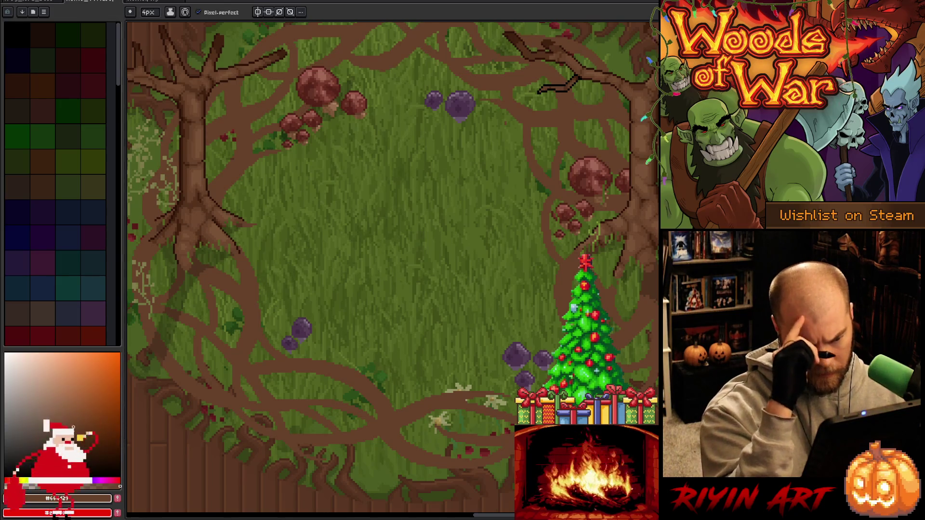
{"action": "left_click", "coordinate": [643, 237], "text": "alt"}
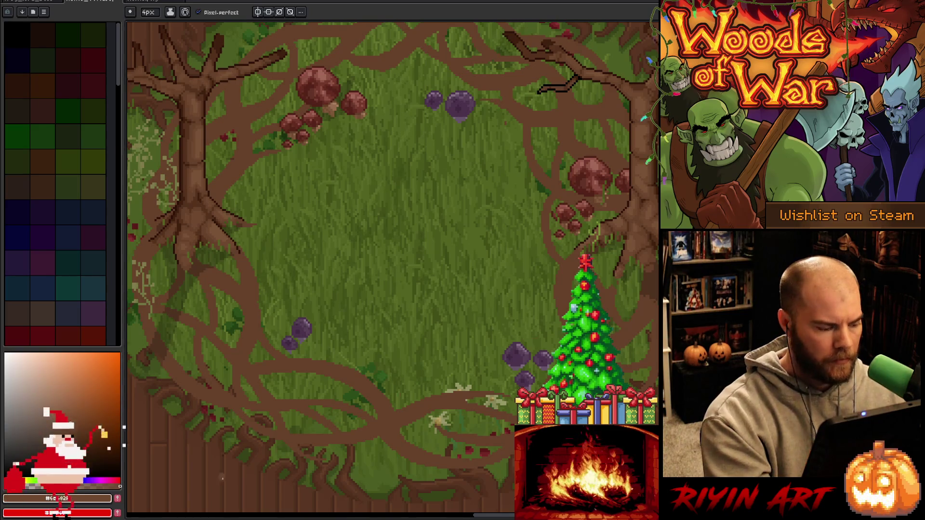
{"action": "key", "text": "Tab"}
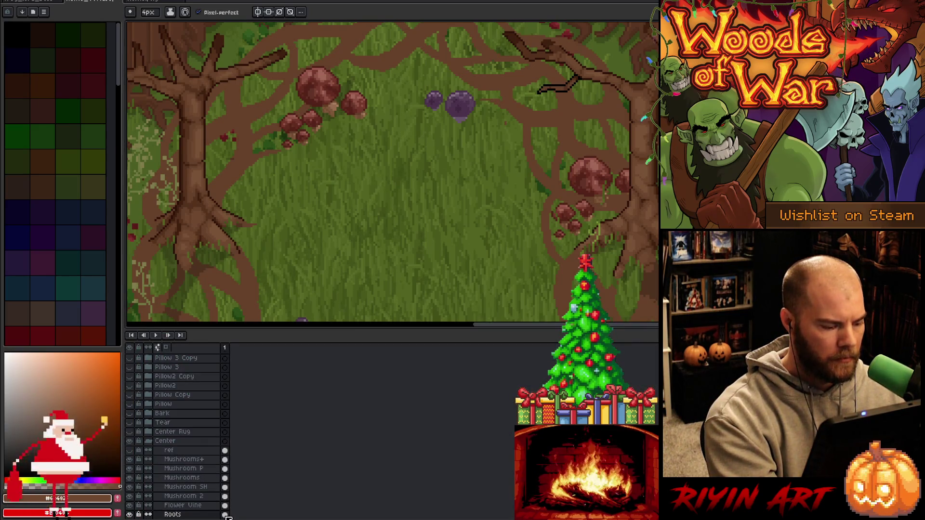
{"action": "left_click", "coordinate": [224, 515], "text": "ctrl"}
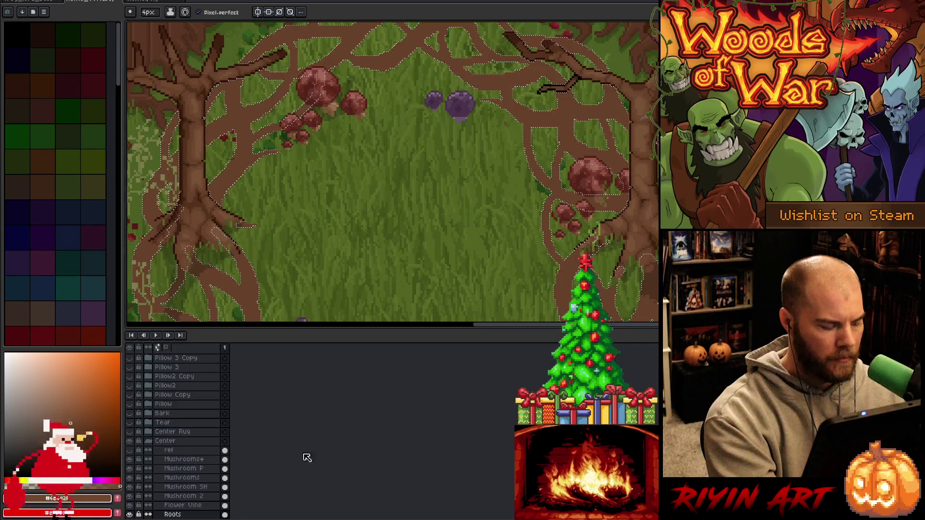
{"action": "key", "text": "ctrl+d"}
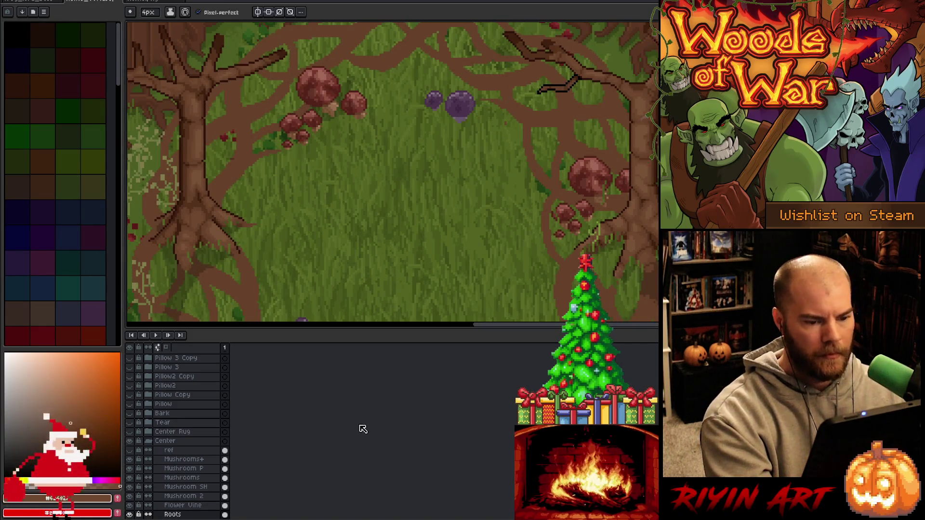
{"action": "key", "text": "Tab"}
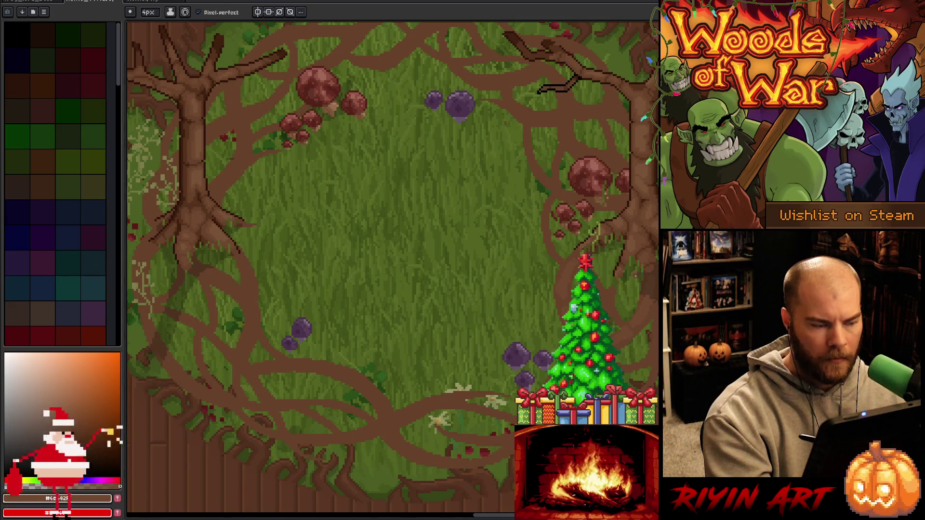
{"action": "left_click", "coordinate": [148, 12]}
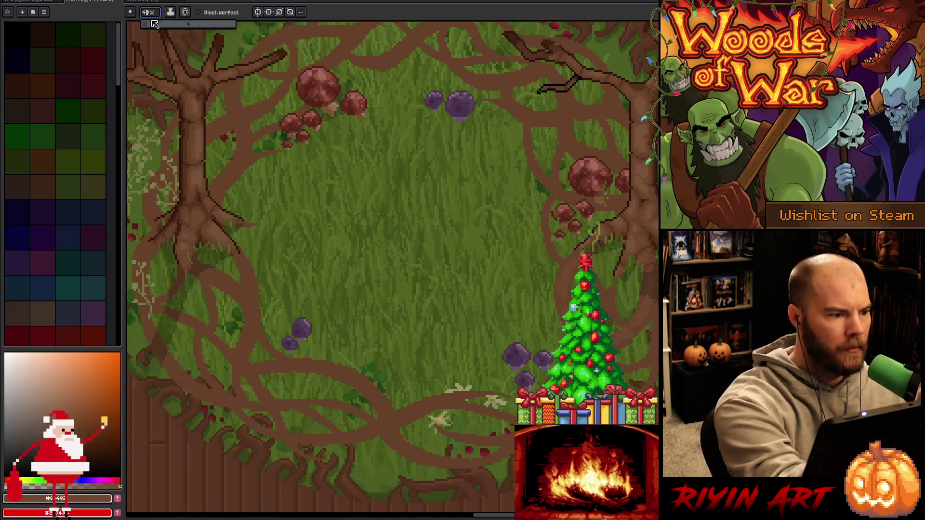
Set the pencil to 2px, swap colours, and sample the brown root colour from the canvas.
{"action": "left_click_drag", "start_coordinate": [151, 27], "coordinate": [147, 28]}
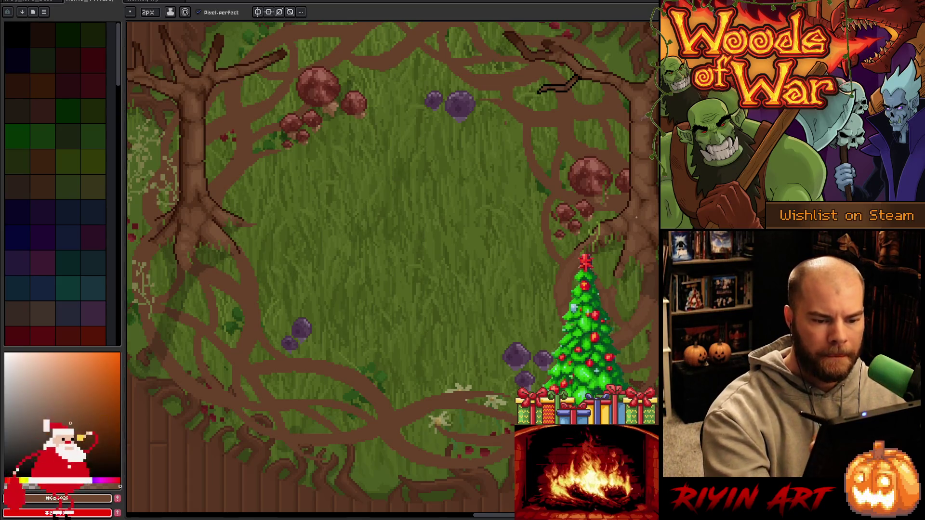
{"action": "key", "text": "x"}
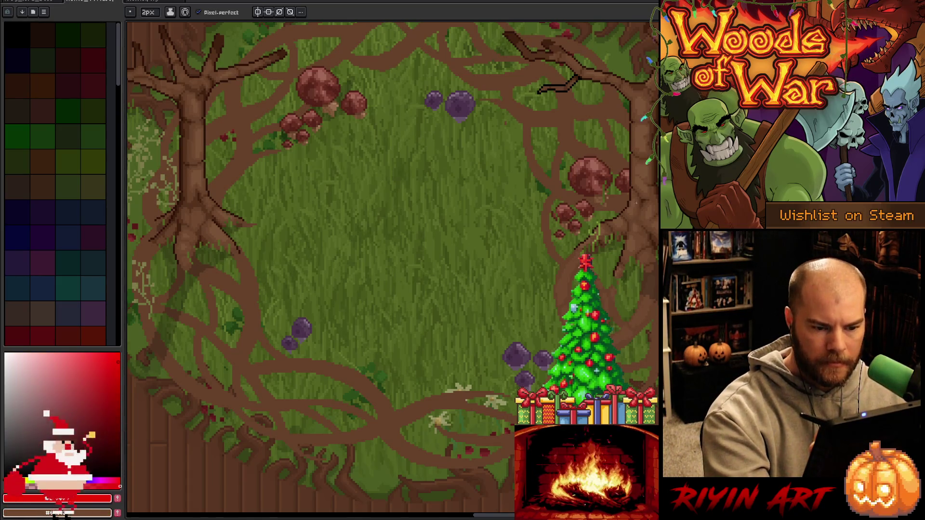
{"action": "left_click", "coordinate": [638, 216], "text": "alt"}
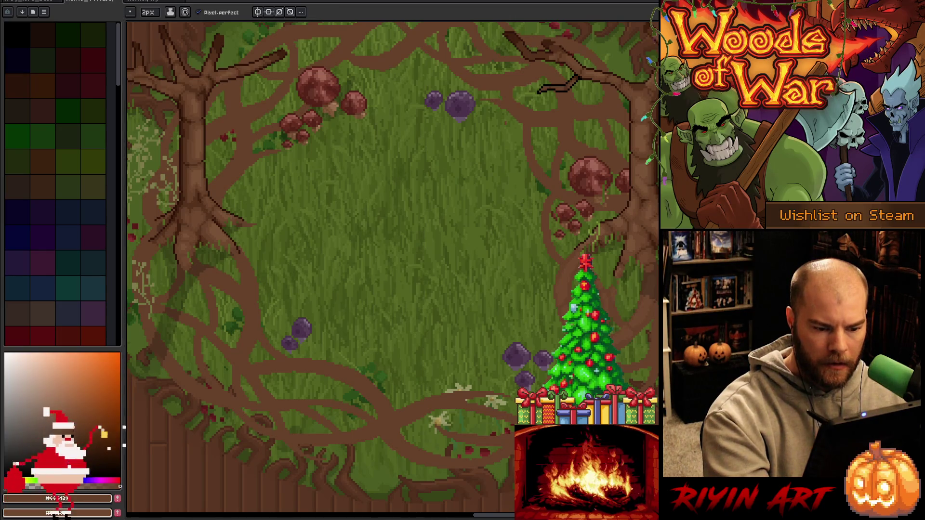
{"action": "left_click", "coordinate": [630, 230], "text": "alt"}
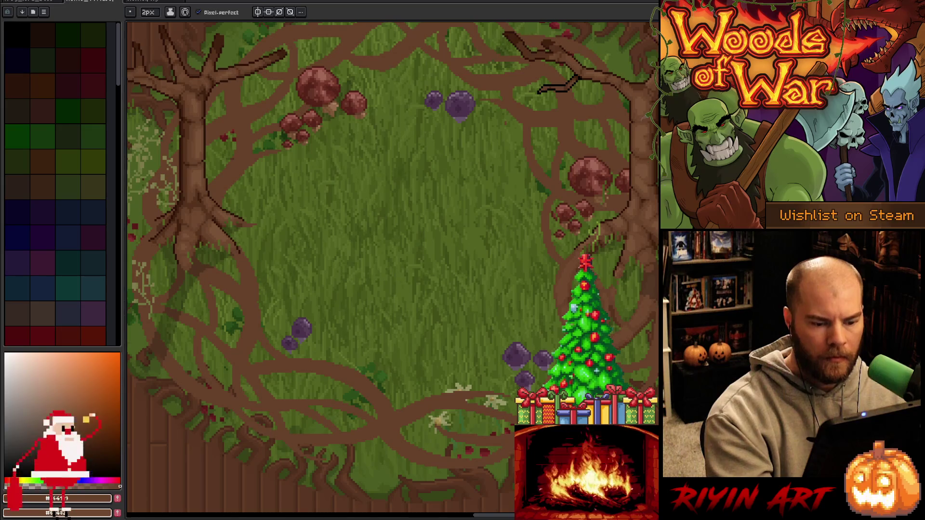
{"action": "key", "text": "i"}
{"action": "key", "text": "b"}
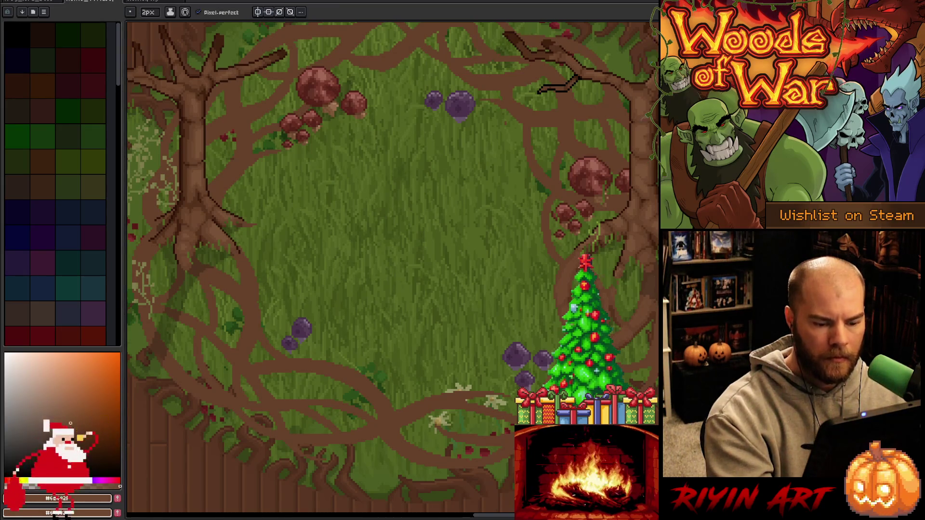